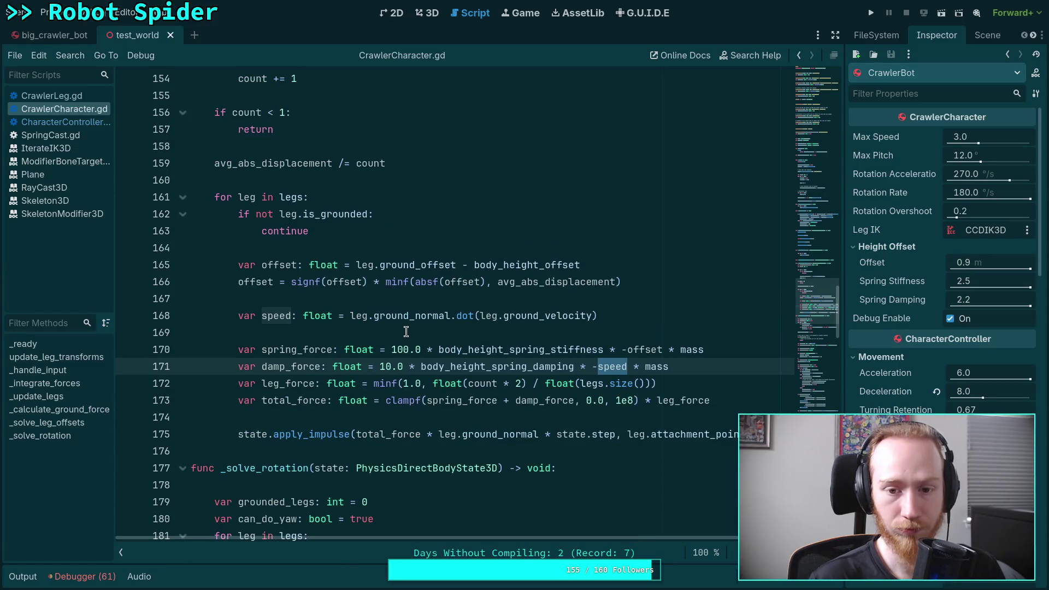
scroll(406, 332, up, 1)
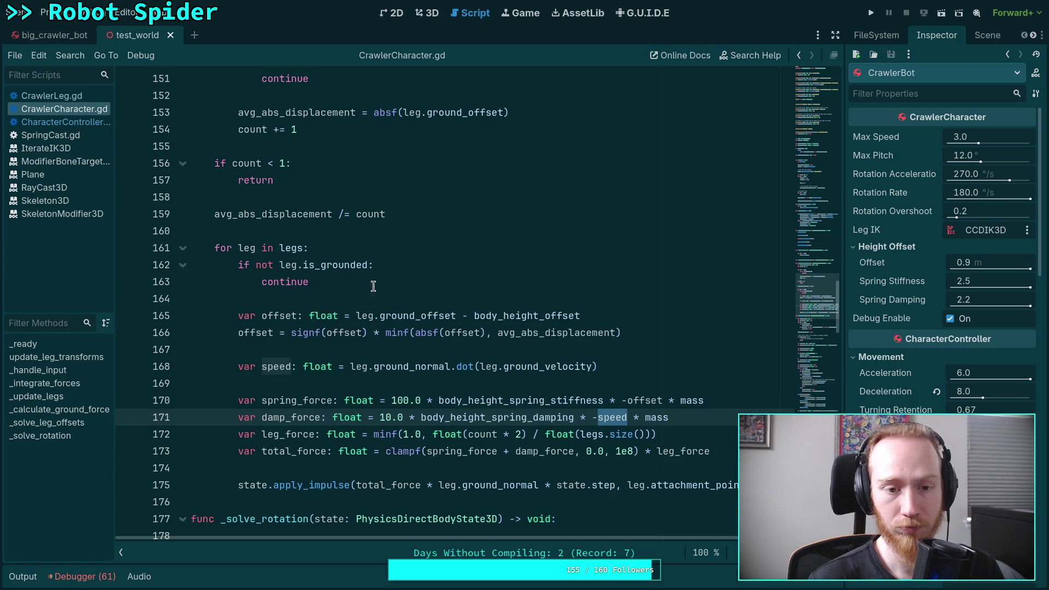
Step: Add print(avg_abs_displacement) below the averaging line 159 of CrawlerCharacter.gd and save
double_click(268, 214)
scroll(397, 334, up, 3)
click(457, 368)
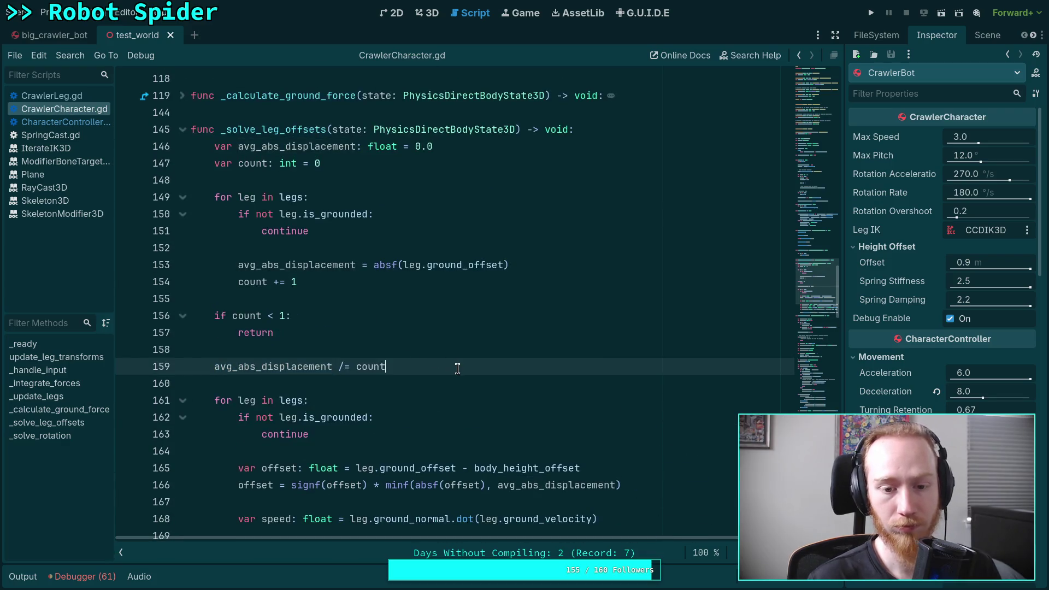
key(Return)
text(print(av)
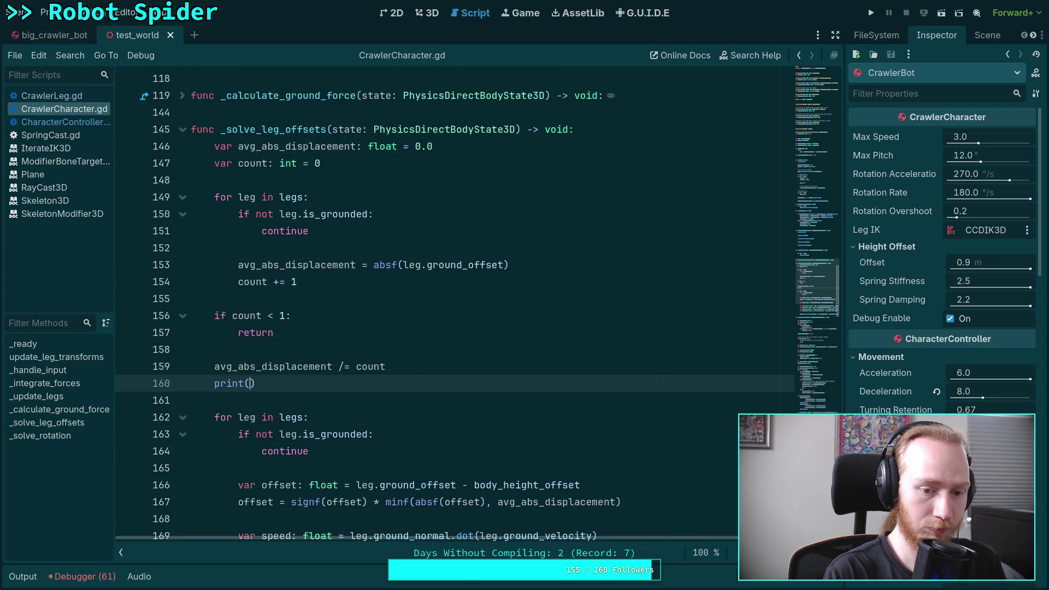
key(Return)
key(ctrl+s)
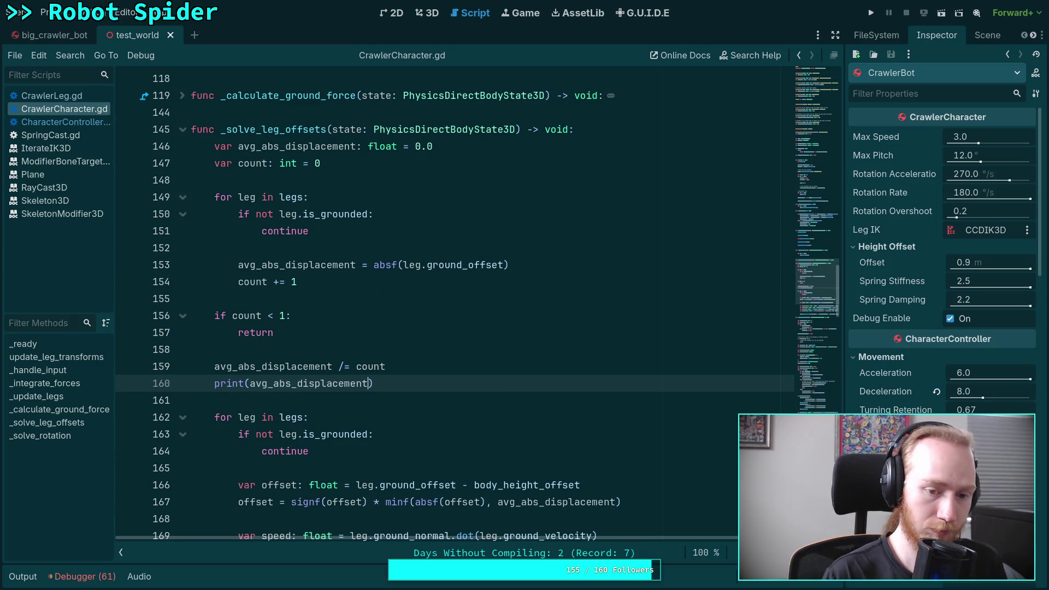
Step: Test-run the game, read the displacement logs near 0.1417, then stop and hide Output
click(872, 13)
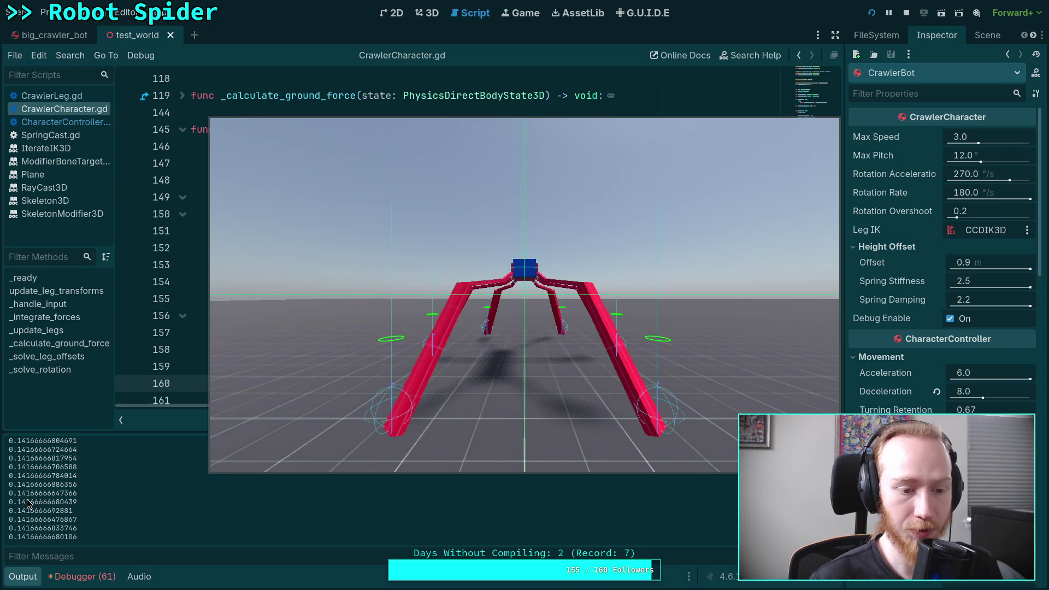
click(906, 13)
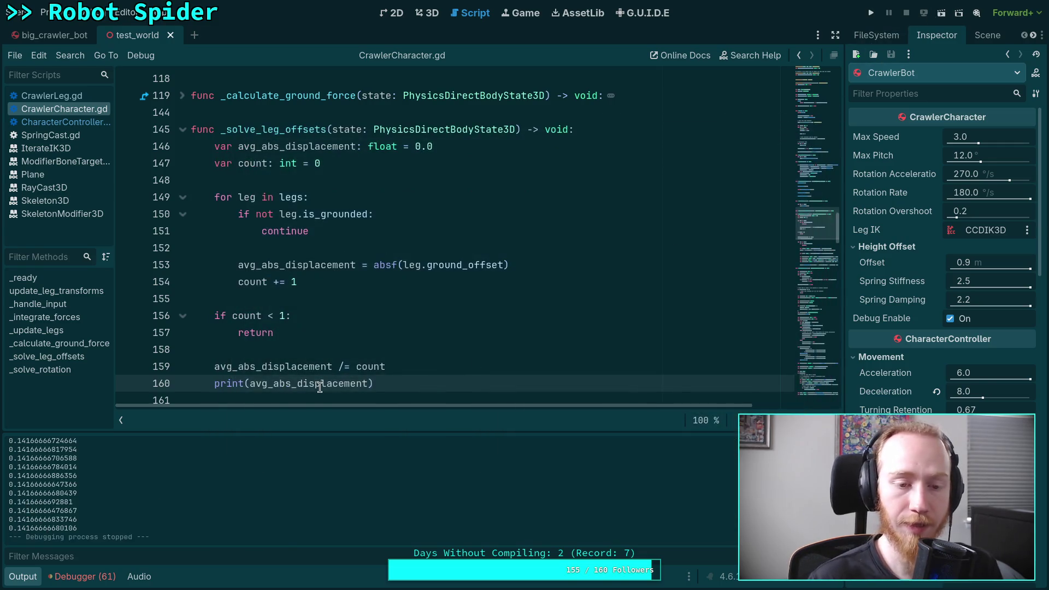
scroll(246, 364, down, 1)
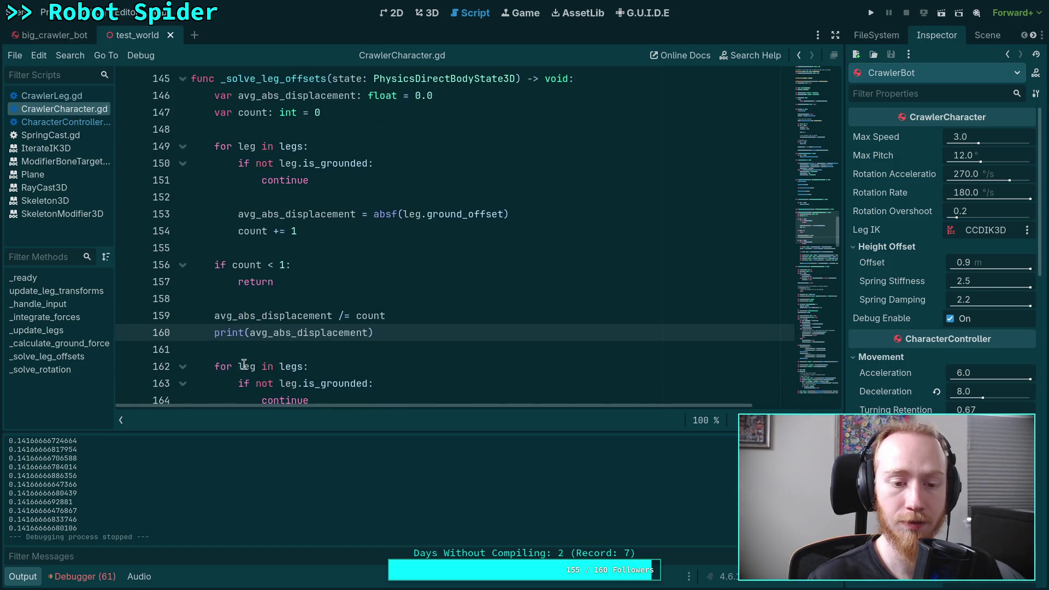
click(22, 577)
Step: Open the CharacterController.gd script
scroll(295, 417, up, 1)
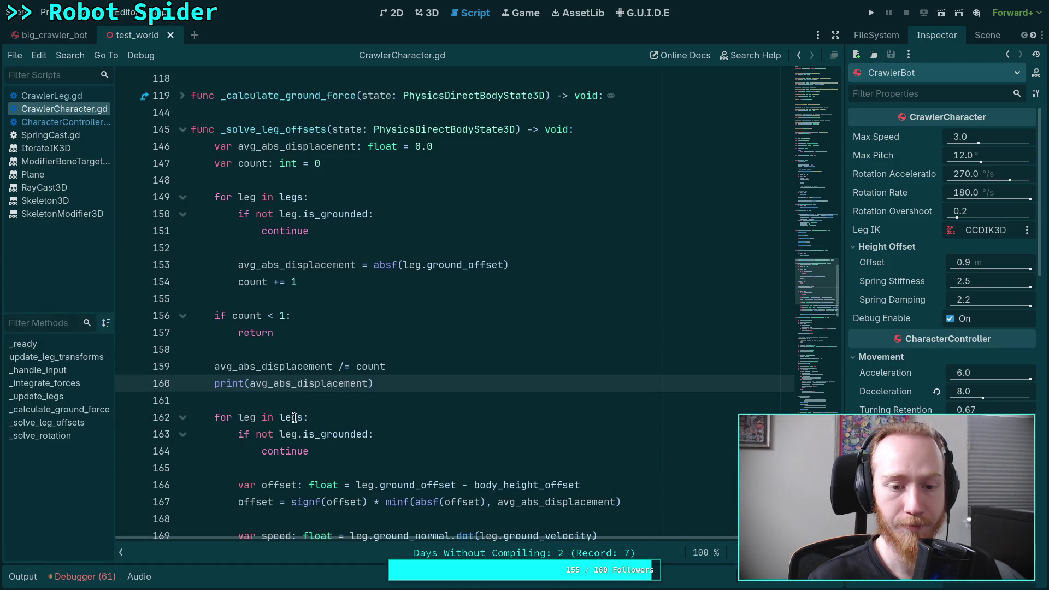
double_click(311, 384)
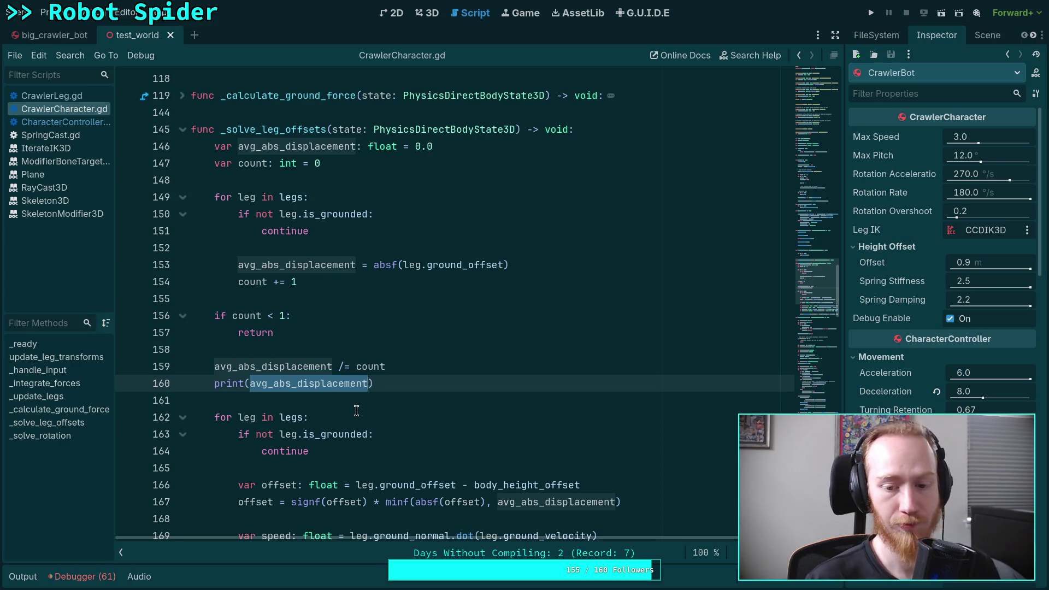
click(60, 122)
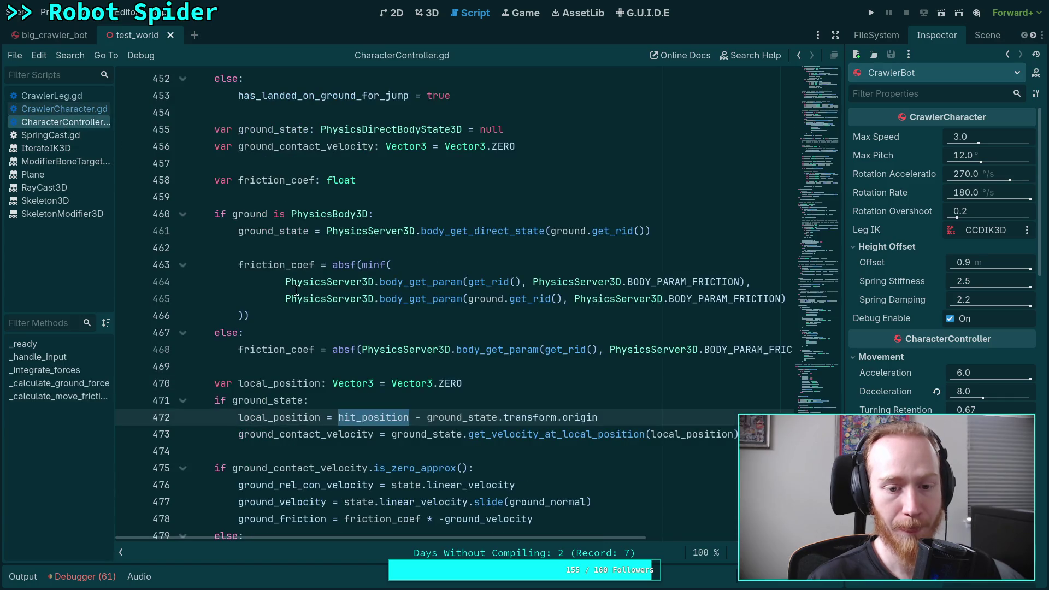
Step: Find ground_offset on line 295 of CrawlerLeg.gd, the ground plane's distance to attachment_point
click(69, 96)
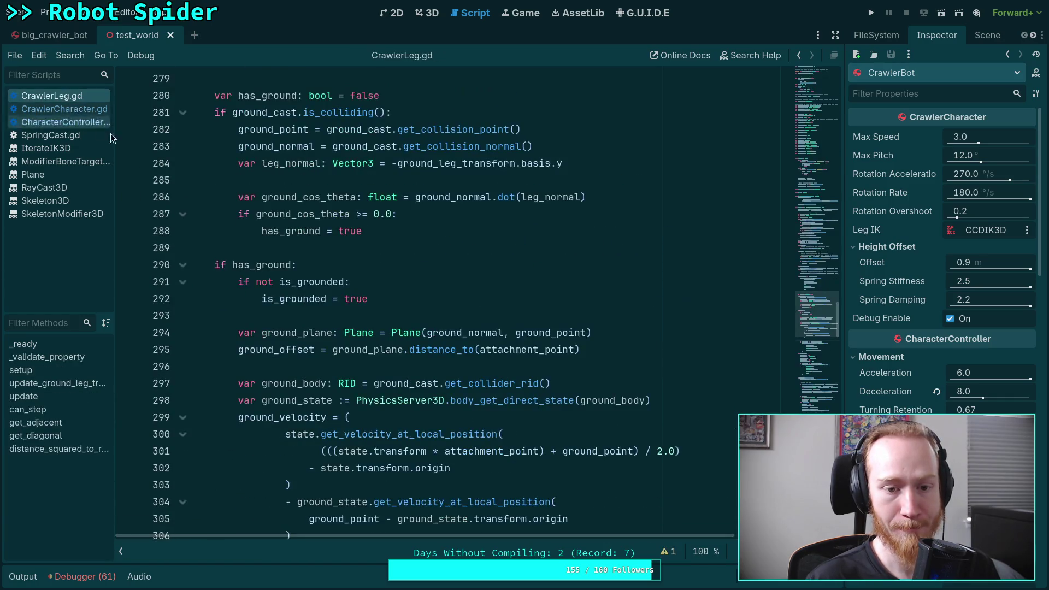
scroll(369, 340, up, 5)
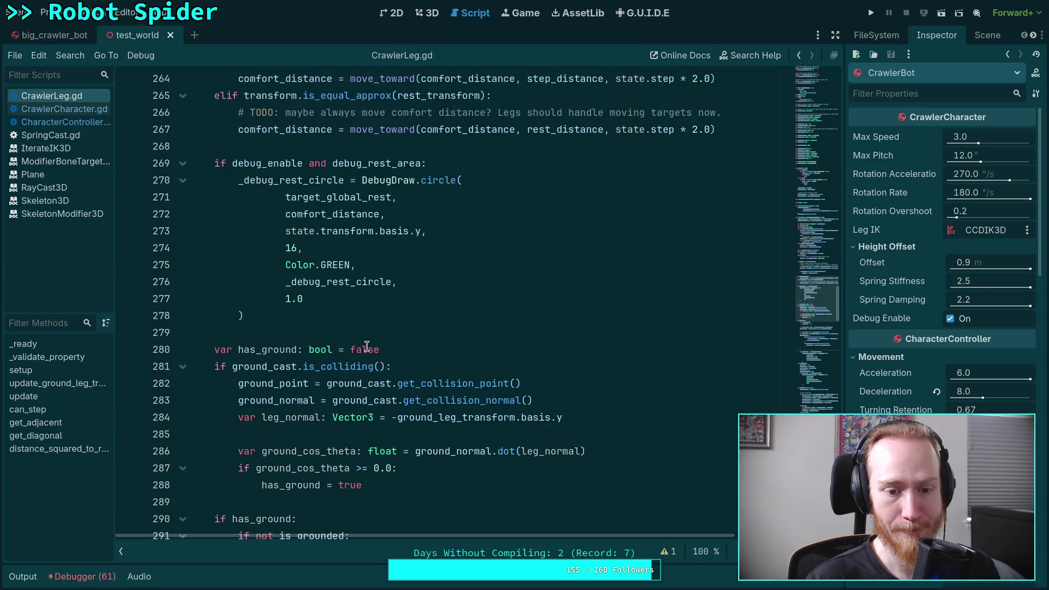
scroll(367, 346, down, 3)
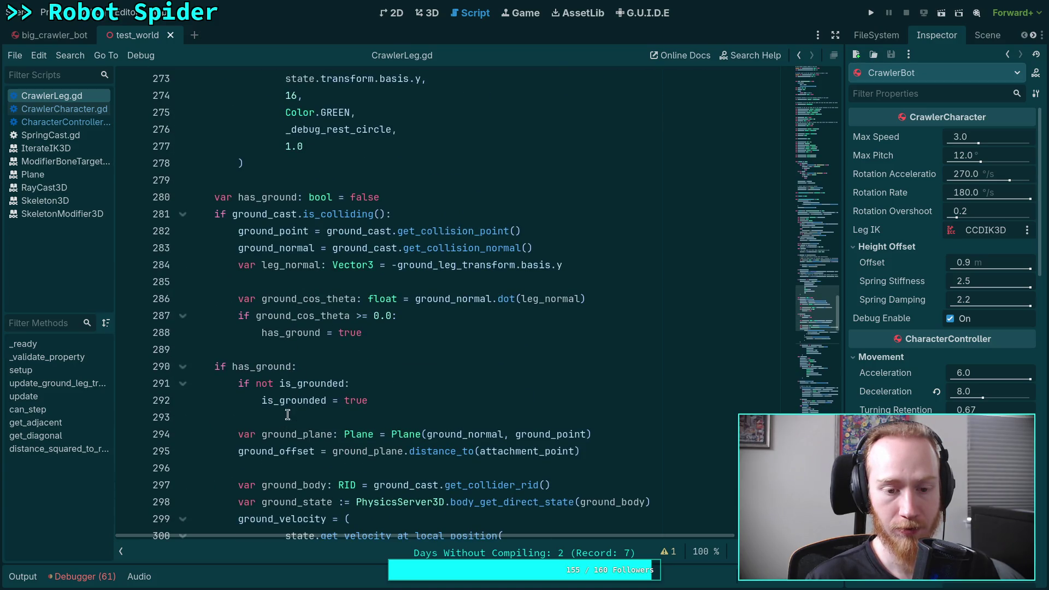
double_click(267, 452)
scroll(315, 367, down, 2)
scroll(314, 367, down, 1)
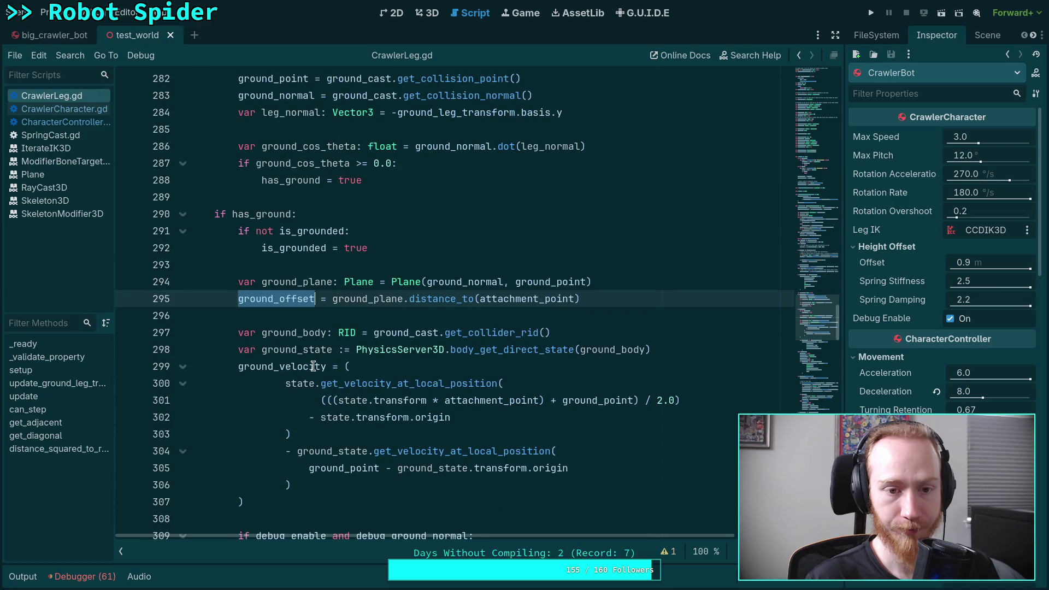
scroll(334, 356, down, 5)
scroll(387, 357, up, 4)
scroll(388, 356, up, 3)
scroll(351, 319, down, 2)
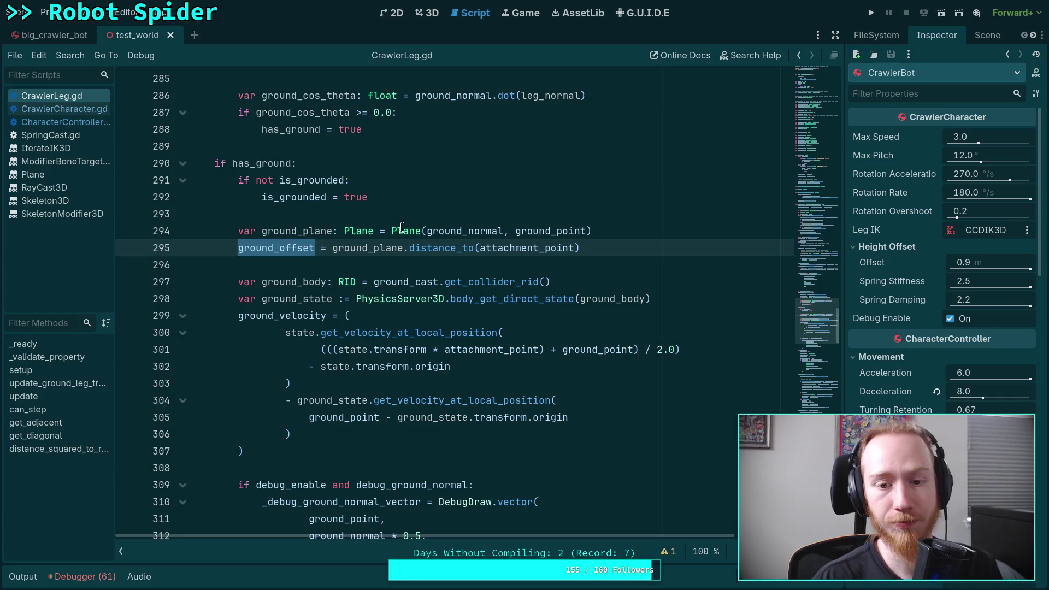
click(478, 246)
Step: Prefix attachment_point with 'state.transform *' on line 295, save CrawlerLeg.gd, and relaunch the game
mouse_move(552, 256)
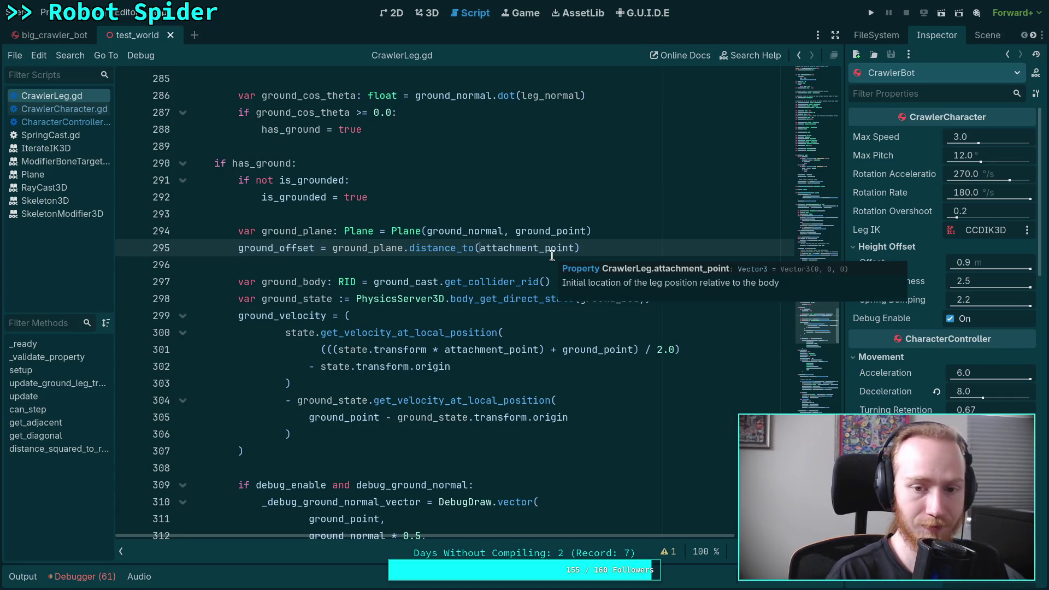
text(state.transfor)
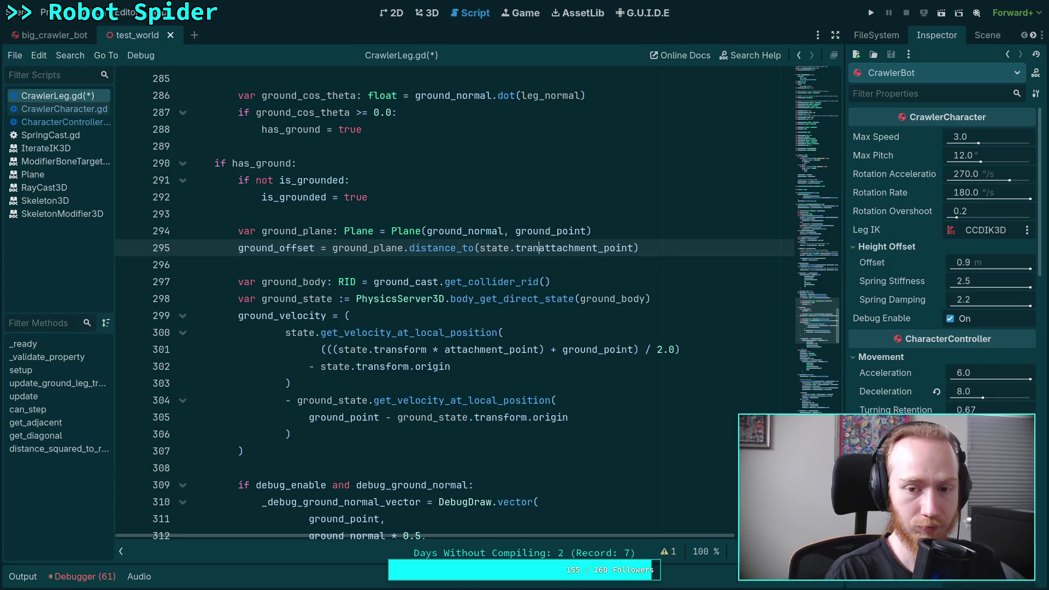
text(m *)
key(ctrl+s)
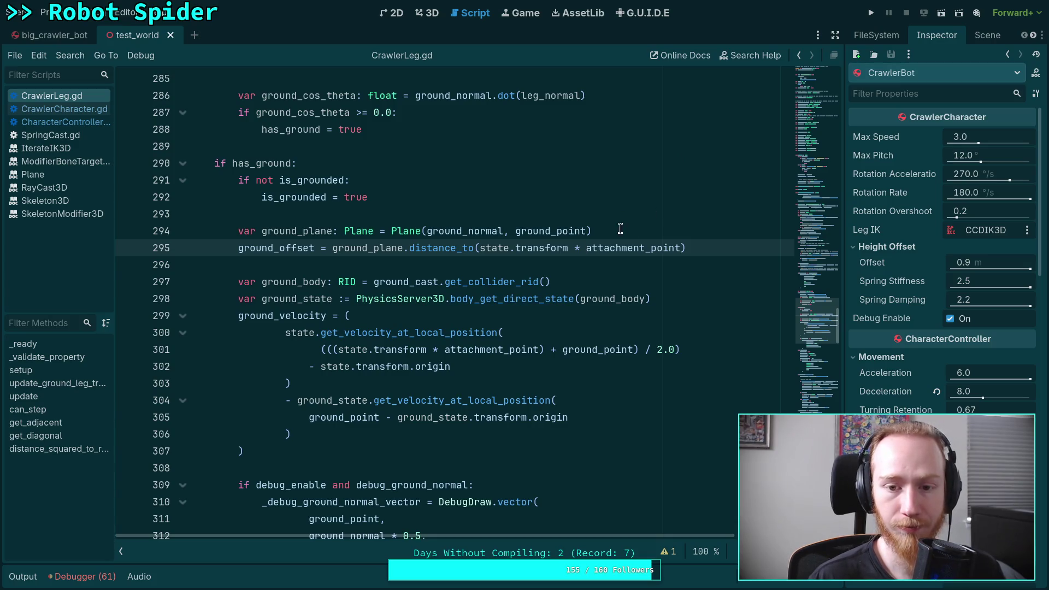
click(662, 229)
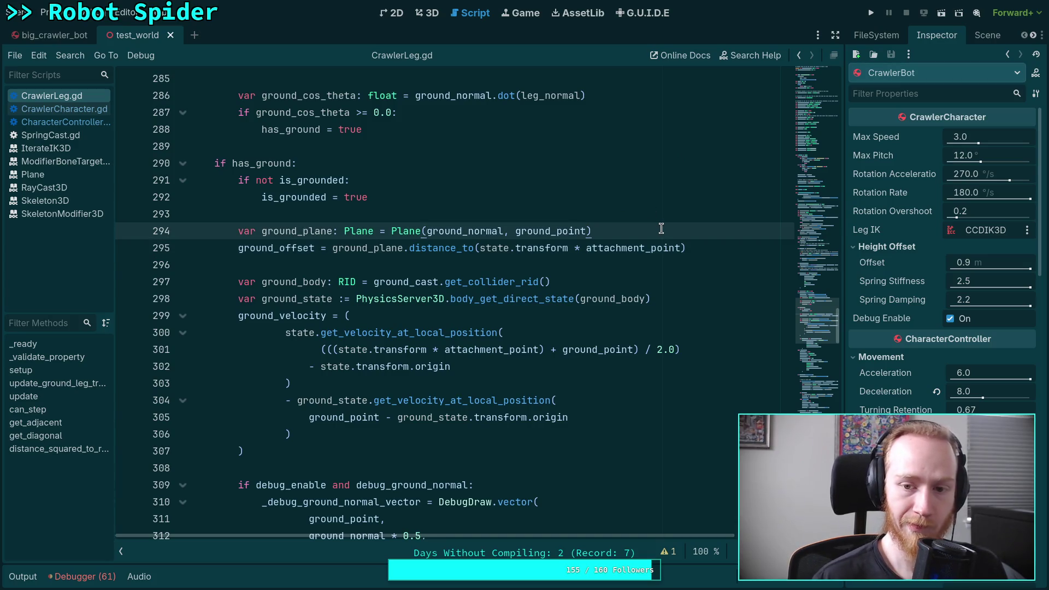
click(871, 12)
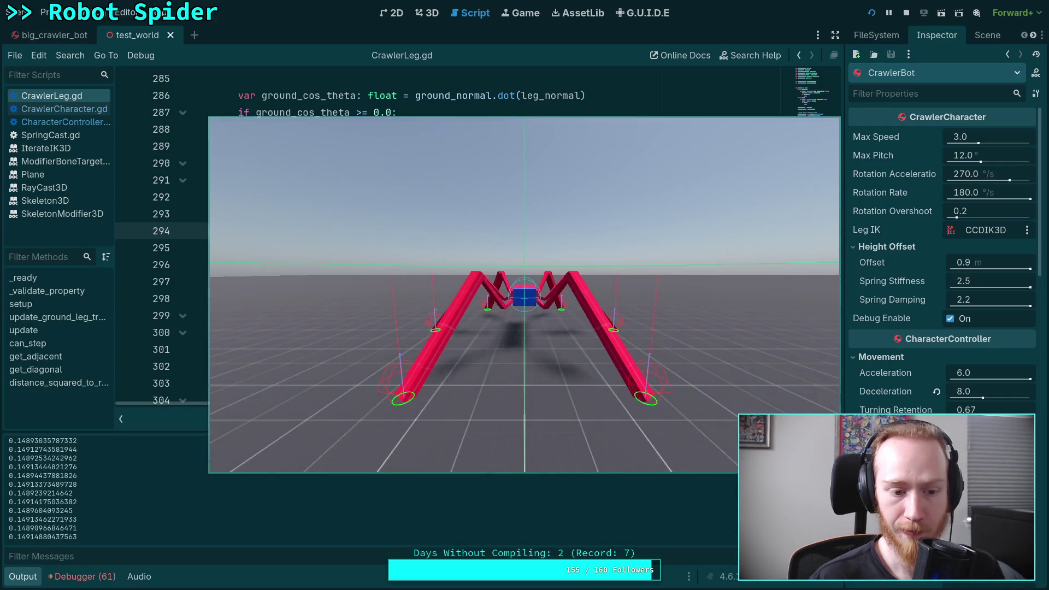
Step: Walk the spider with S and W as displacement logs climb to about 2.37, then stop
key(s)
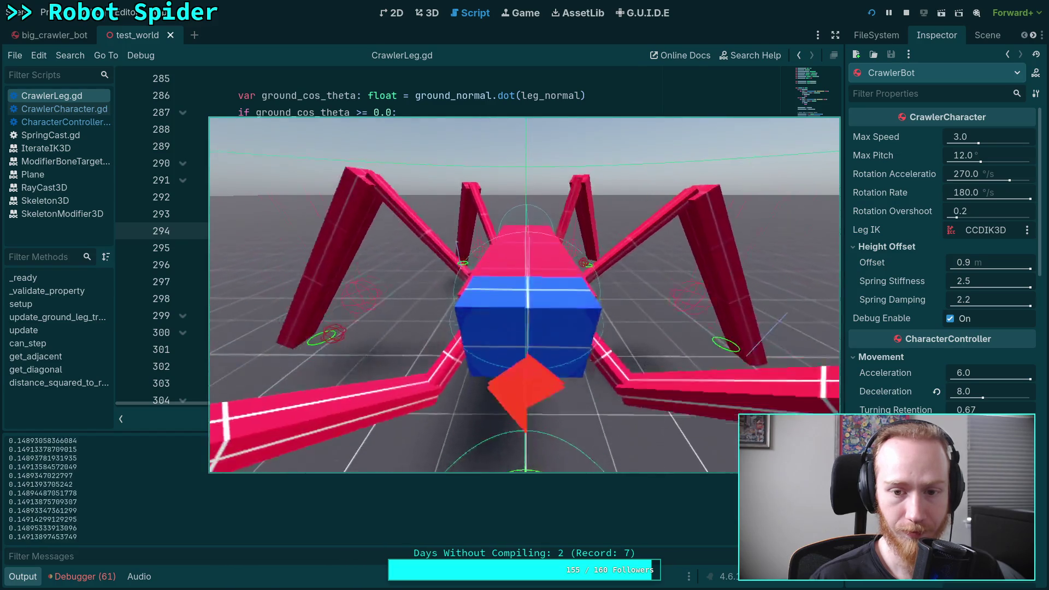
key(w)
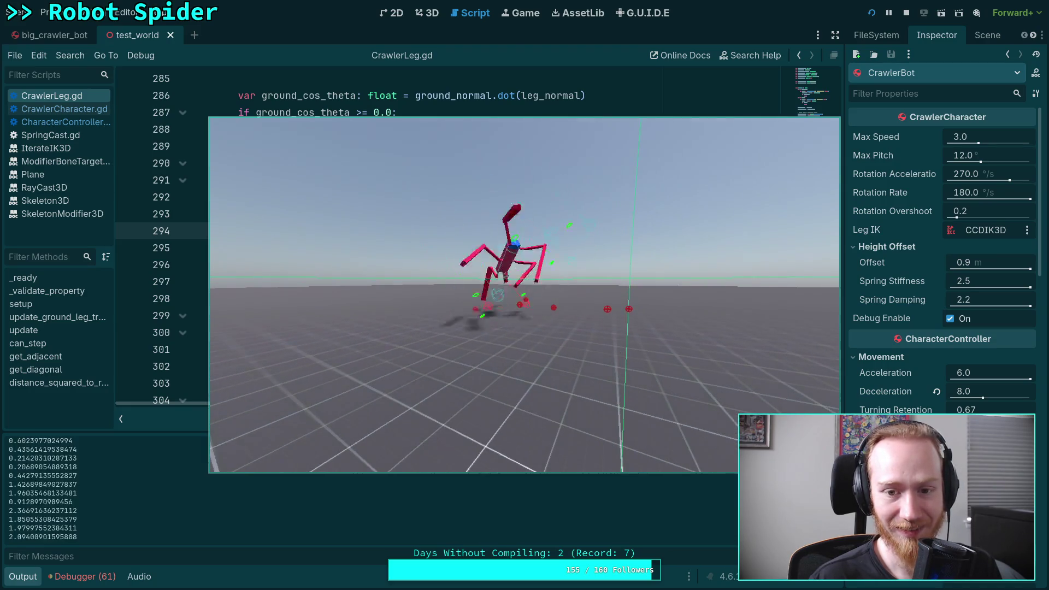
key(F8)
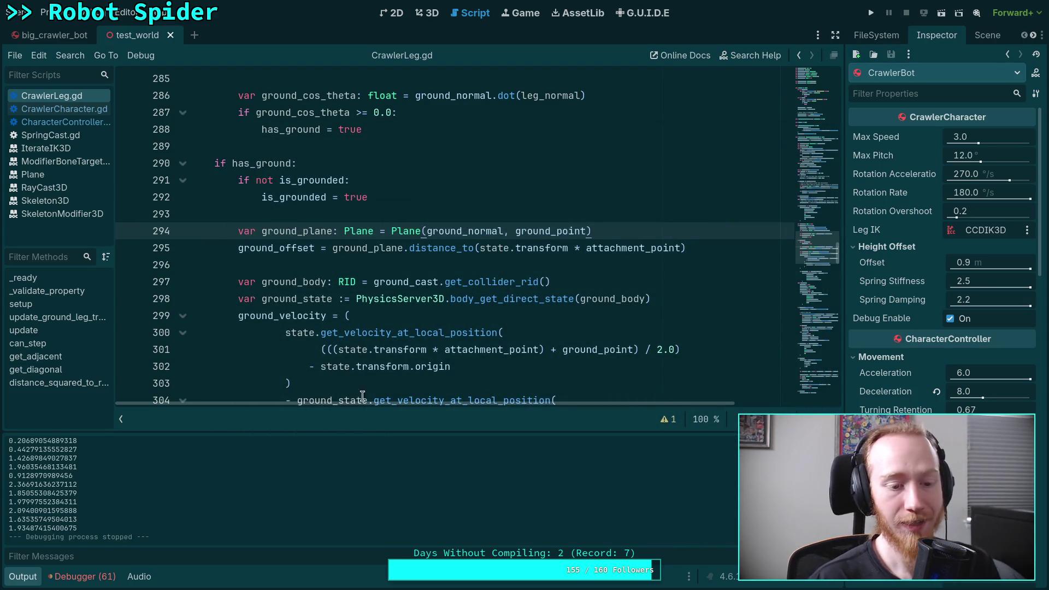
click(24, 577)
scroll(443, 374, up, 20)
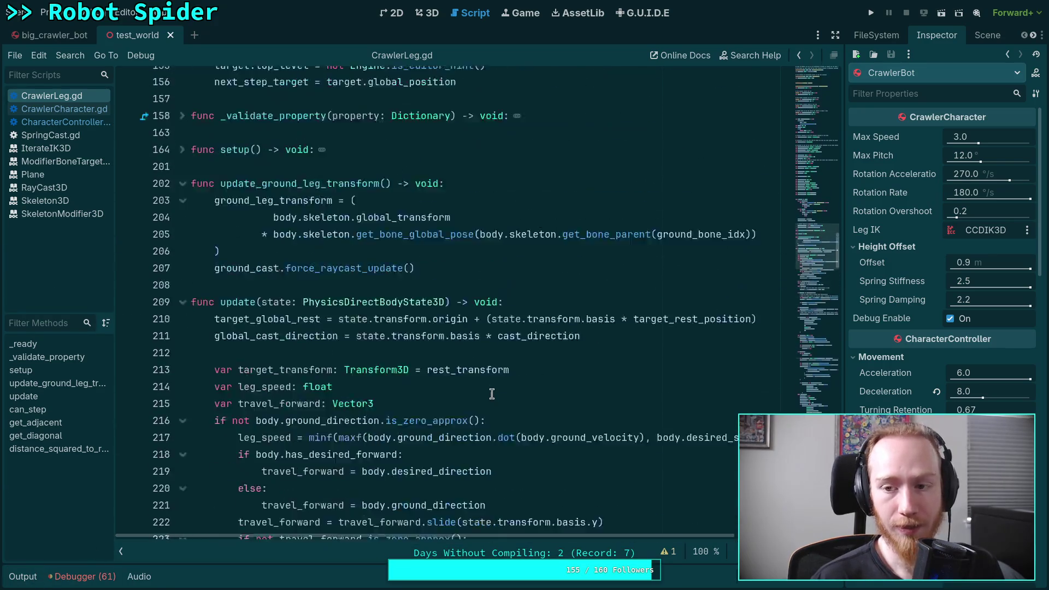
Step: Browse CharacterController.gd, then return to CrawlerCharacter.gd's _solve_leg_offsets clamping loop
mouse_move(806, 224)
mouse_down()
mouse_move(791, 384)
mouse_move(797, 493)
mouse_up()
scroll(492, 328, up, 5)
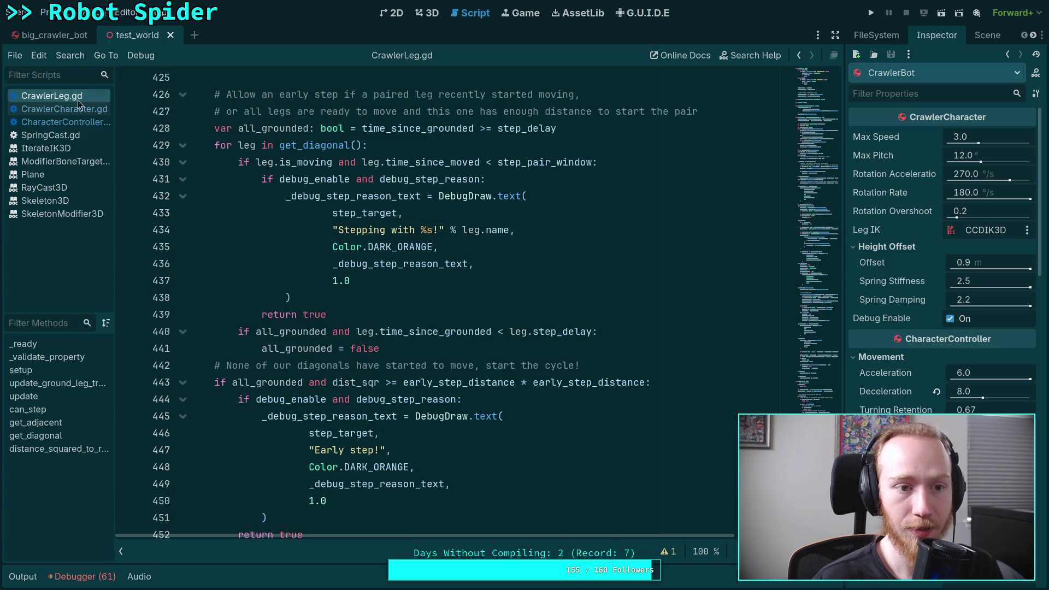
click(60, 122)
scroll(345, 333, down, 10)
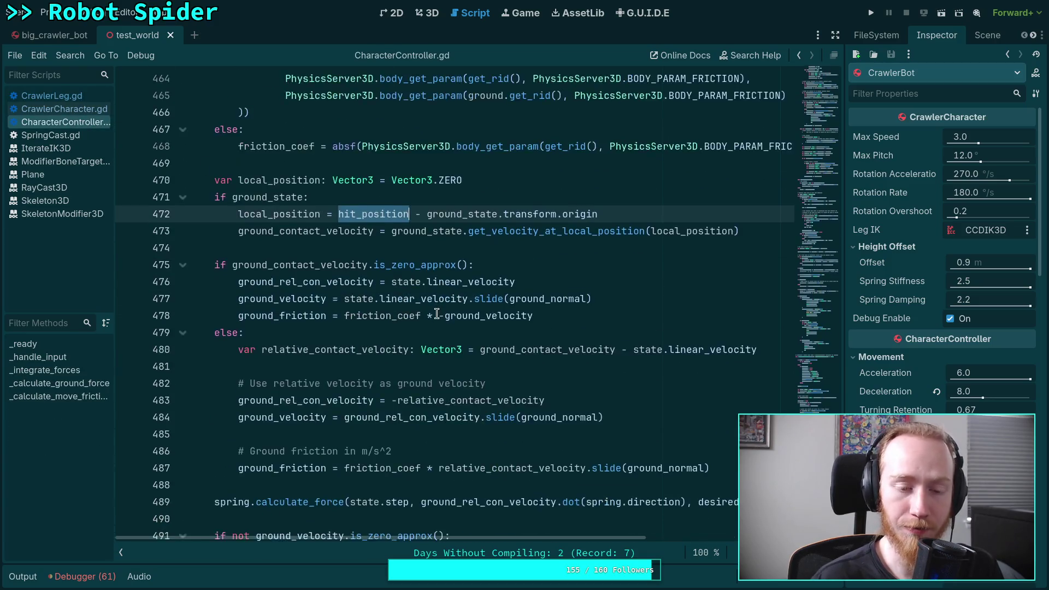
scroll(344, 332, up, 3)
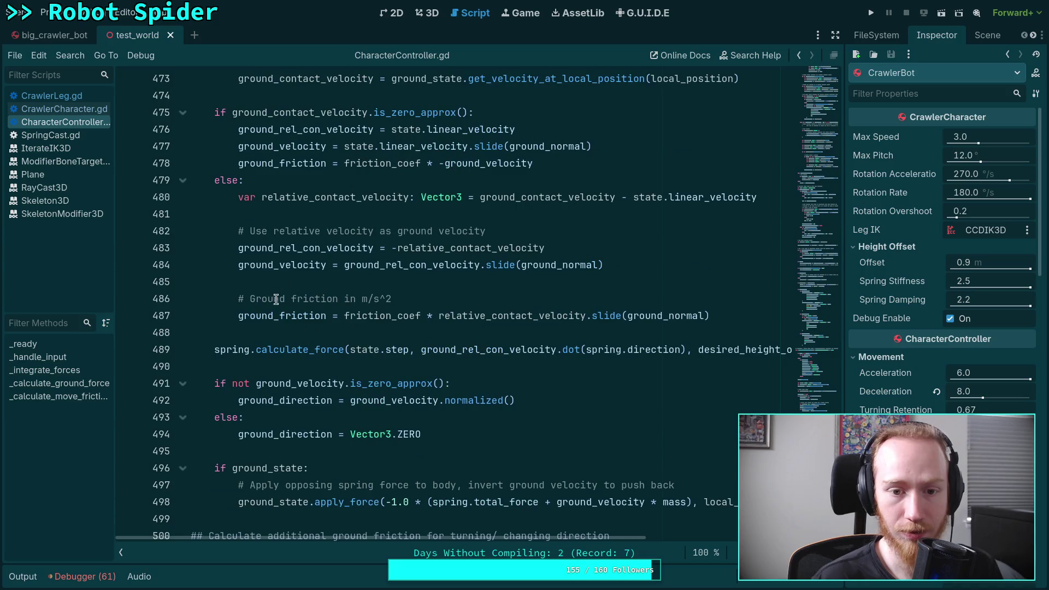
scroll(500, 354, down, 1)
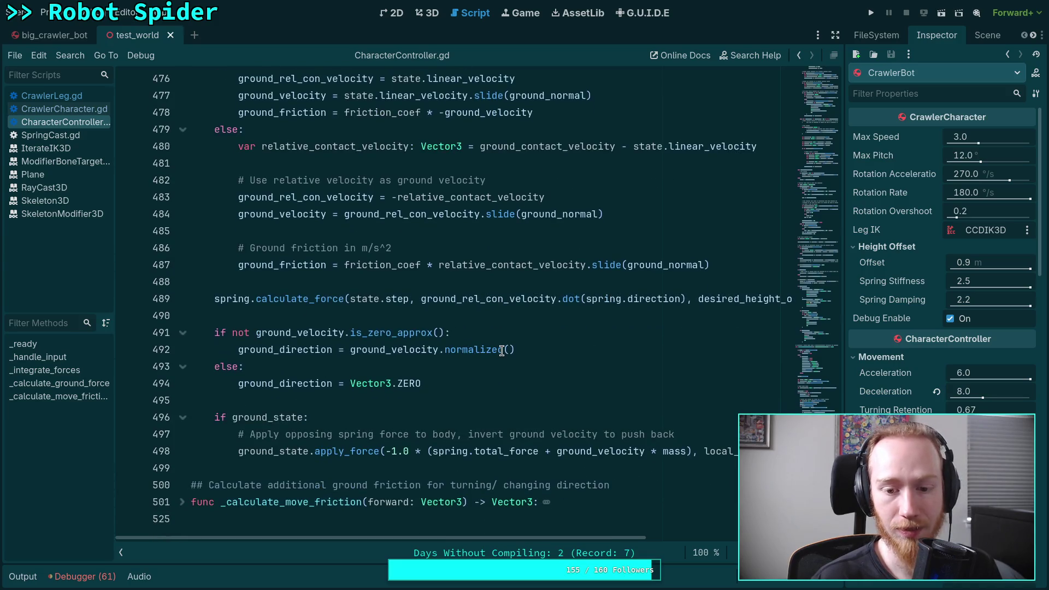
scroll(502, 352, up, 5)
scroll(501, 351, up, 4)
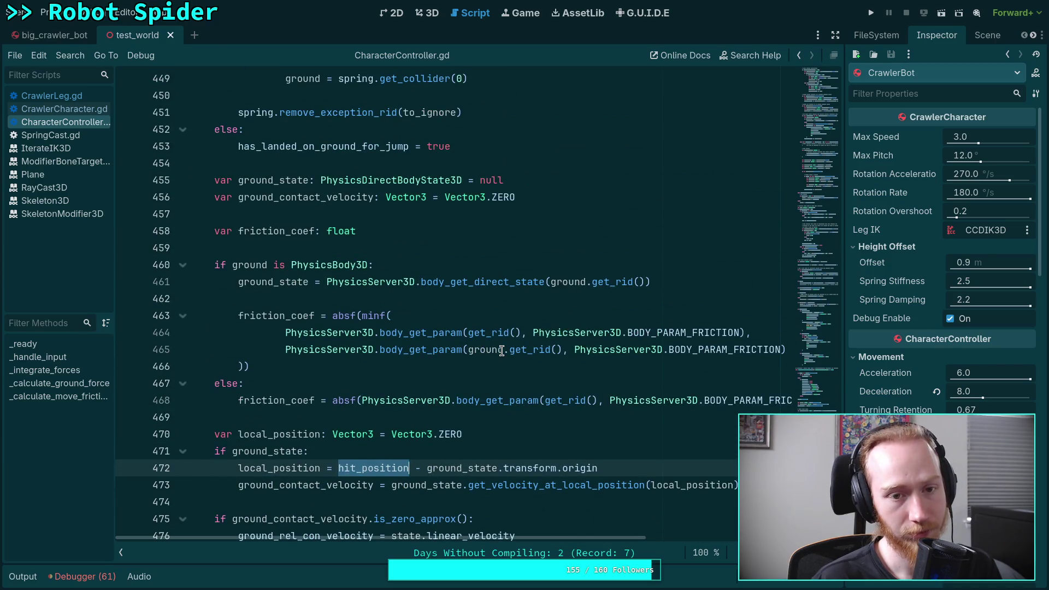
scroll(502, 352, down, 2)
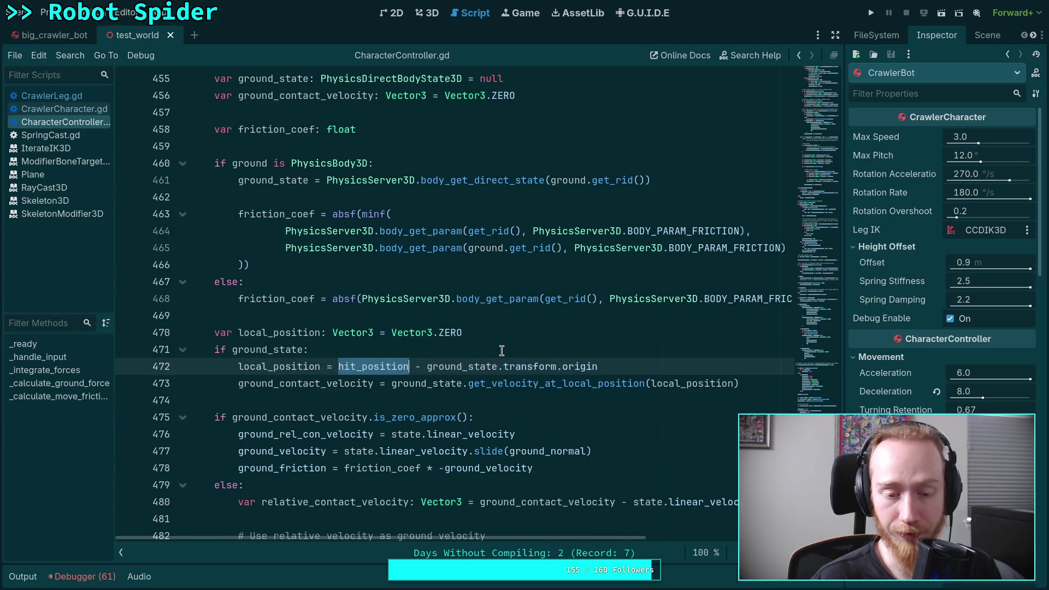
scroll(502, 351, down, 2)
scroll(502, 352, down, 1)
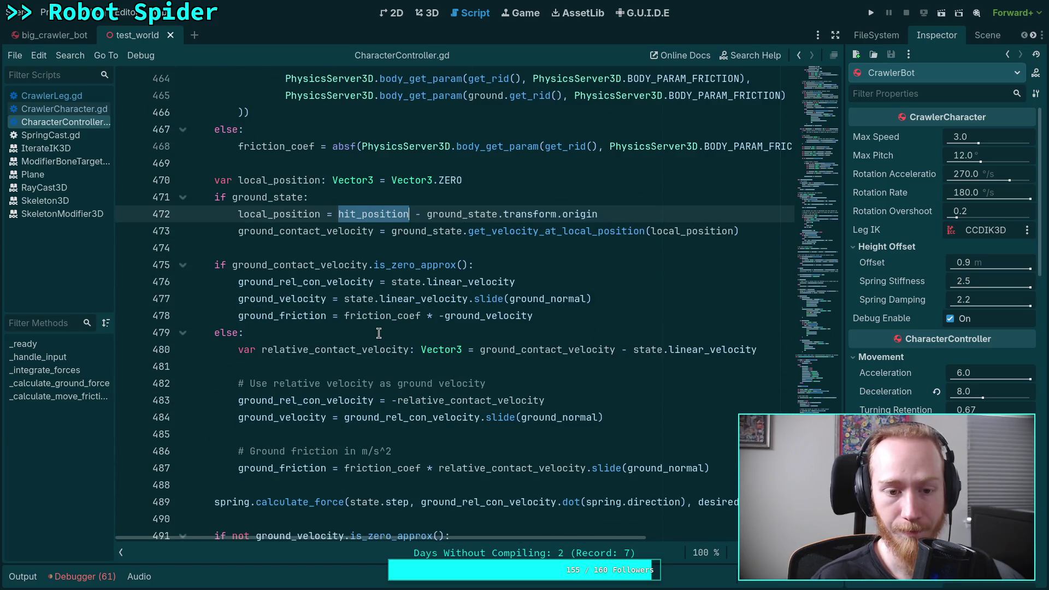
click(65, 109)
scroll(400, 340, down, 3)
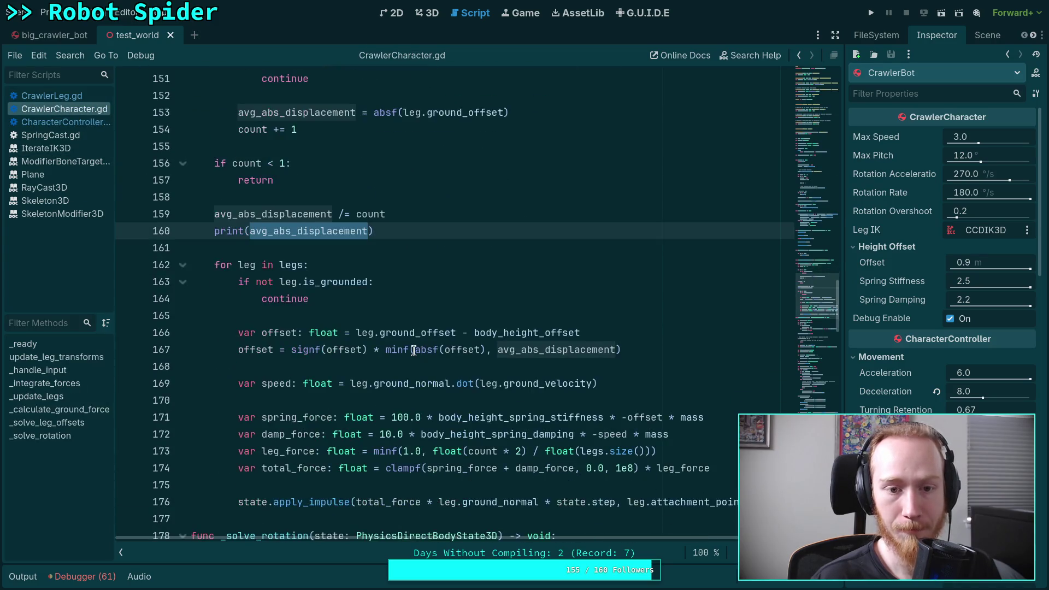
scroll(406, 346, up, 3)
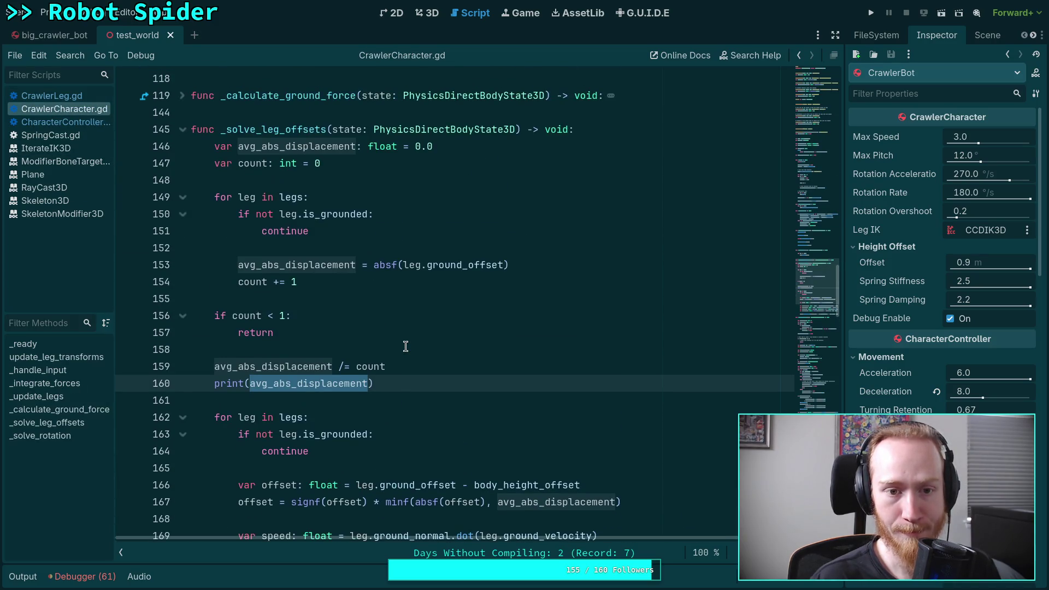
scroll(414, 360, down, 3)
double_click(692, 418)
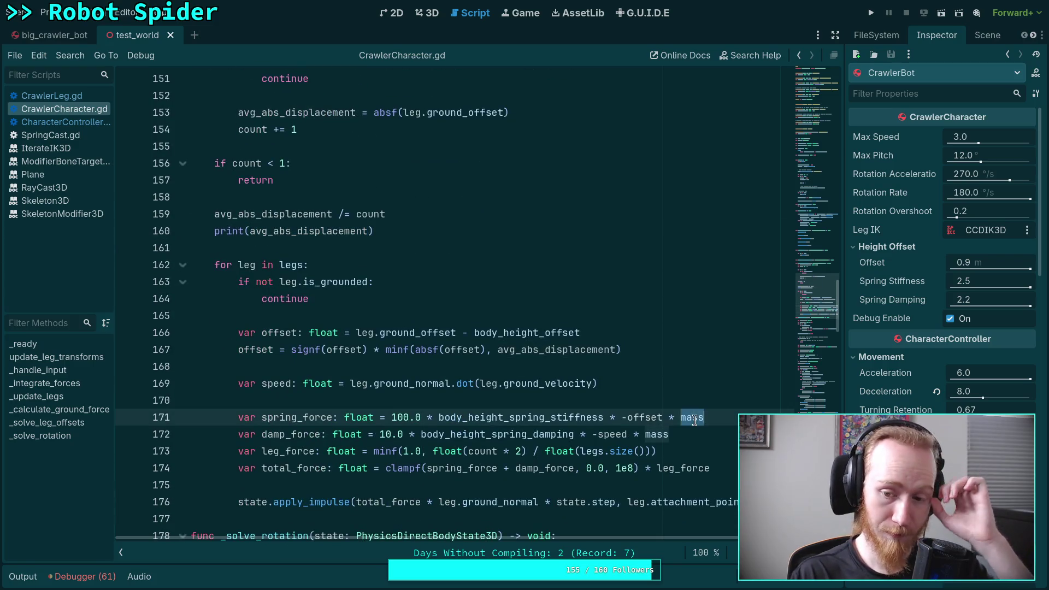
click(735, 422)
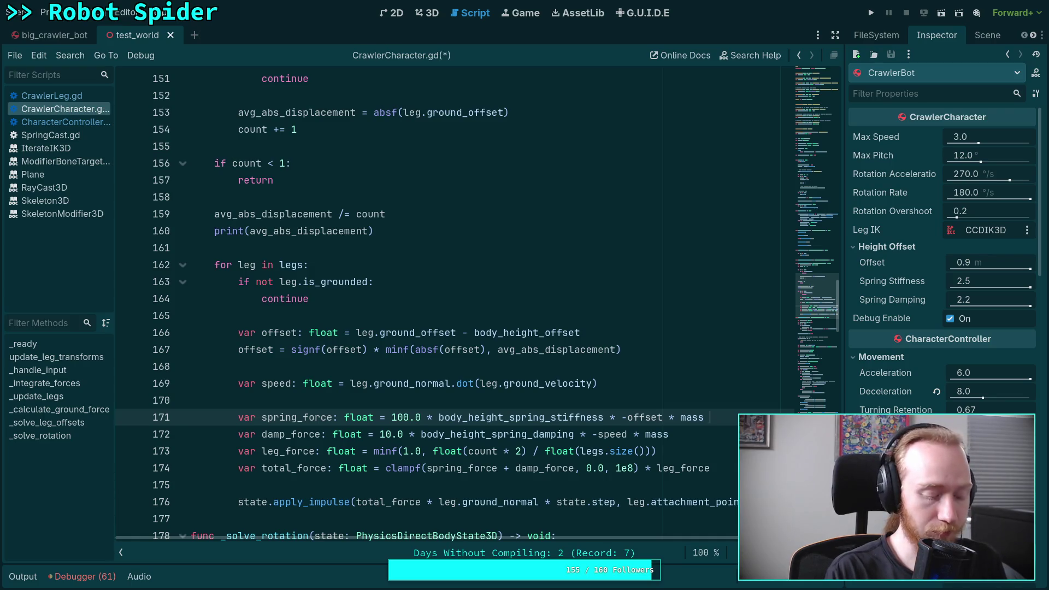
click(453, 250)
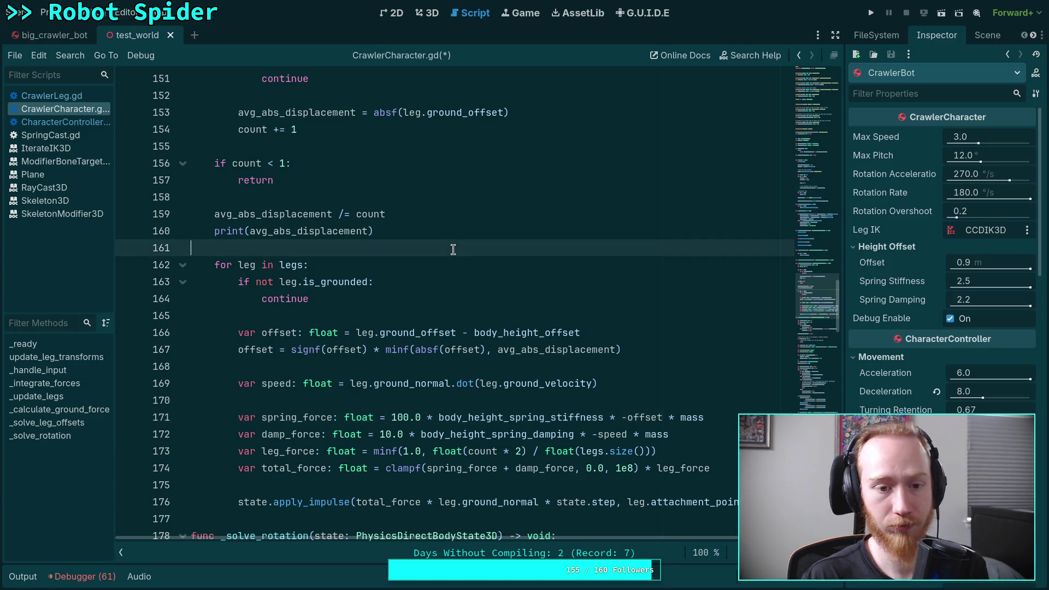
key(Return)
key(Return)
key(Up)
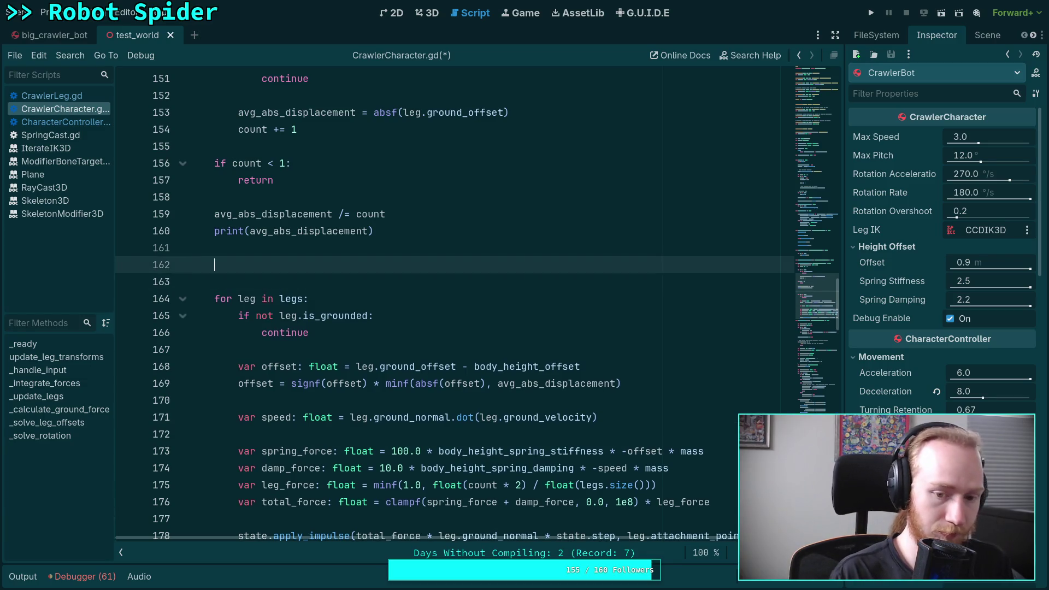
text(var)
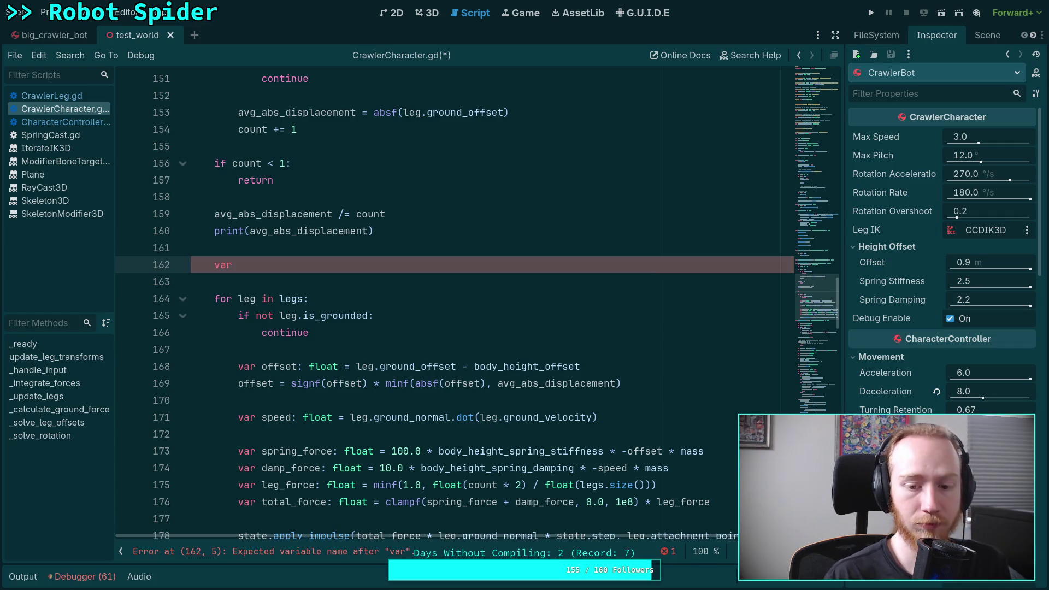
scroll(501, 328, down, 1)
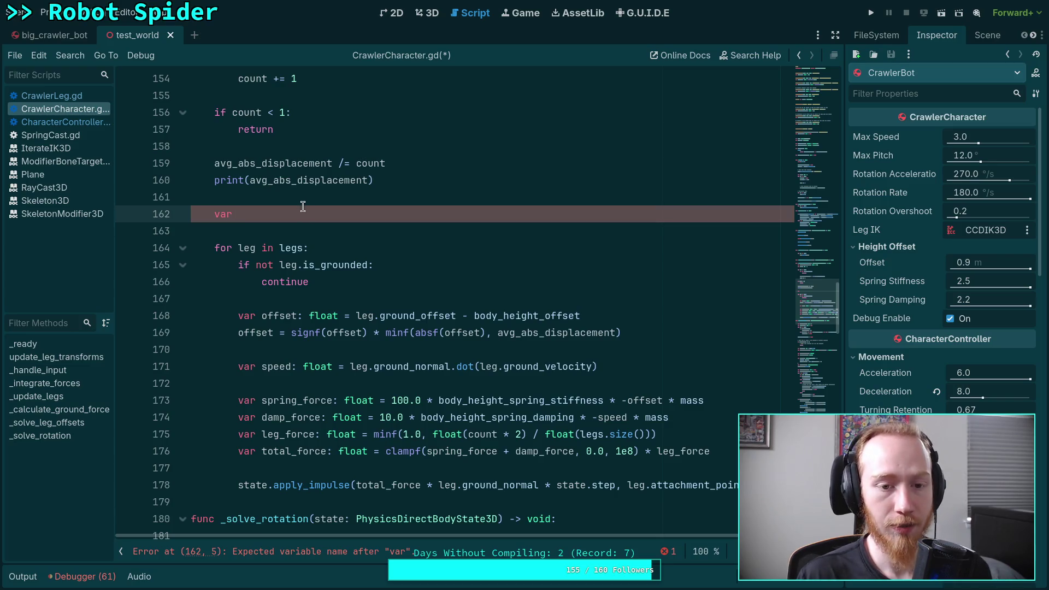
key(BackSpace)
key(BackSpace)
key(BackSpace)
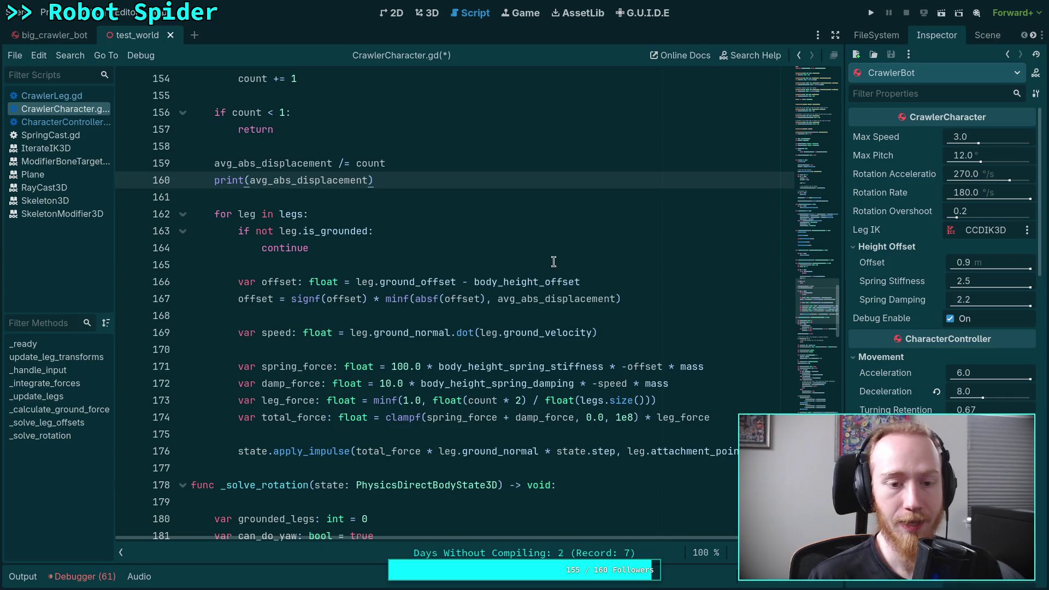
Step: Change the clampf lower bound on line 174 from 0.0 to -1e8, save, and start a test run
click(552, 263)
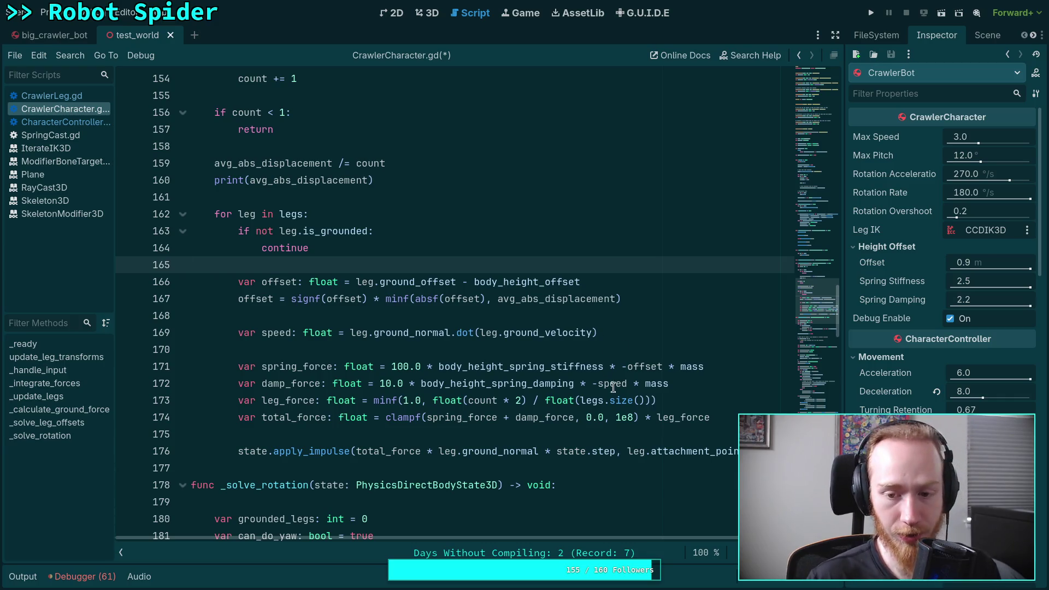
double_click(595, 417)
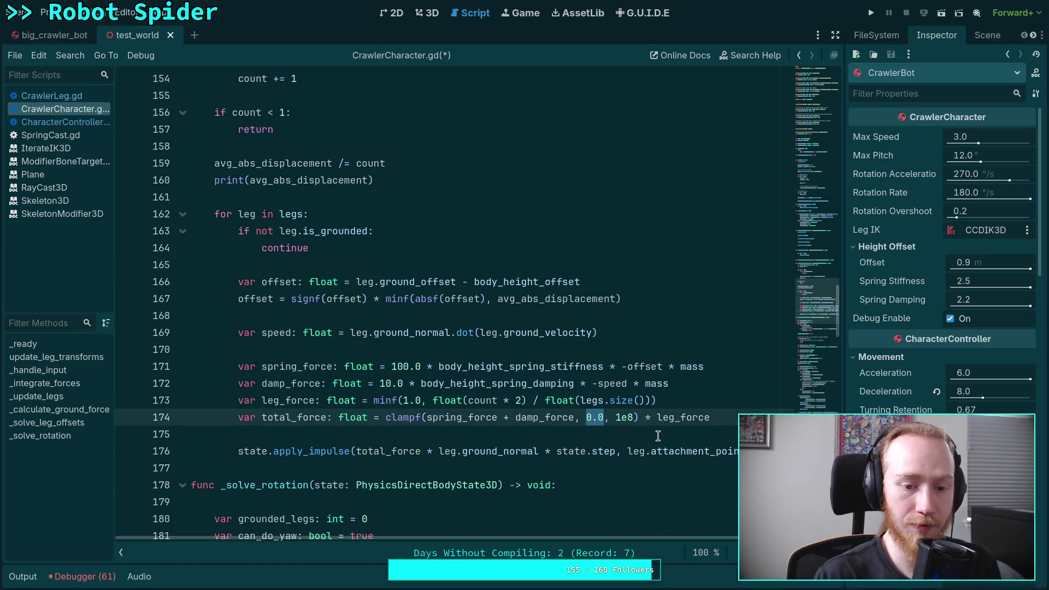
text(-1.)
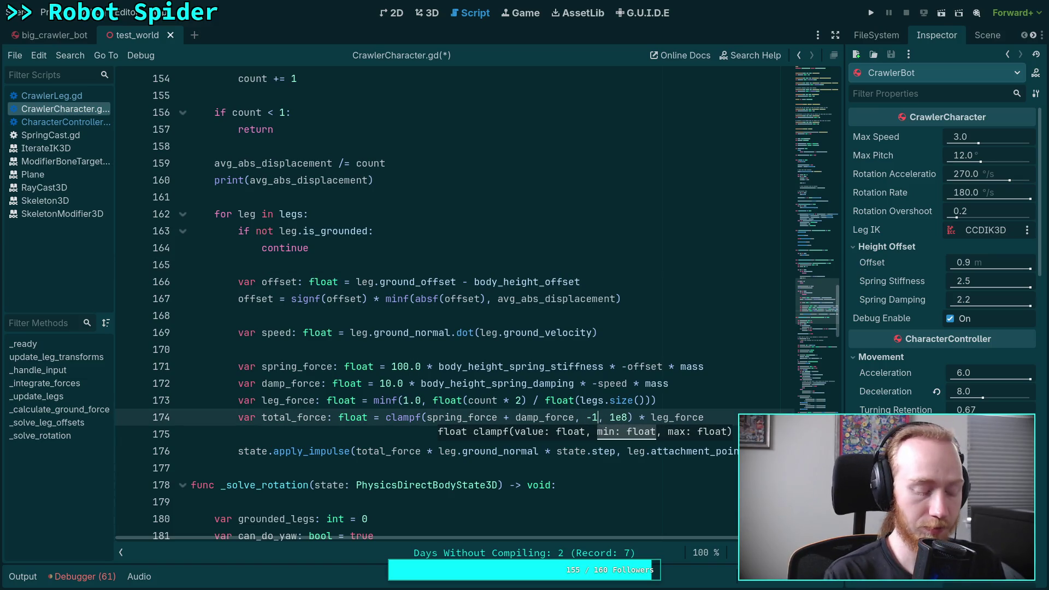
key(BackSpace)
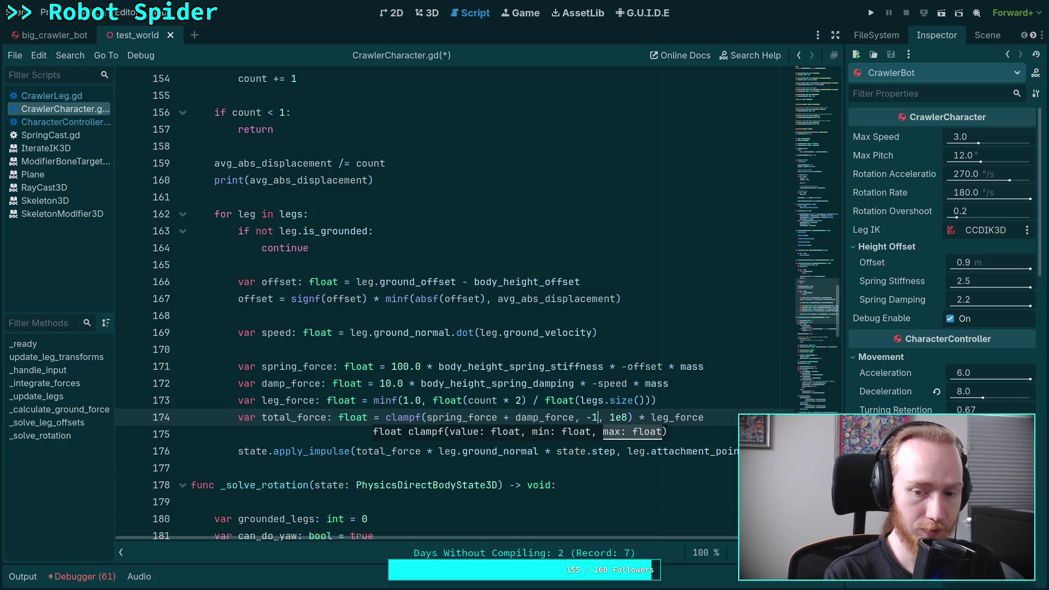
text(e8)
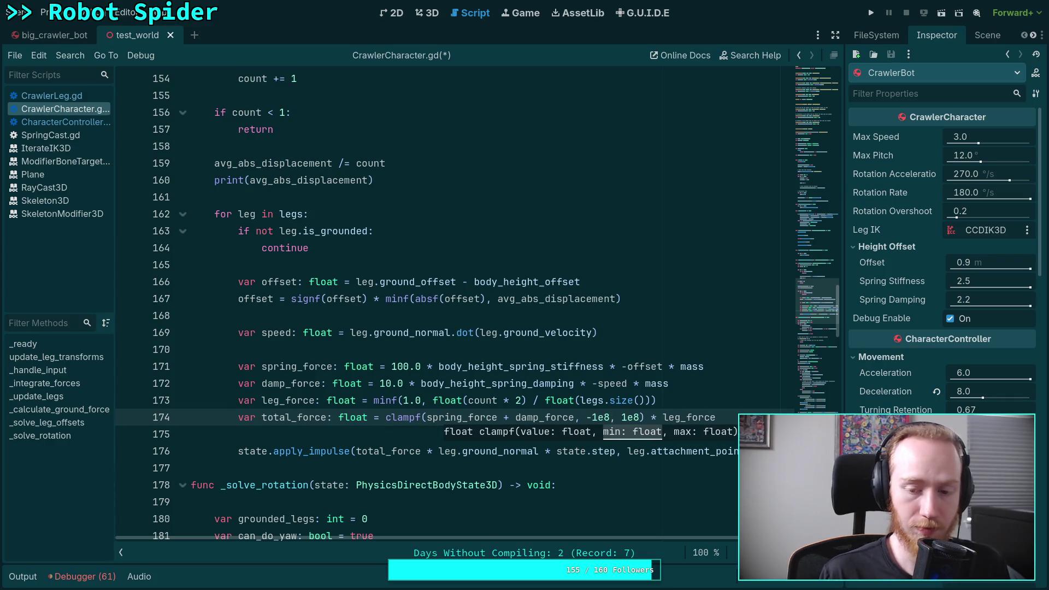
key(ctrl+s)
key(Up)
key(Up)
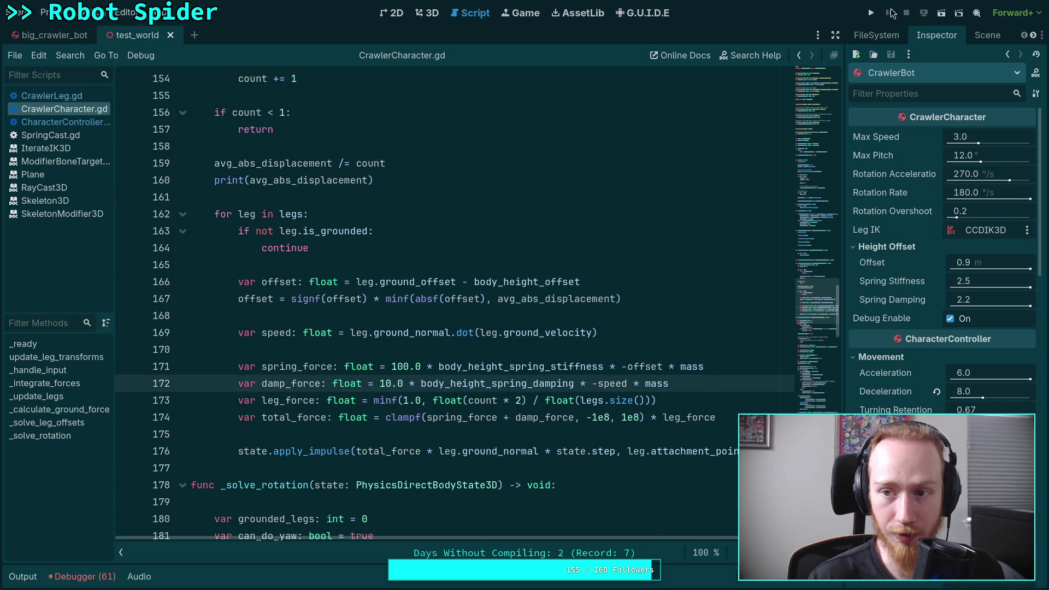
click(872, 13)
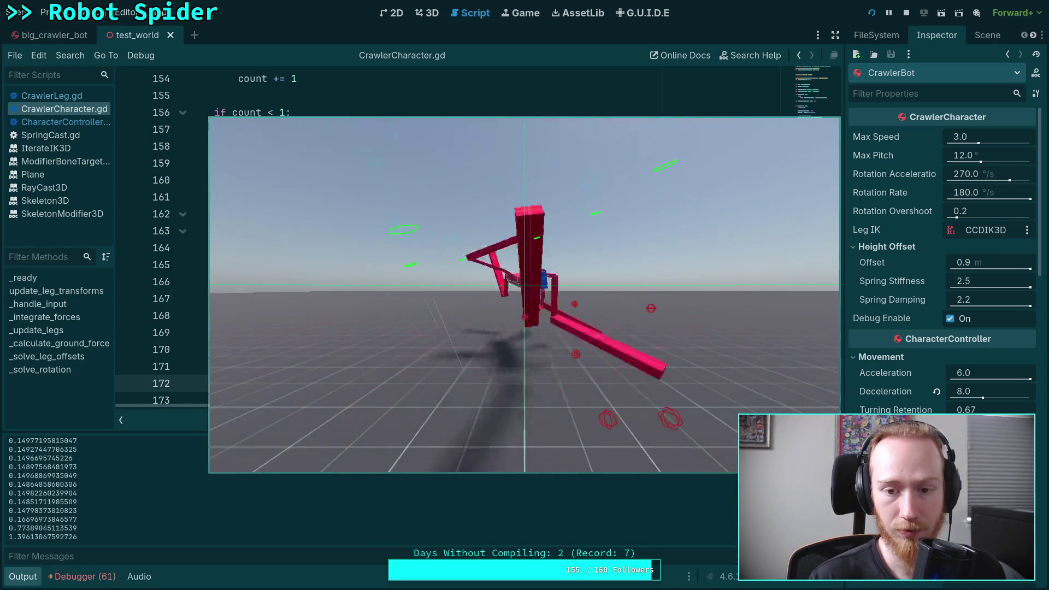
Step: Stop the game, hide the Output panel, and return to the damp_force line
click(907, 12)
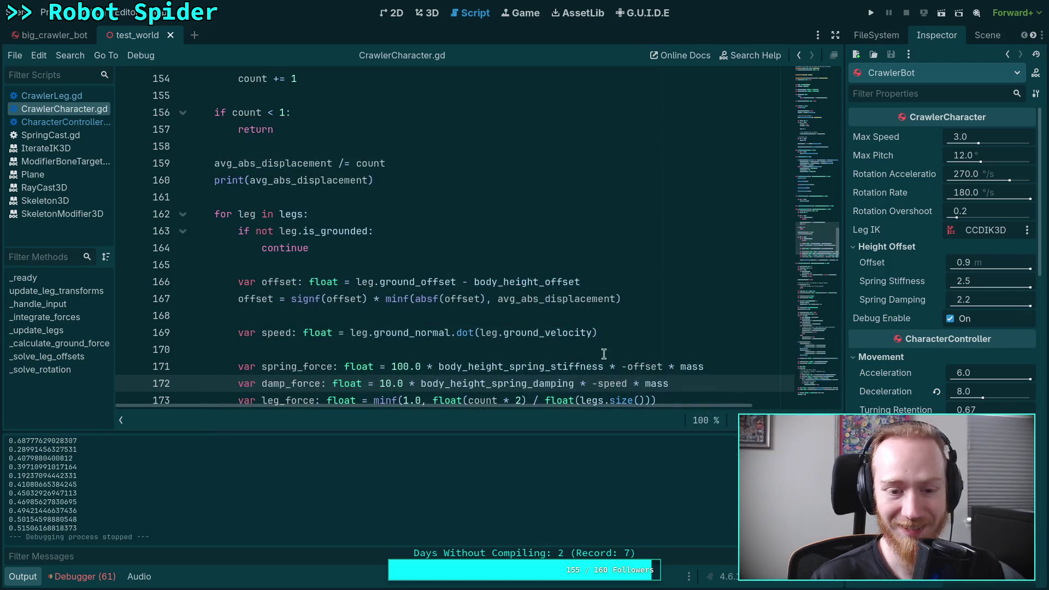
scroll(565, 340, down, 2)
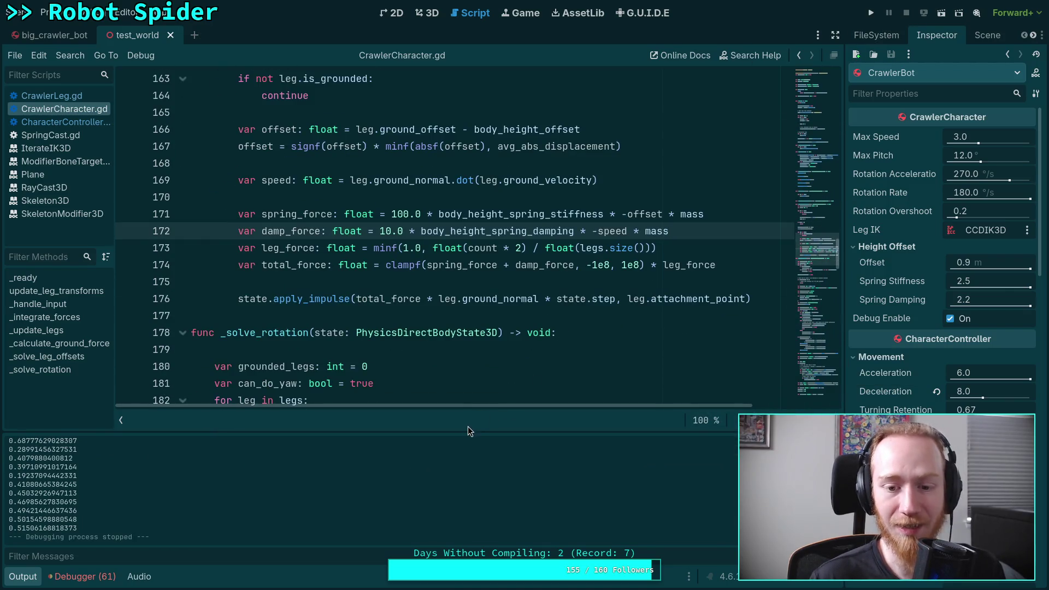
click(22, 577)
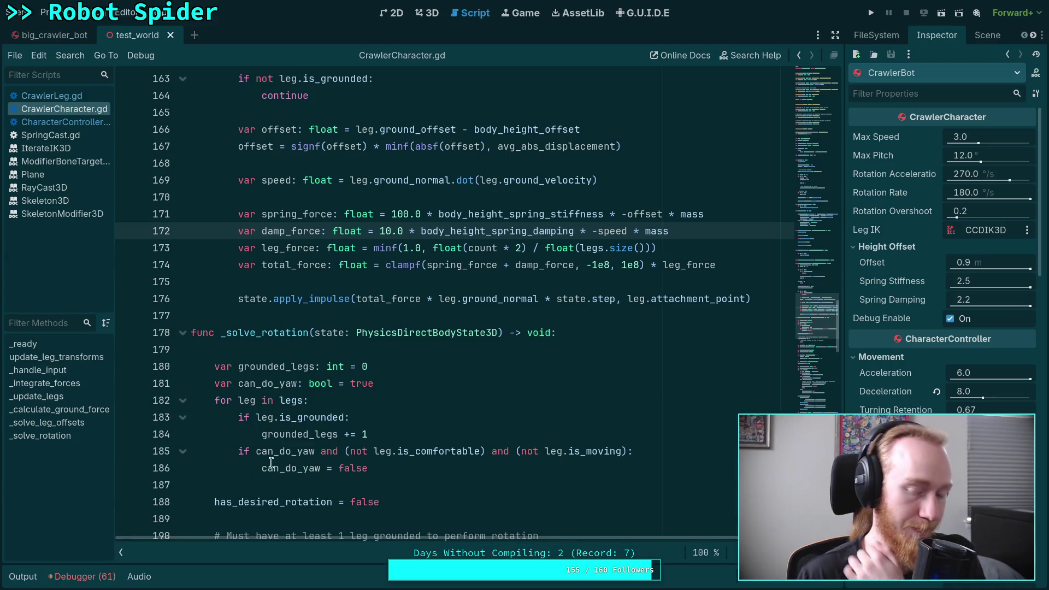
scroll(339, 405, up, 2)
click(319, 382)
scroll(319, 382, up, 1)
scroll(377, 484, up, 1)
scroll(377, 484, down, 1)
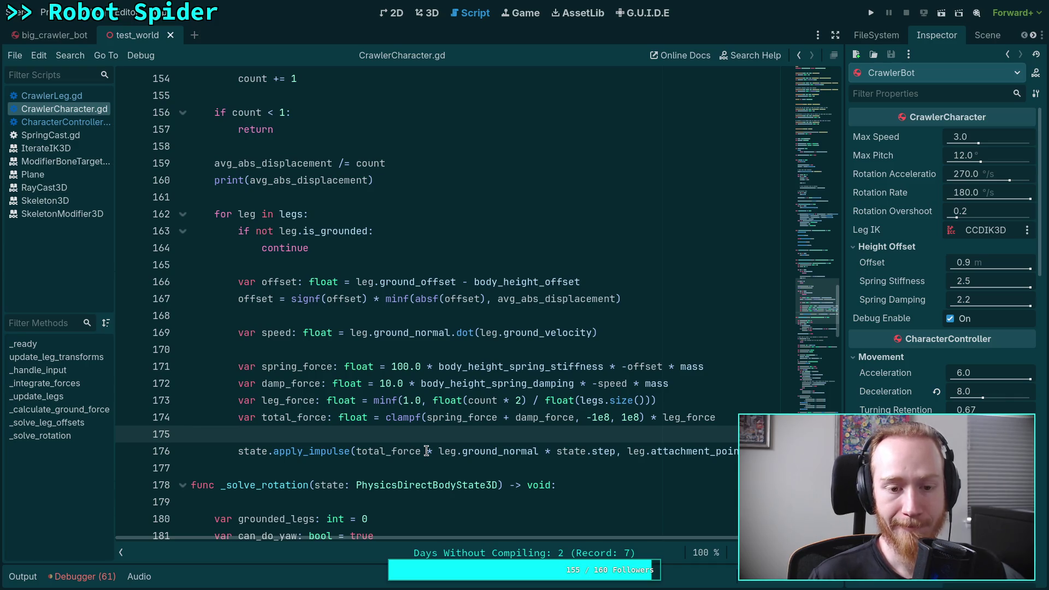
click(726, 383)
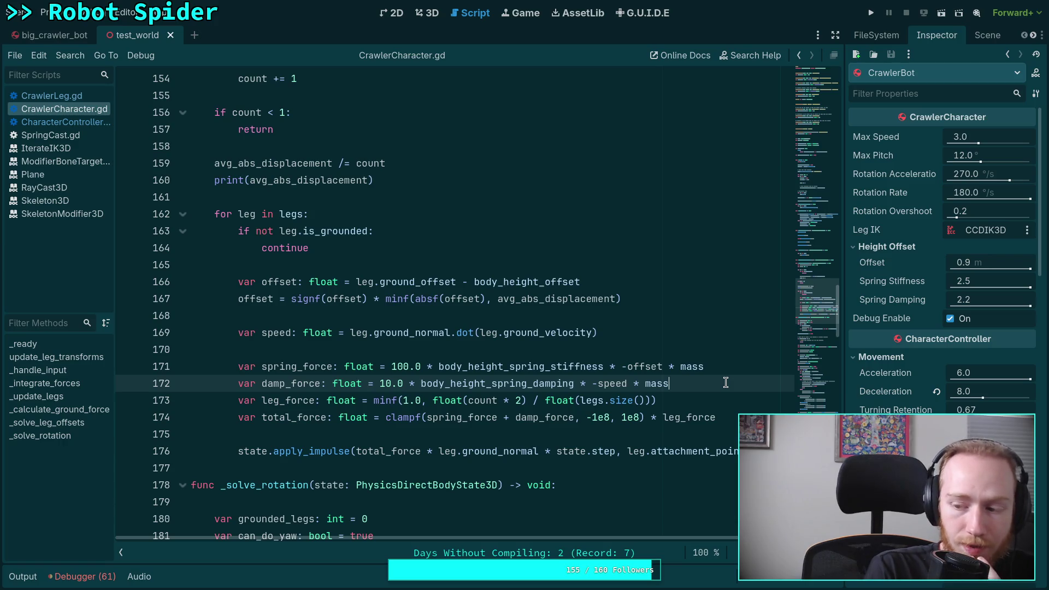
Step: Declare a function-level shared_mass float, initially built from mass / count
click(705, 338)
key(Return)
key(Return)
text(va)
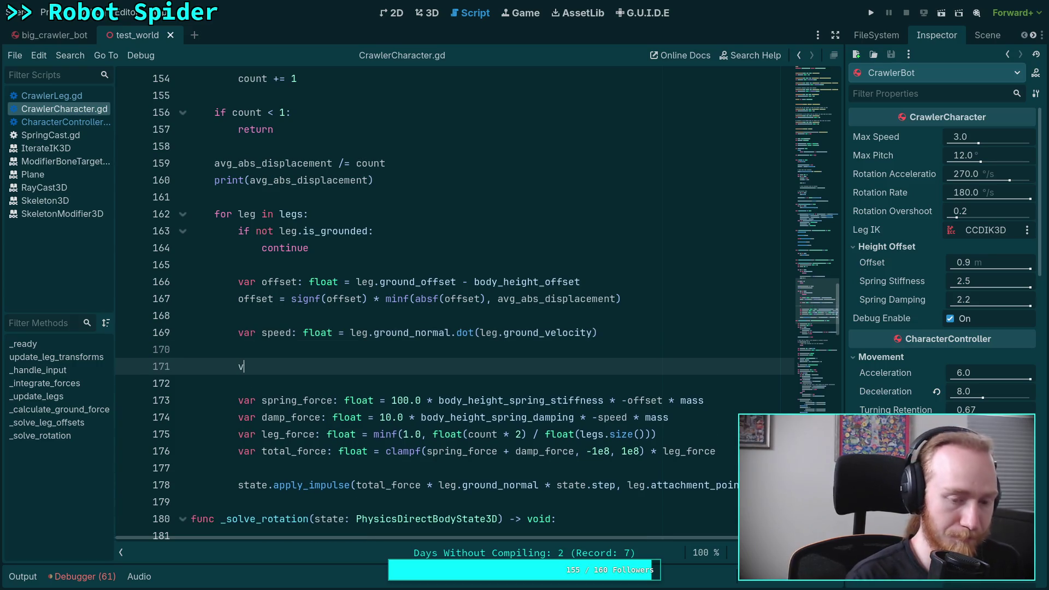
text(r shared)
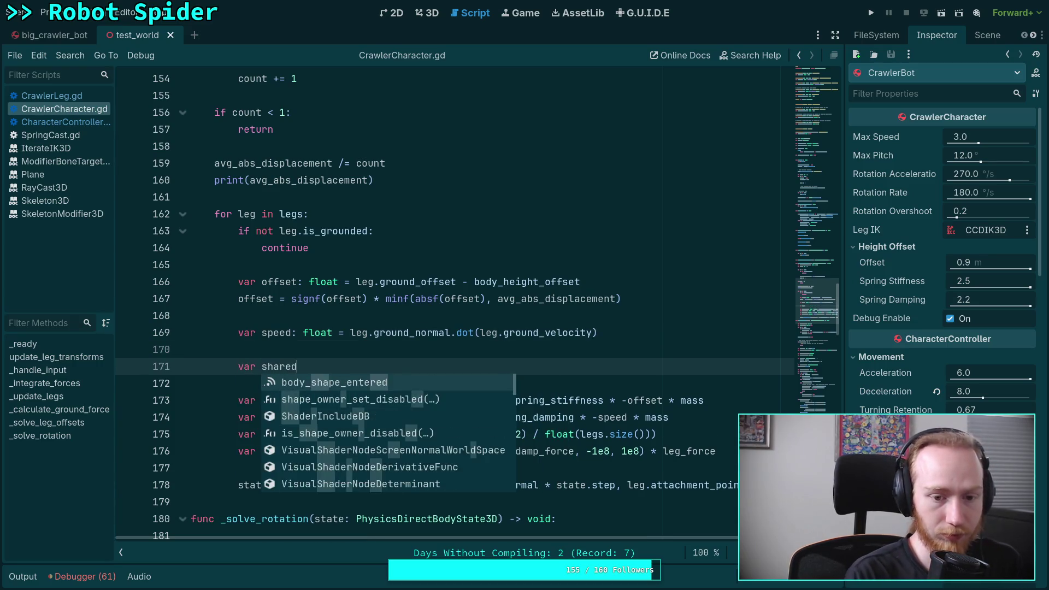
text(_mass: fl)
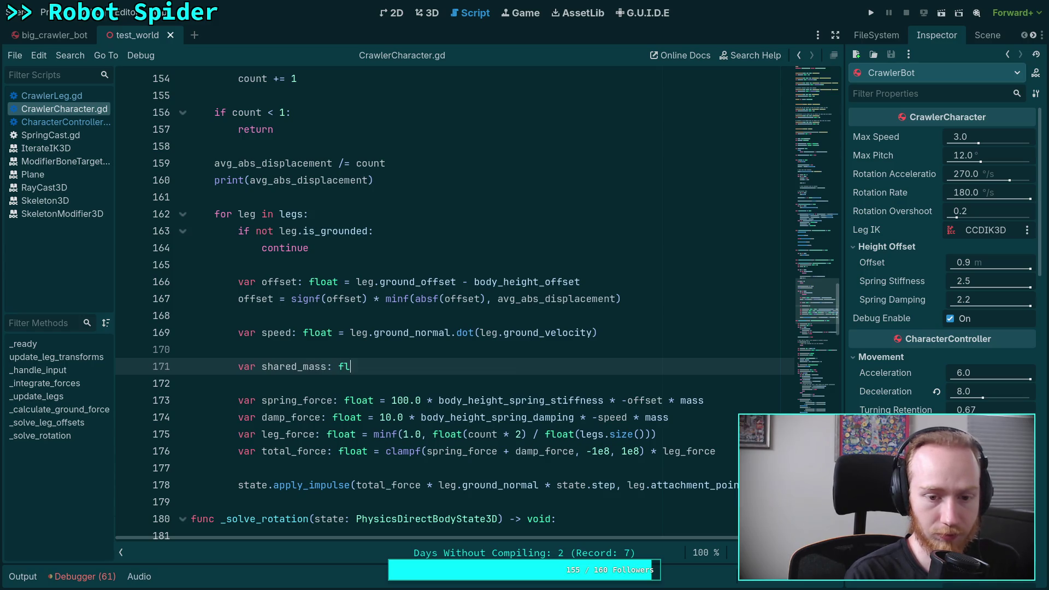
text(oat =)
key(alt+Up)
key(alt+Up)
key(alt+Up)
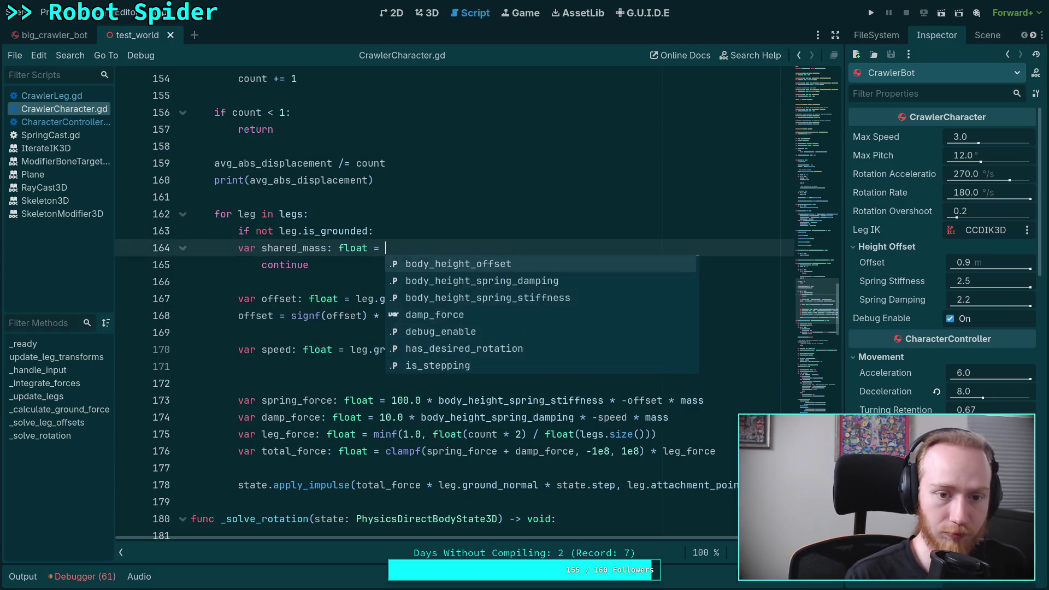
key(Return)
key(ctrl+z)
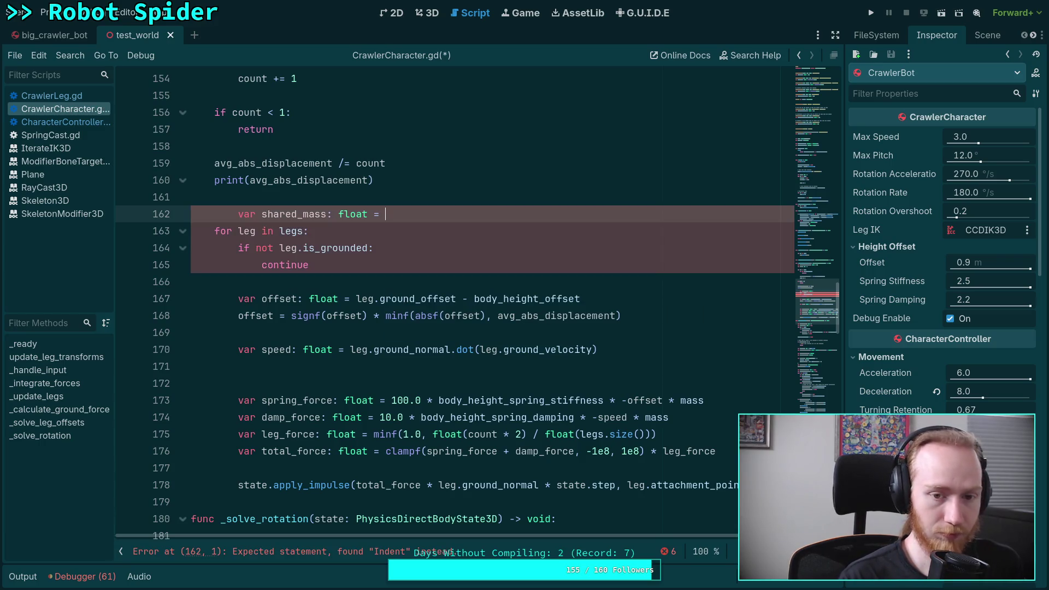
key(shift+Tab)
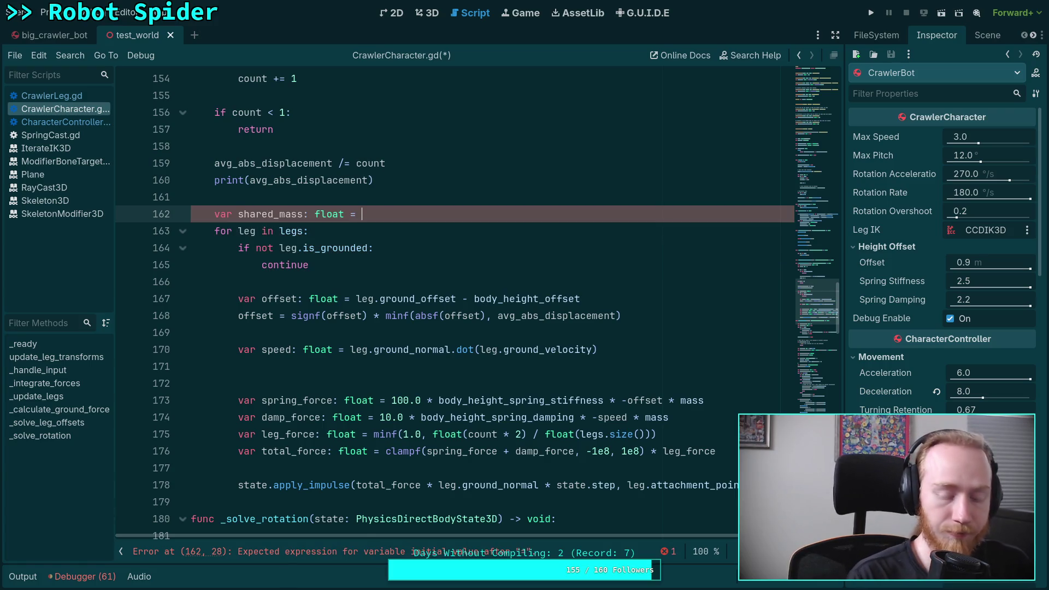
text(maxf()
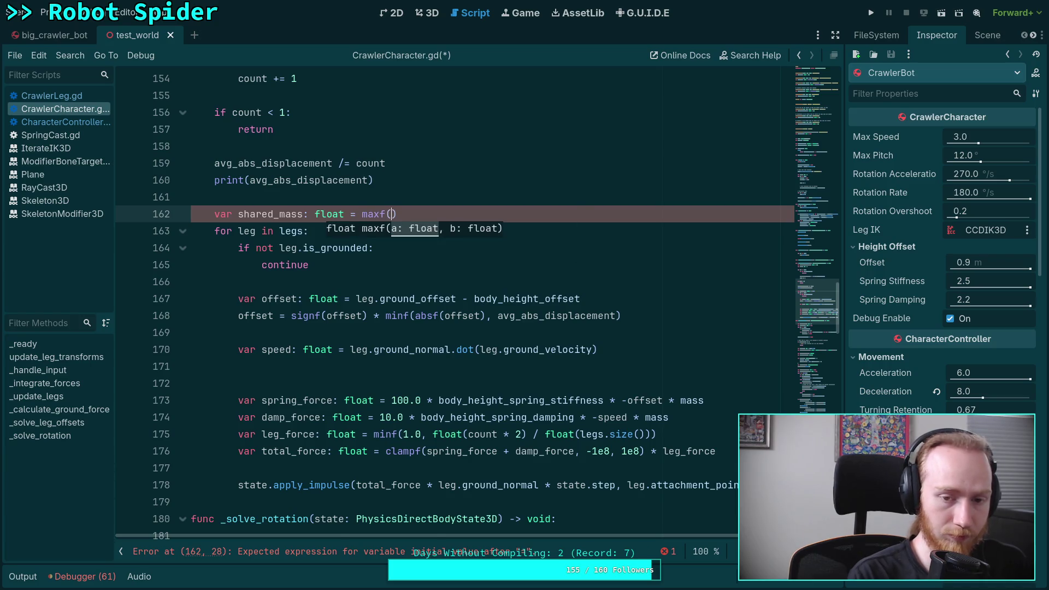
text(mass)
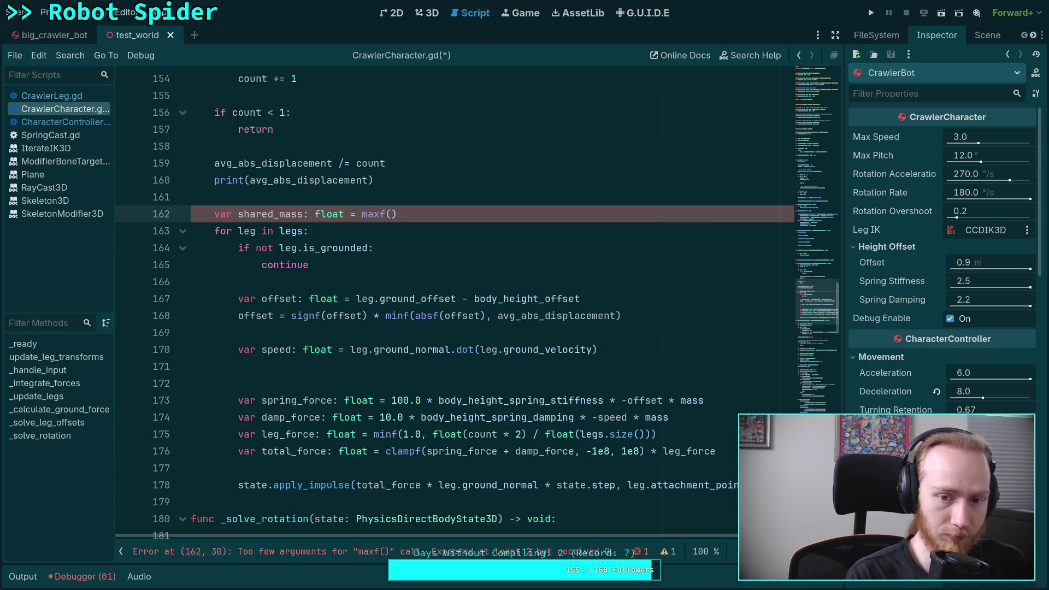
text( / 5)
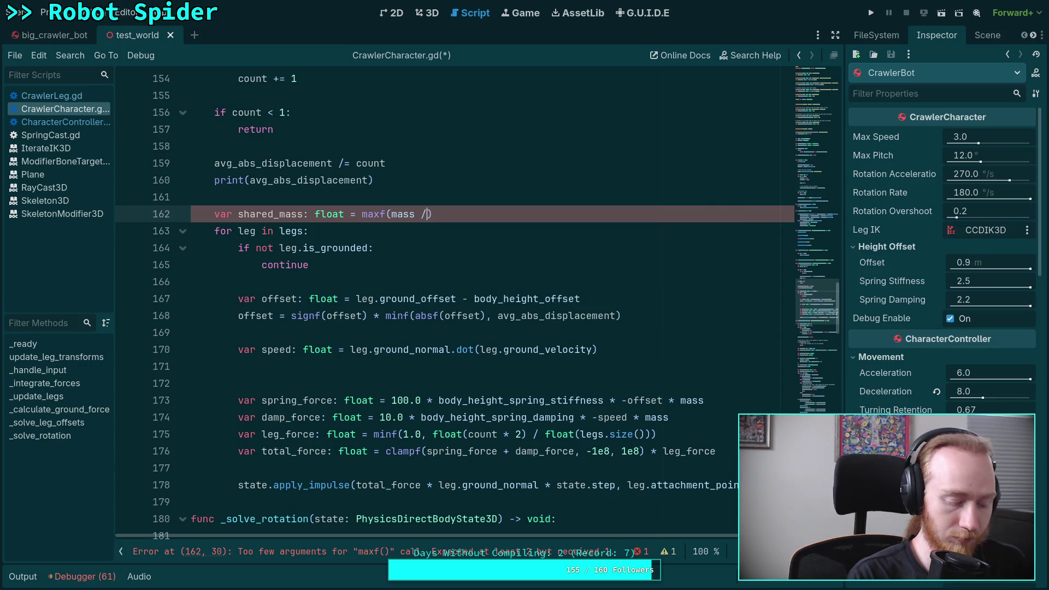
key(BackSpace)
text(legs.)
text(si)
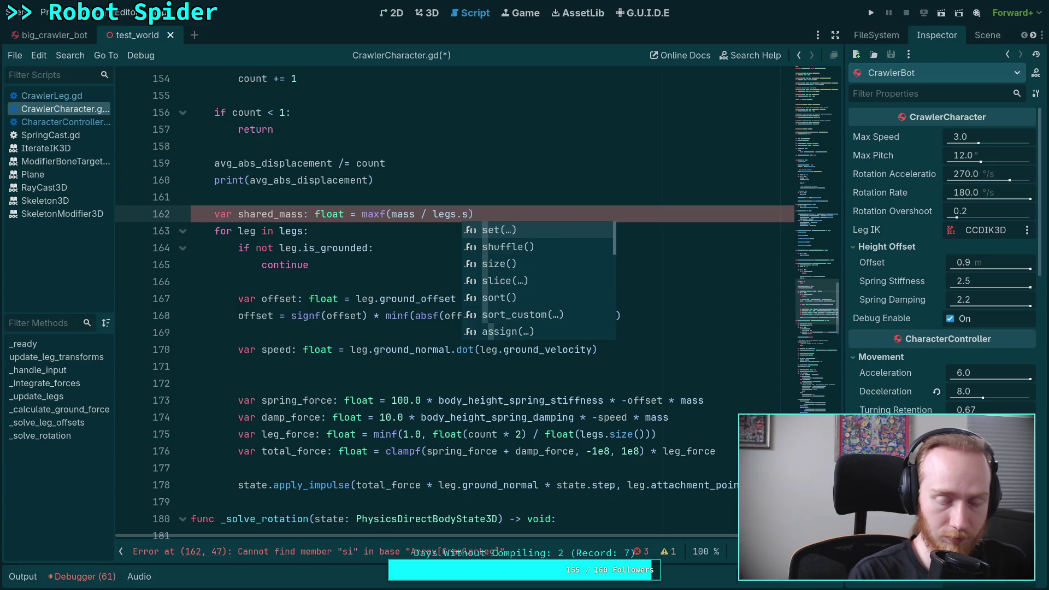
key(BackSpace)
key(BackSpace)
key(BackSpace)
text(count,)
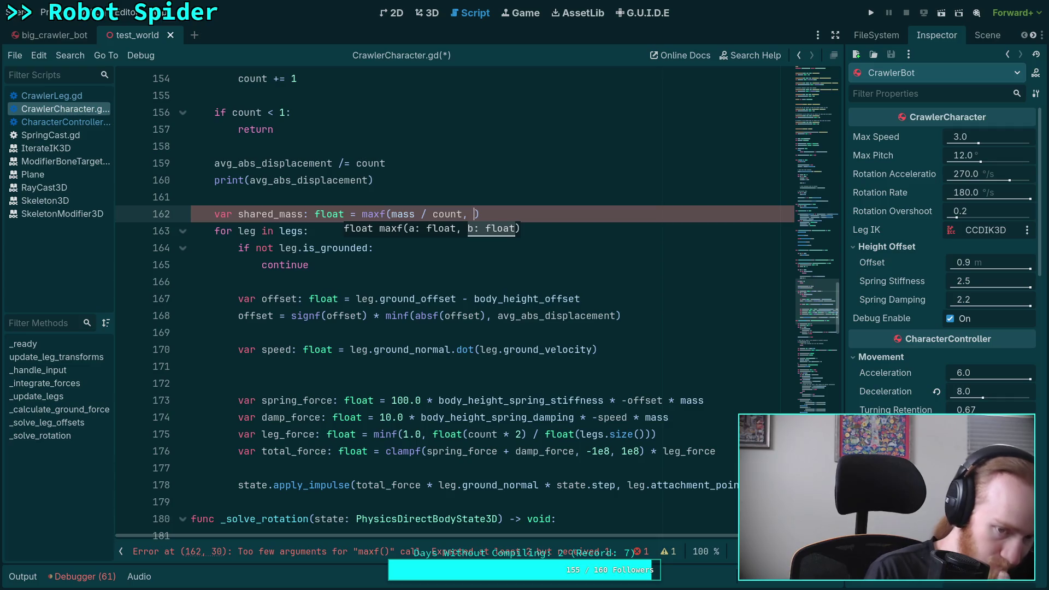
Step: Define shared_mass as minf(mass / count, mass / (legs.size() * 0.5))
click(385, 214)
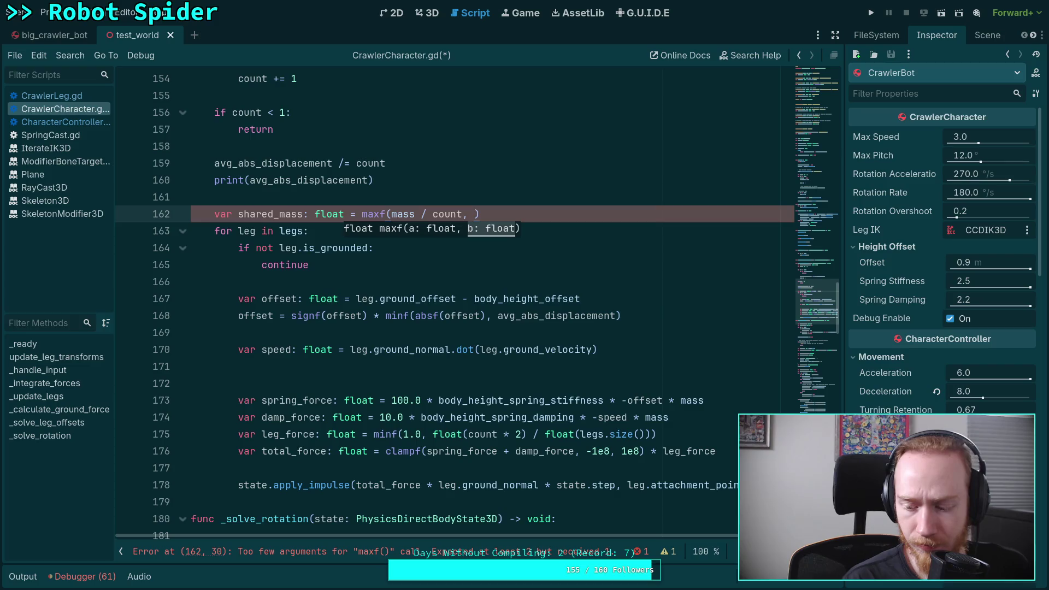
key(BackSpace)
key(BackSpace)
key(BackSpace)
text(inf)
key(Right)
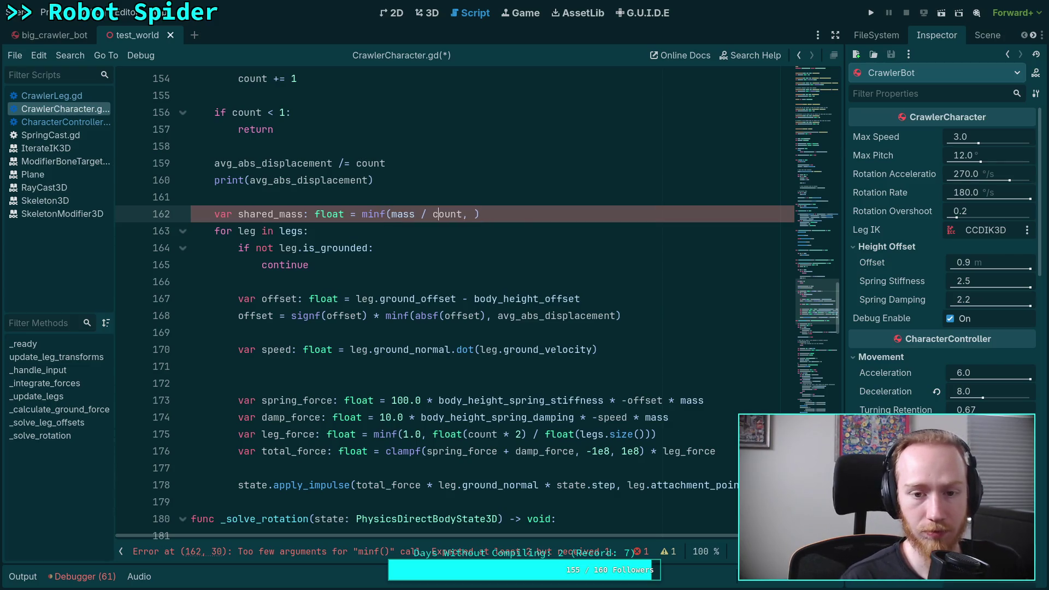
text(mass / )
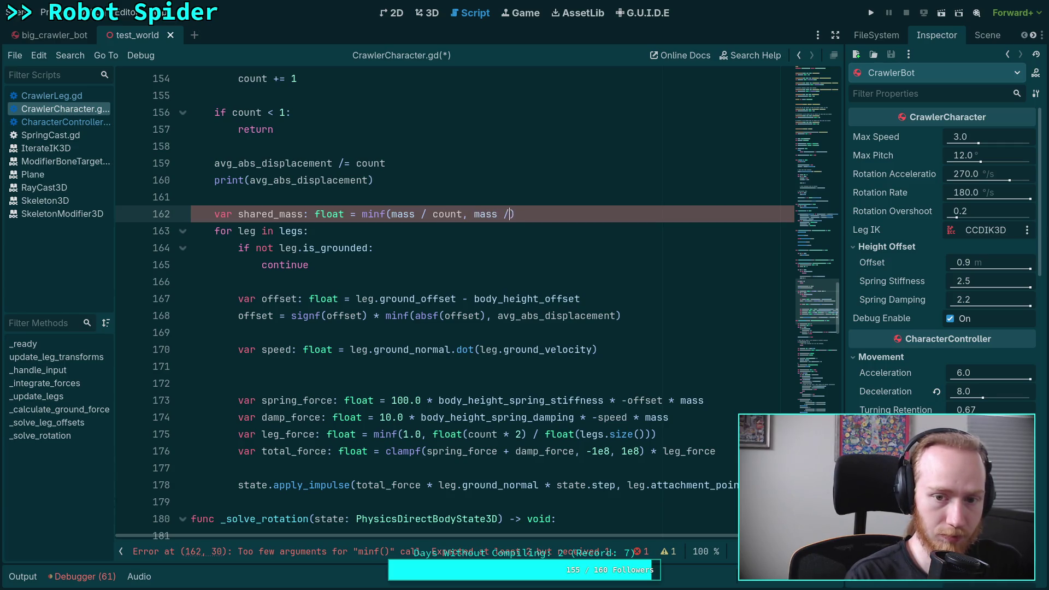
text((legs.size)
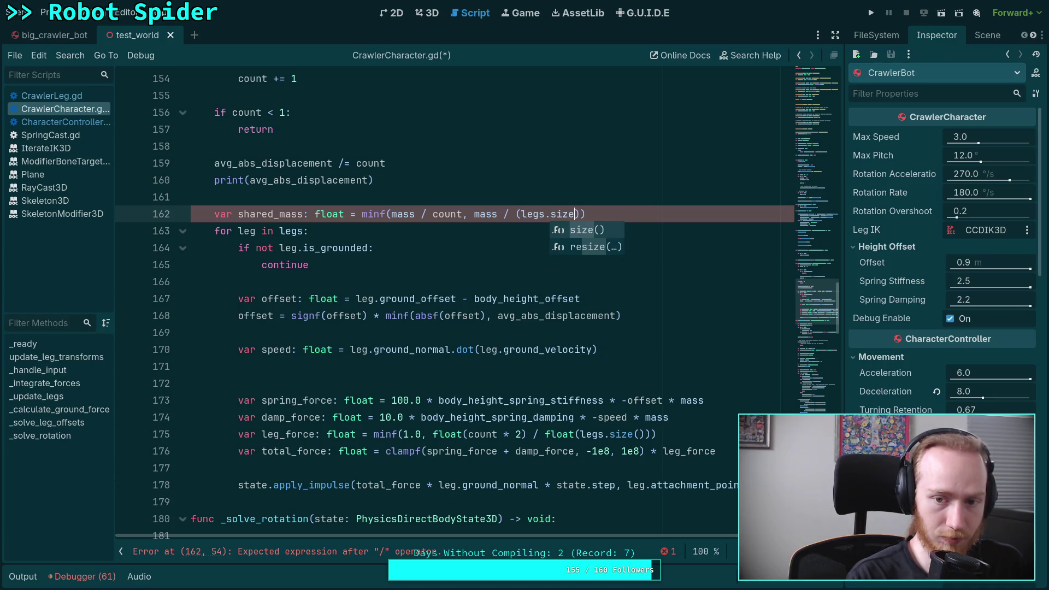
text(() * 0.5)))
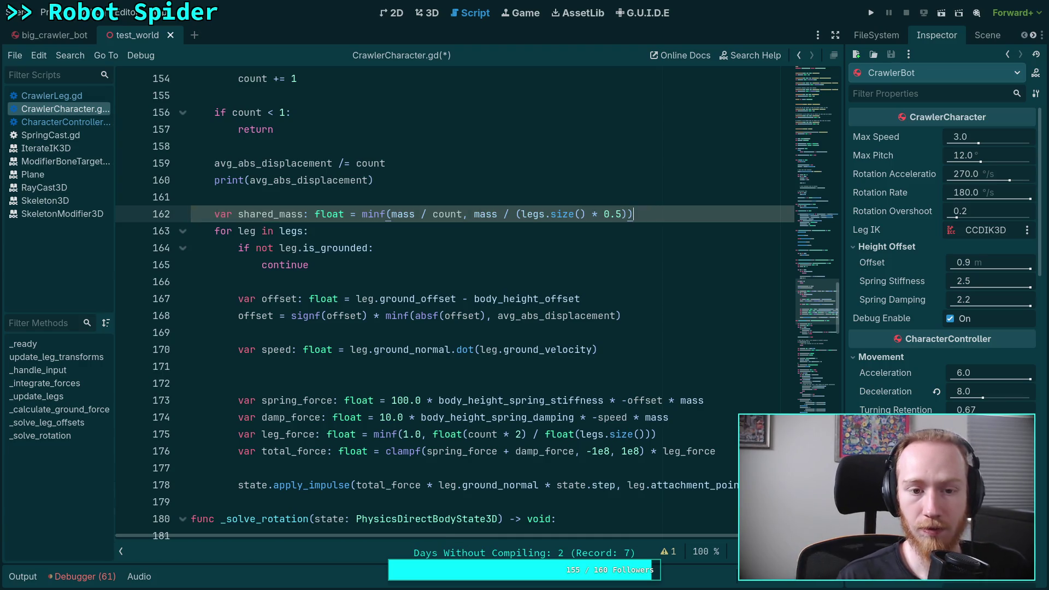
Step: Use shared_mass instead of mass in the spring force calculation
click(680, 400)
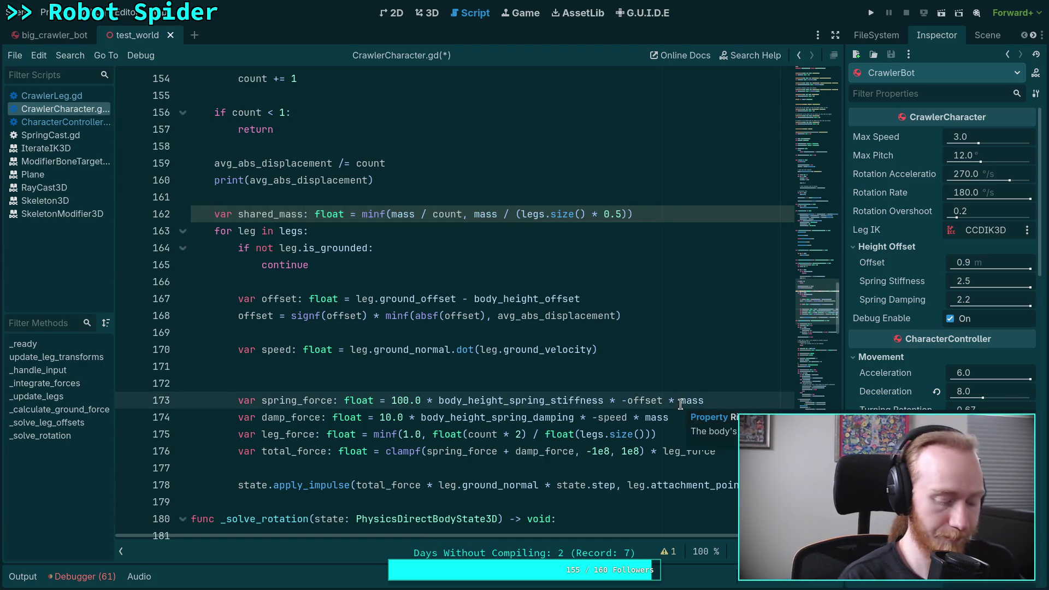
text(shared_)
key(Down)
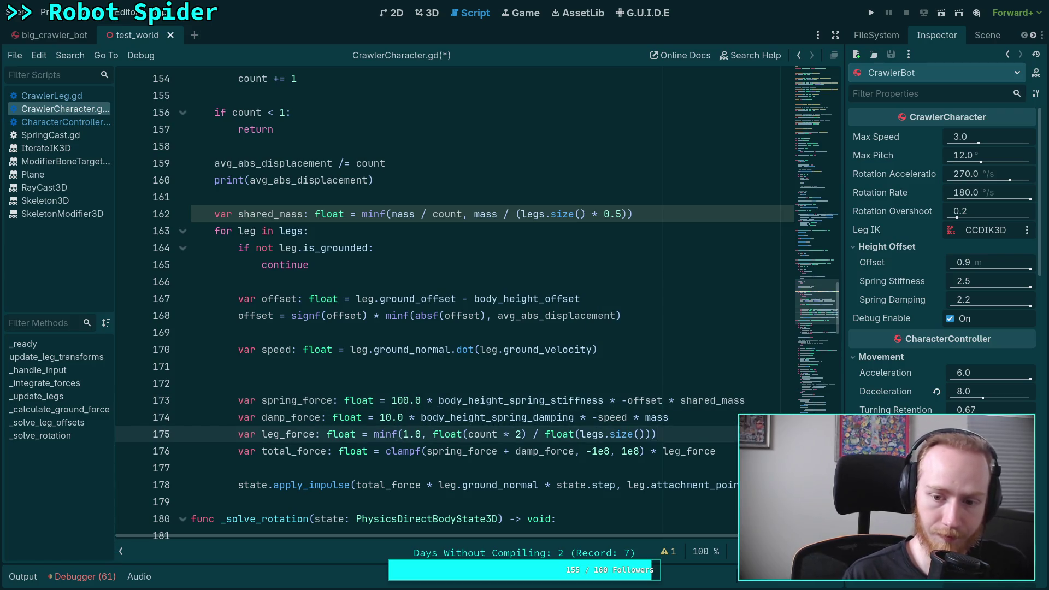
text(shared_)
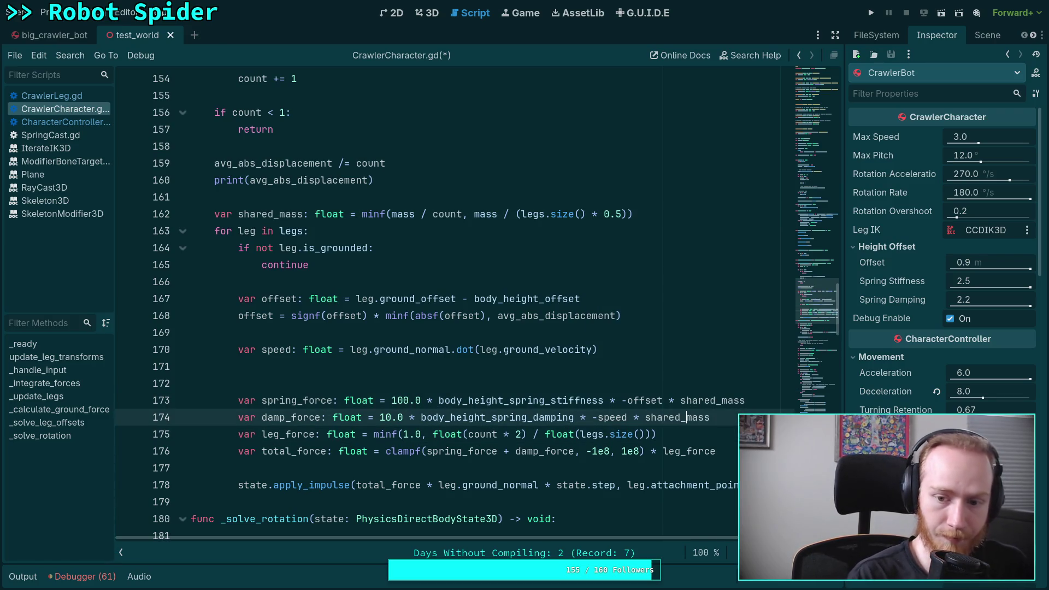
click(471, 379)
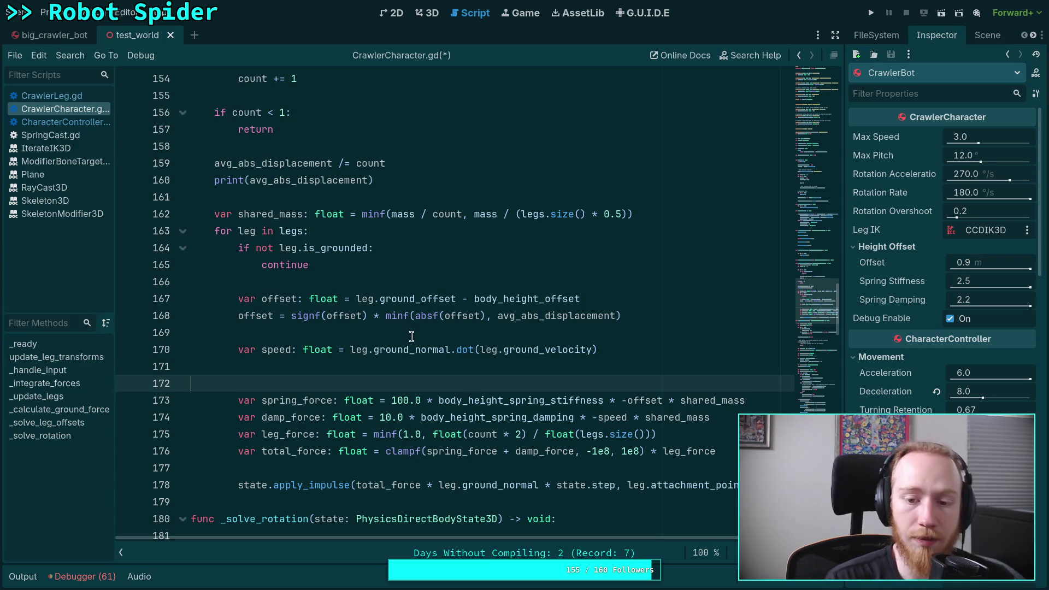
click(669, 417)
Step: Save the script and delete the extra blank line after the speed calculation
double_click(670, 417)
key(ctrl+s)
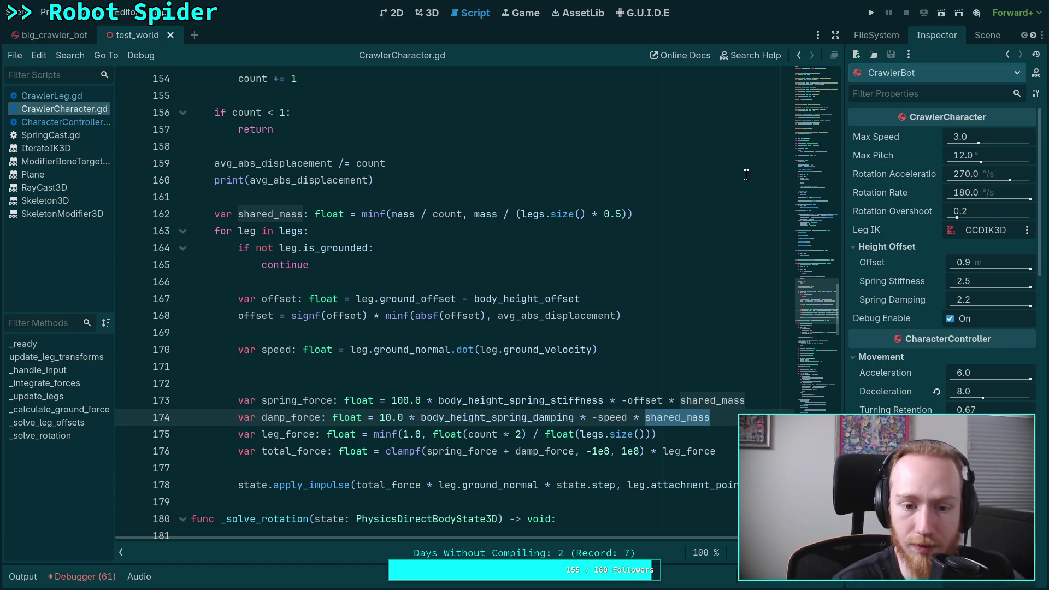
click(465, 367)
key(BackSpace)
key(ctrl+s)
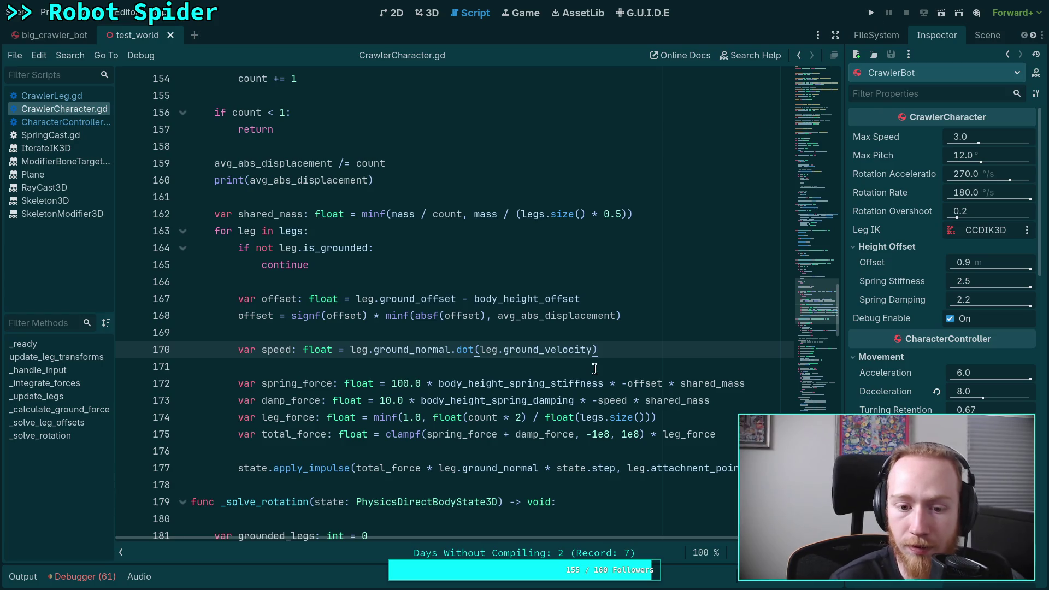
Step: Remove the leg_force line and multiplier, leaving total_force as clampf(spring_force + damp_force, -1e8, 1e8); save
click(295, 417)
drag(718, 419, 738, 399)
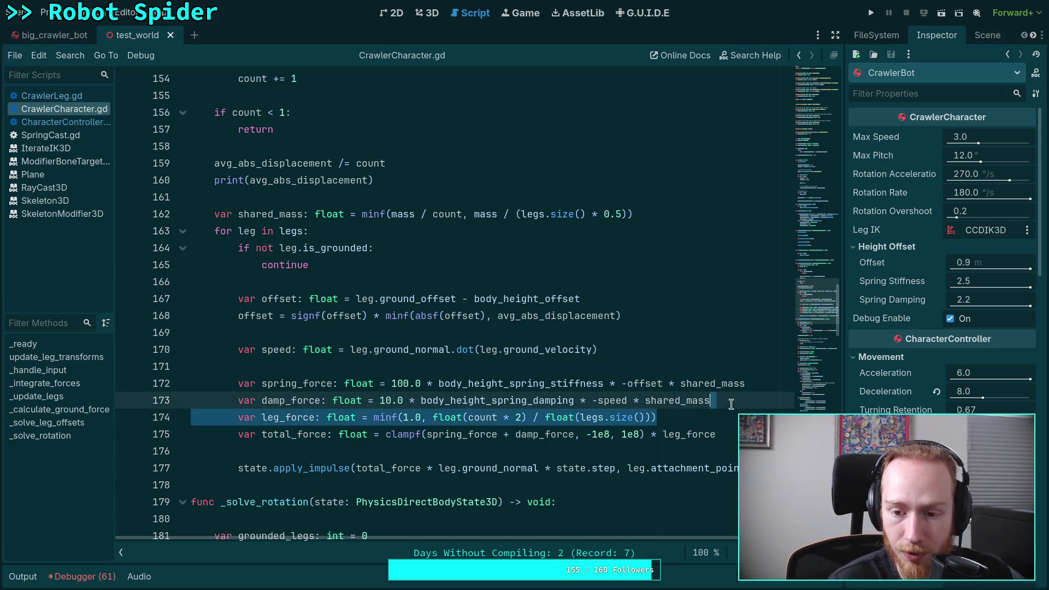
key(BackSpace)
click(716, 409)
key(ctrl+shift+Left)
key(ctrl+shift+Left)
key(BackSpace)
key(ctrl+s)
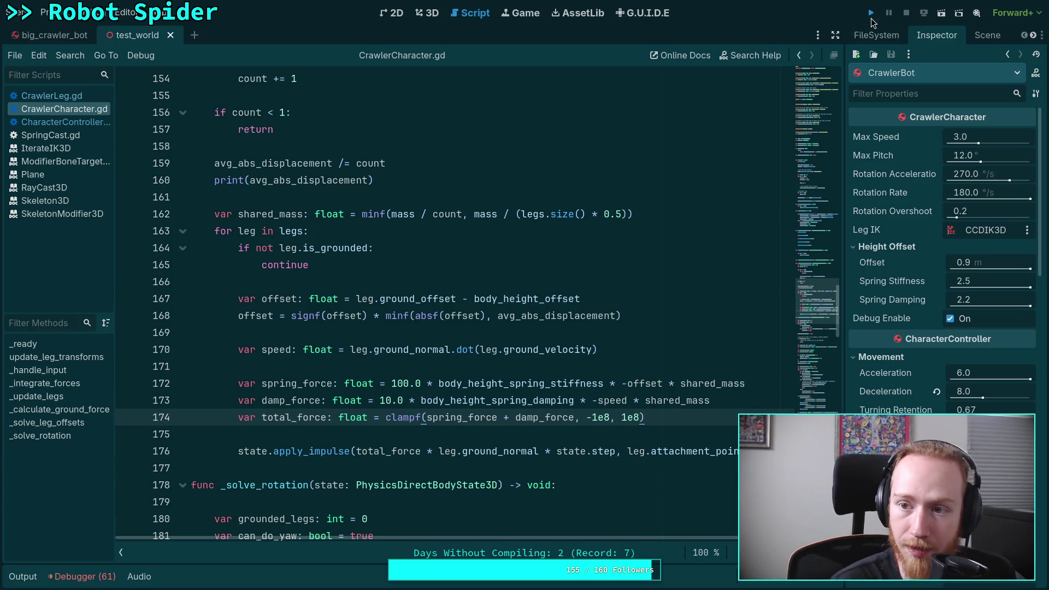
click(871, 12)
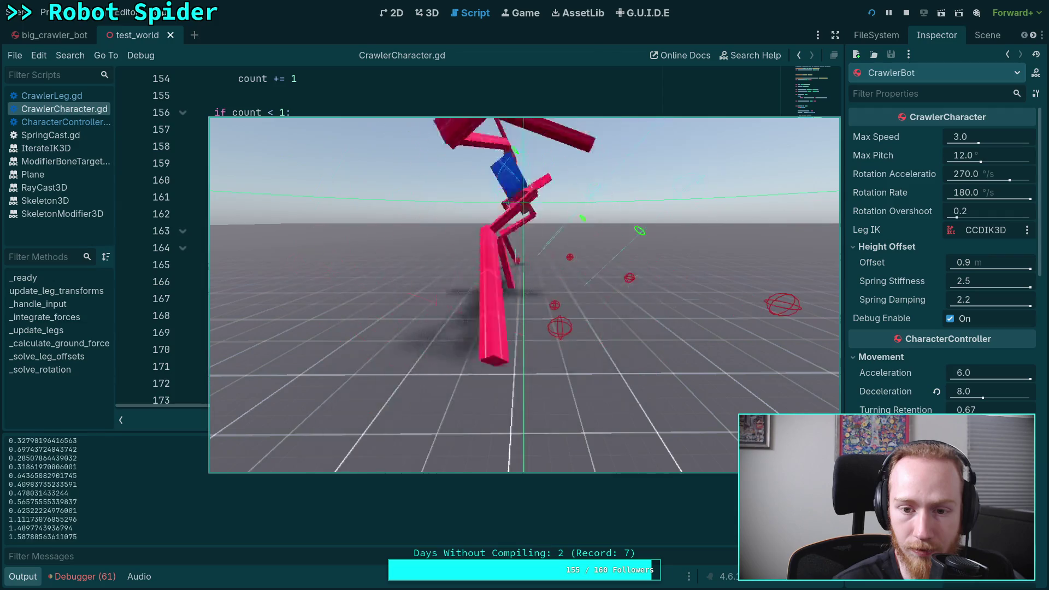
click(908, 13)
click(38, 579)
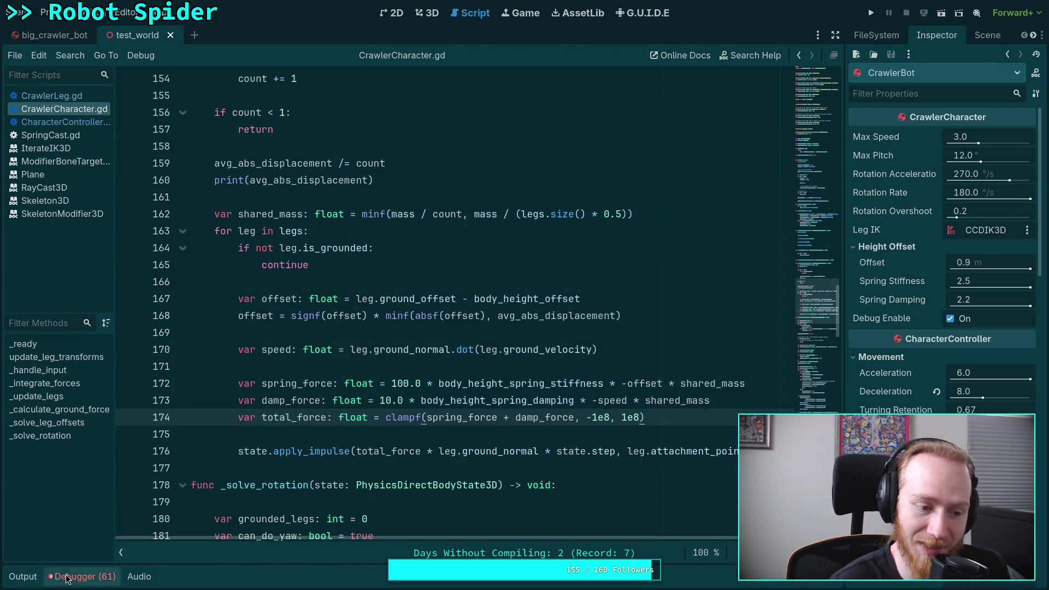
Step: Read apply_impulse's docs, place the caret on line 175, and run the game again
scroll(328, 366, down, 2)
mouse_move(330, 343)
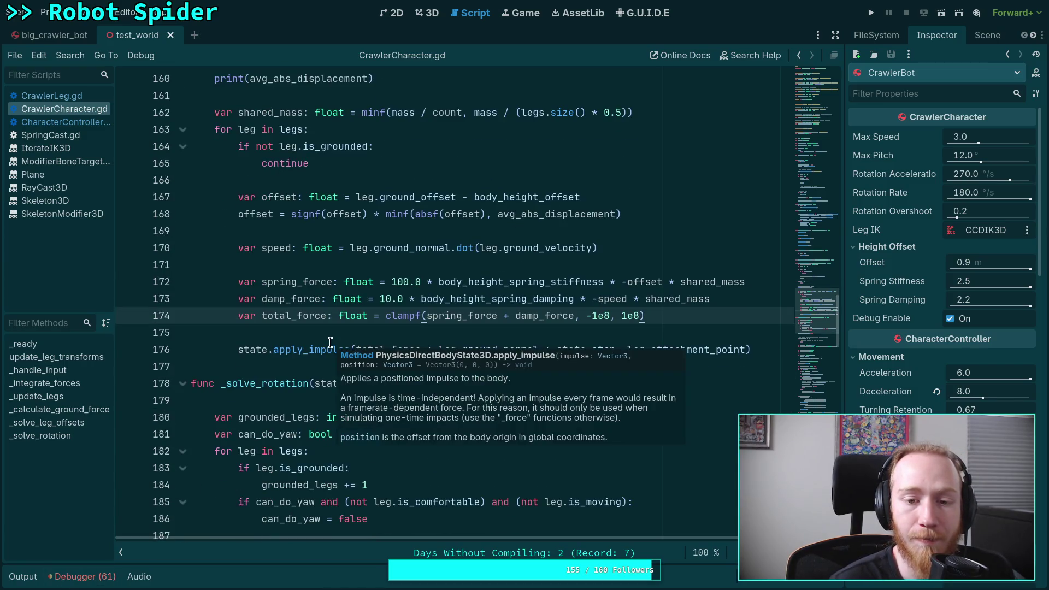
click(287, 336)
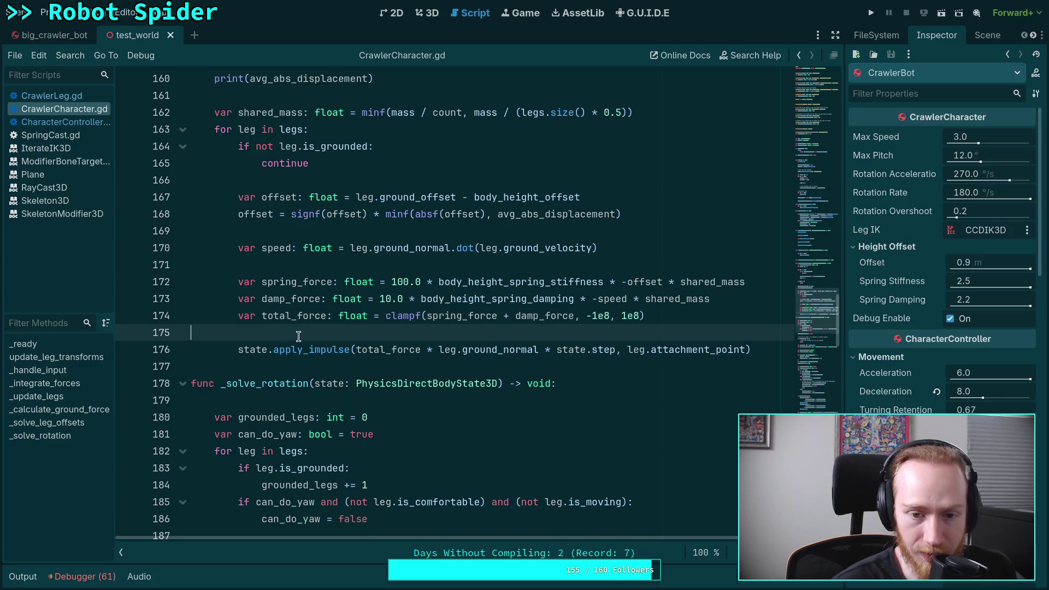
scroll(307, 337, up, 1)
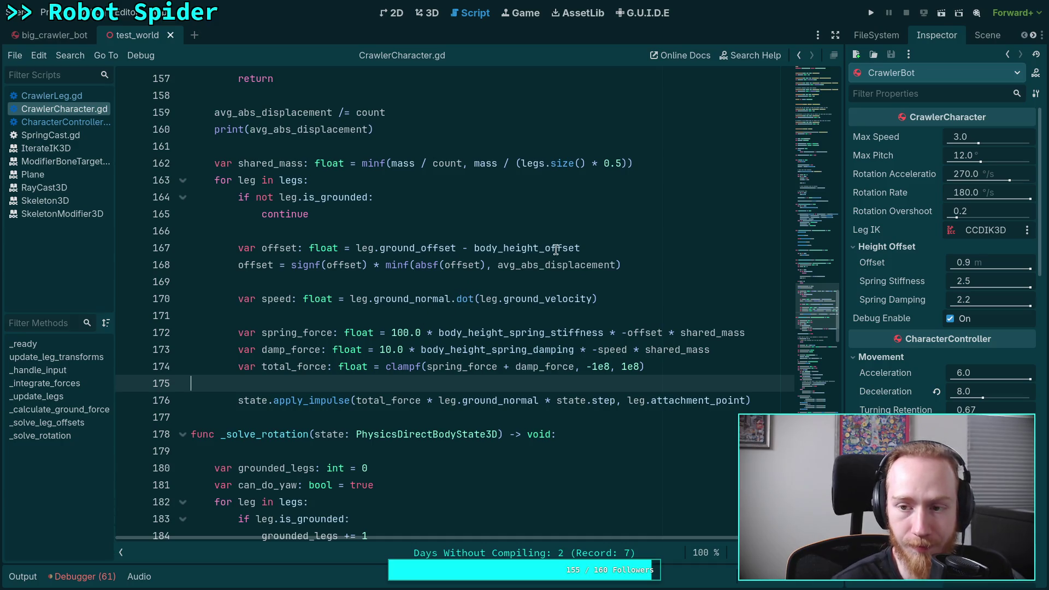
click(868, 16)
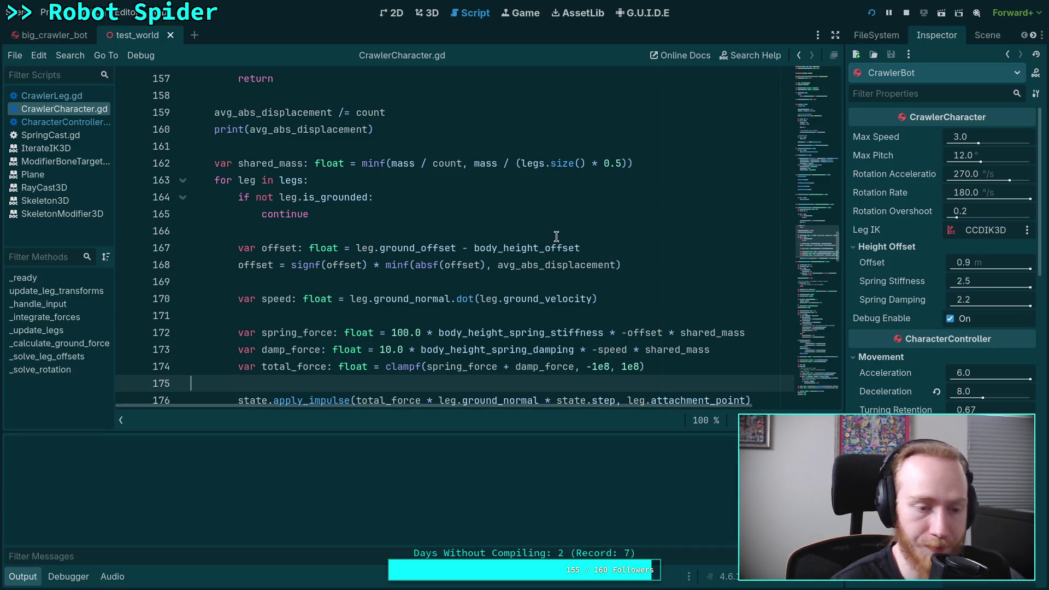
Step: Drive the spider forward with W, then step the physics single ticks while watching displacement
key(w)
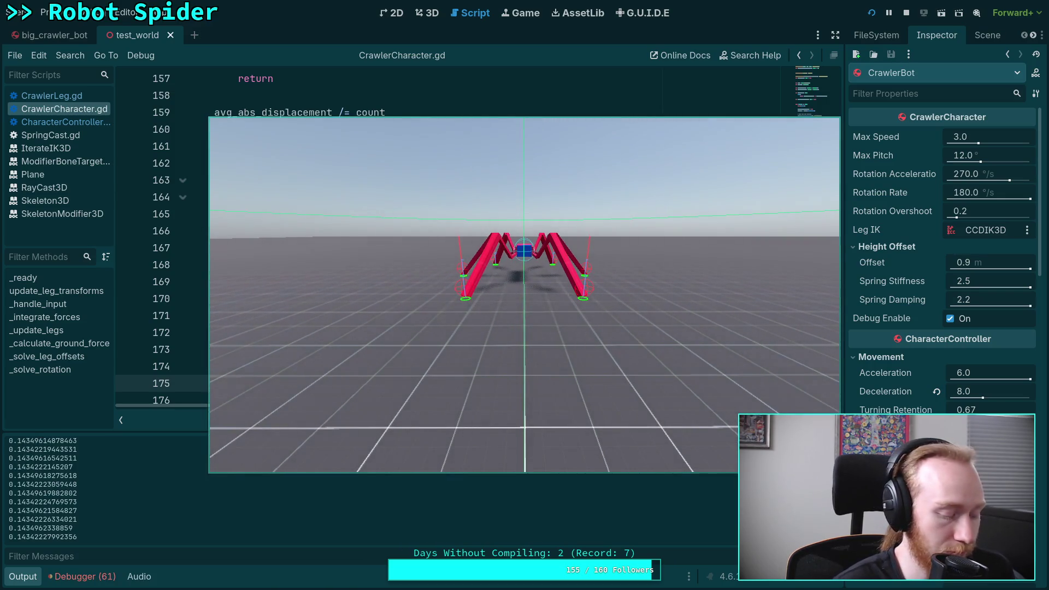
key(period)
key(period)
key(period)
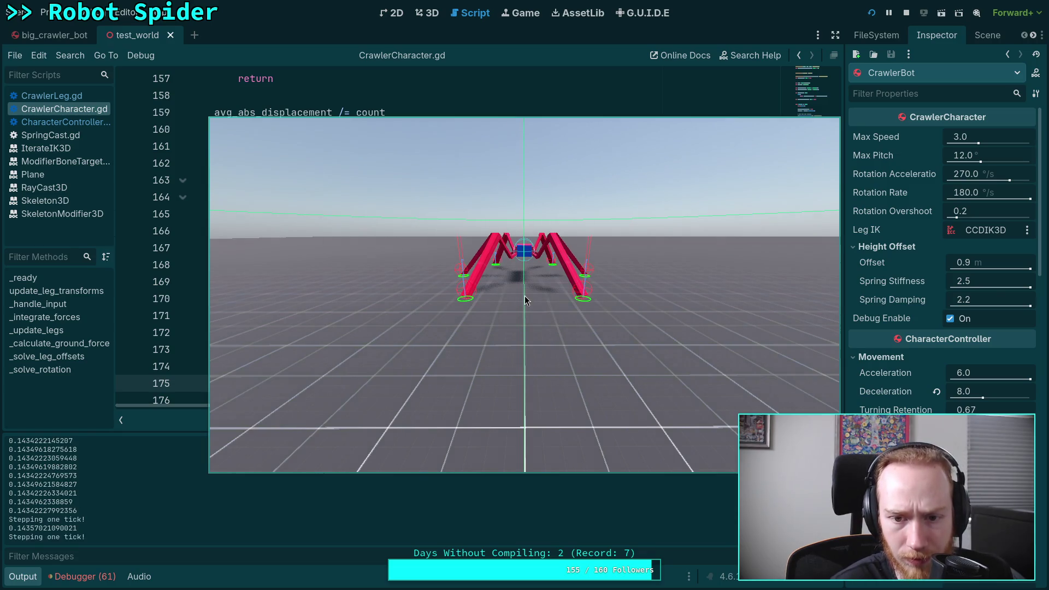
key(period)
key(period)
key(period)
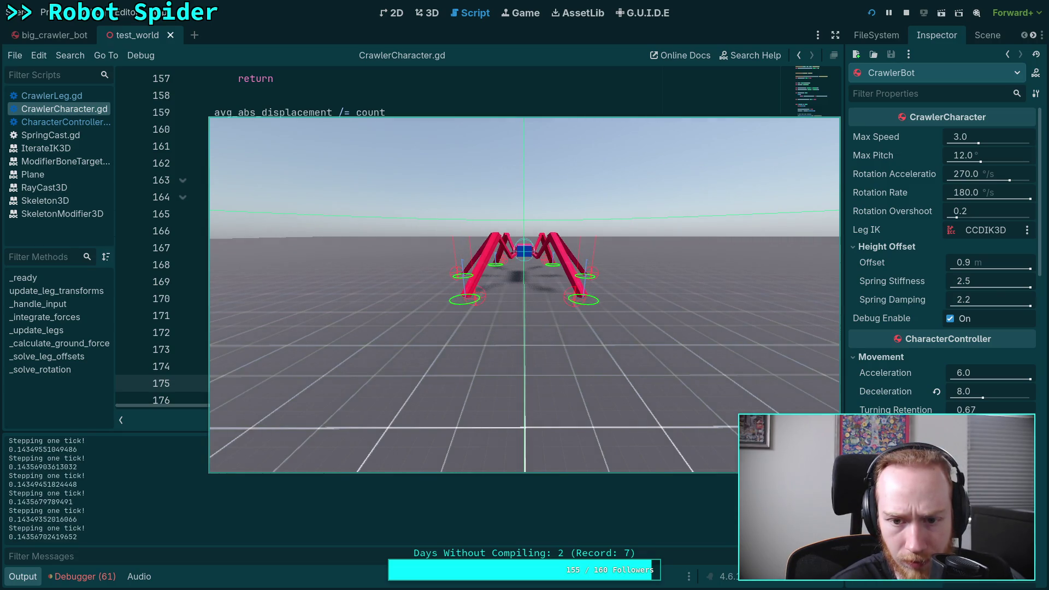
key(period)
key(period)
key(period)
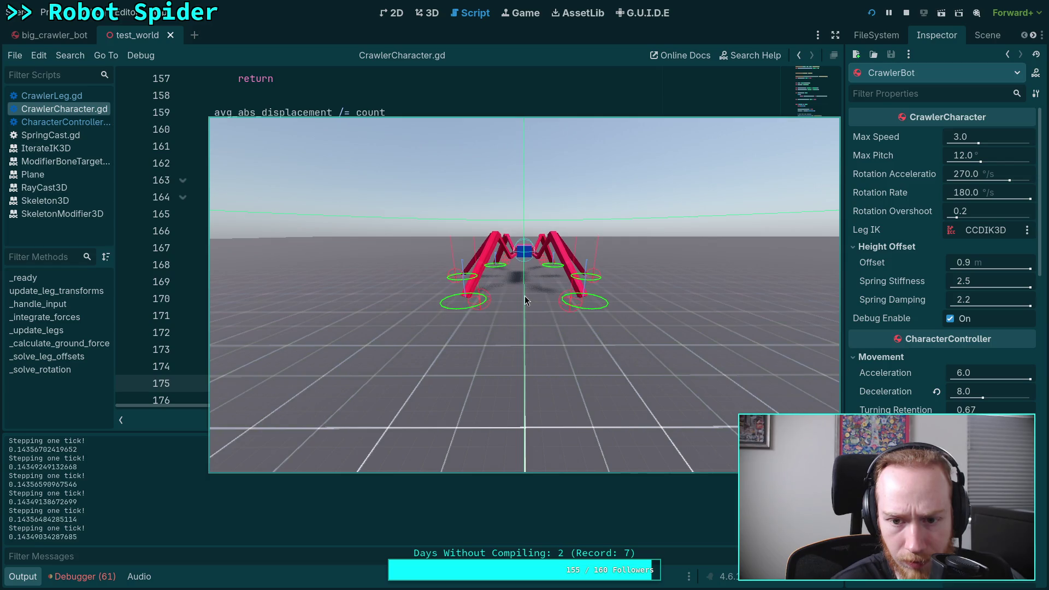
key(period)
key(period)
key(period)
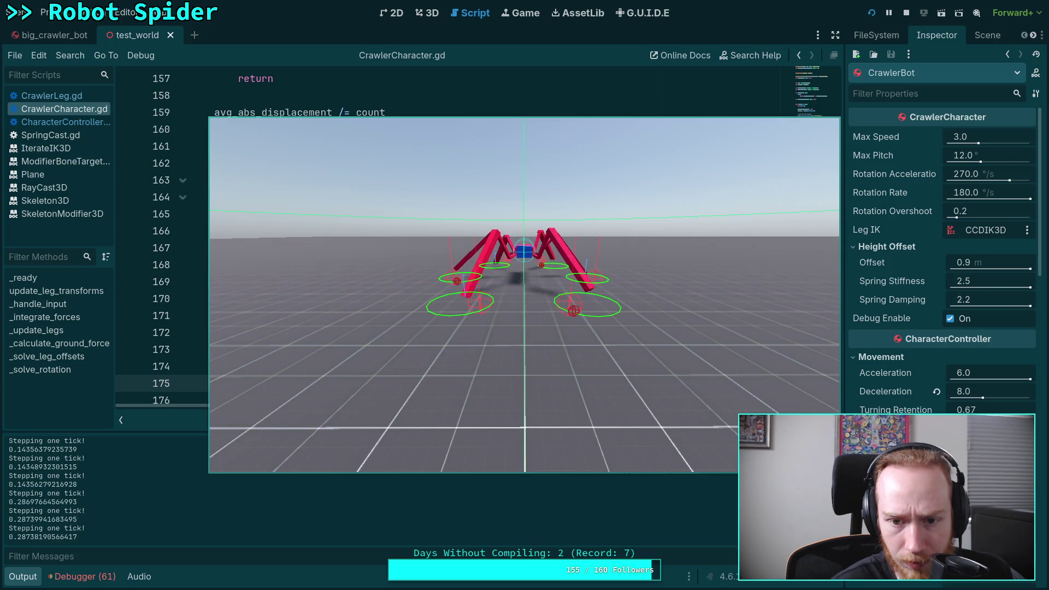
key(period)
key(period)
key(period)
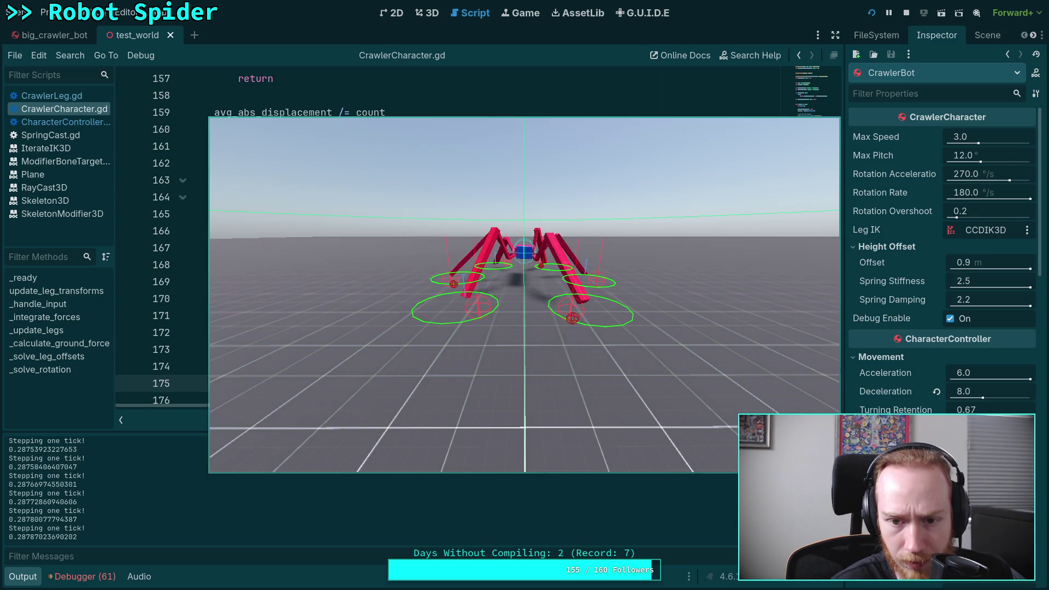
key(period)
key(period)
key(period)
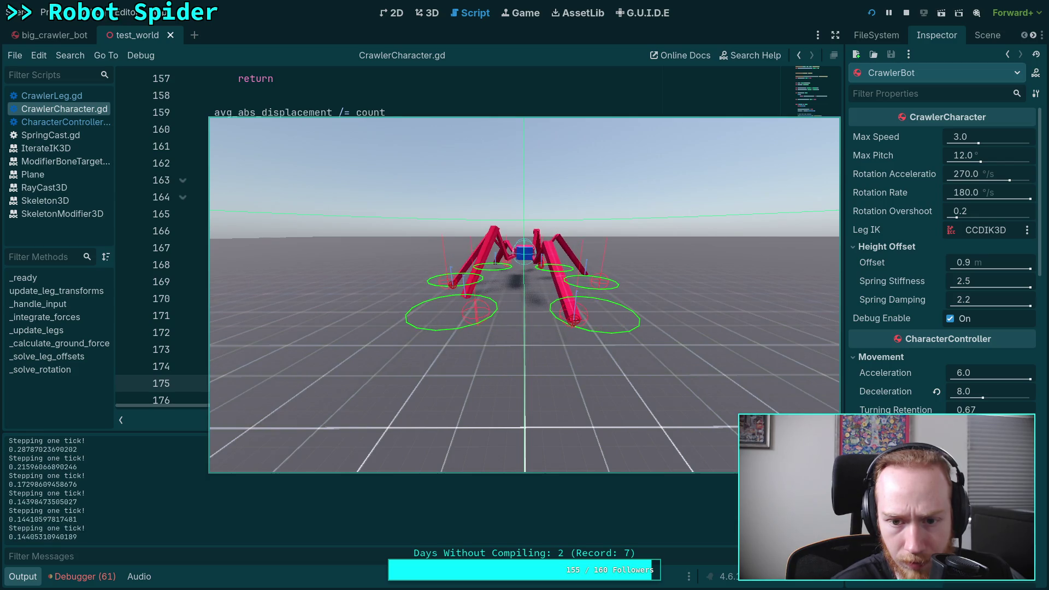
key(period)
key(period)
key(period)
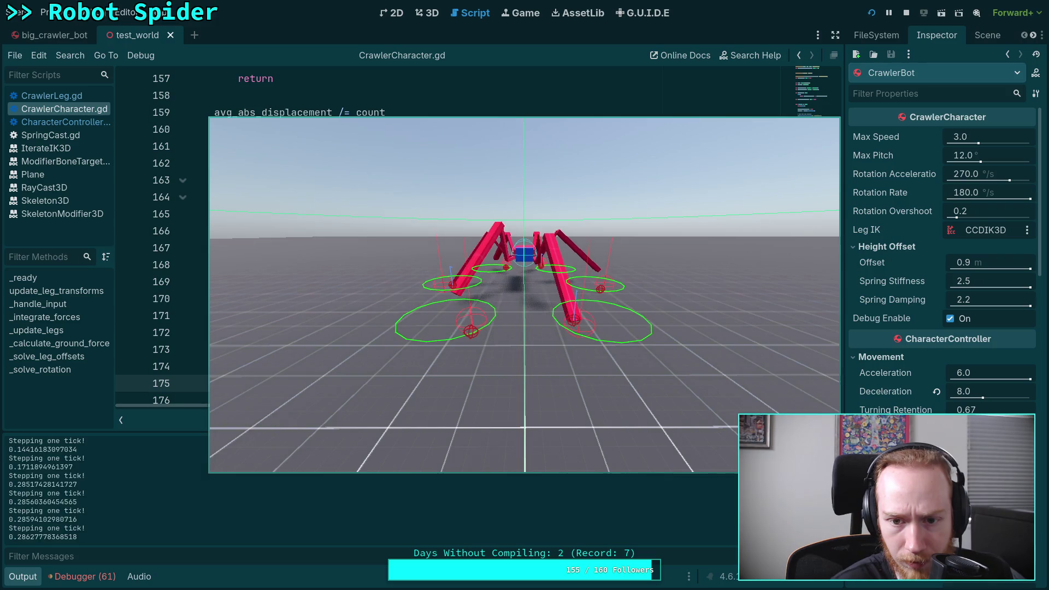
key(period)
key(period)
key(period)
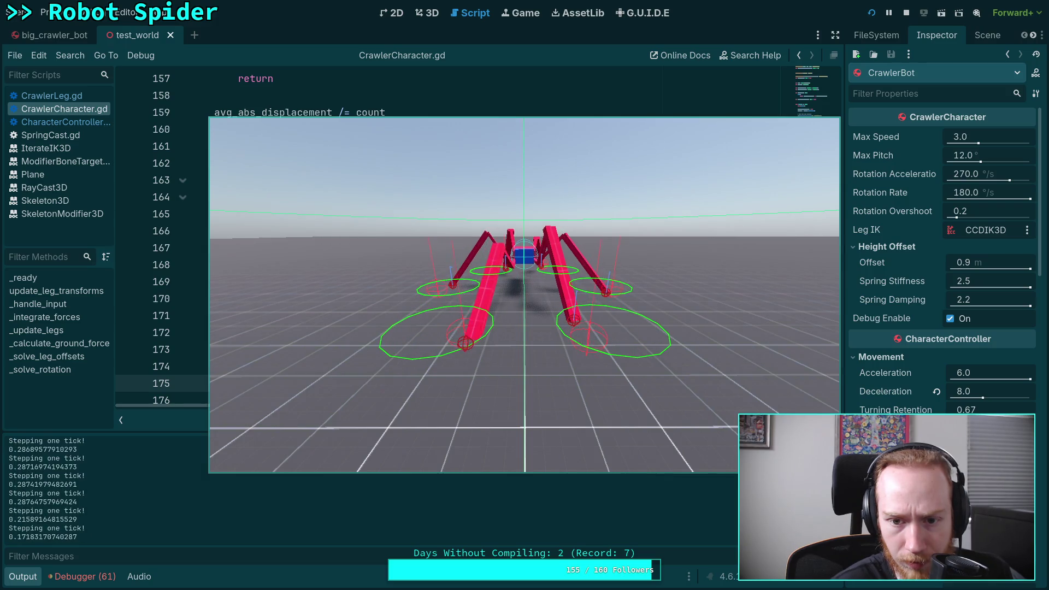
key(period)
key(period)
key(period)
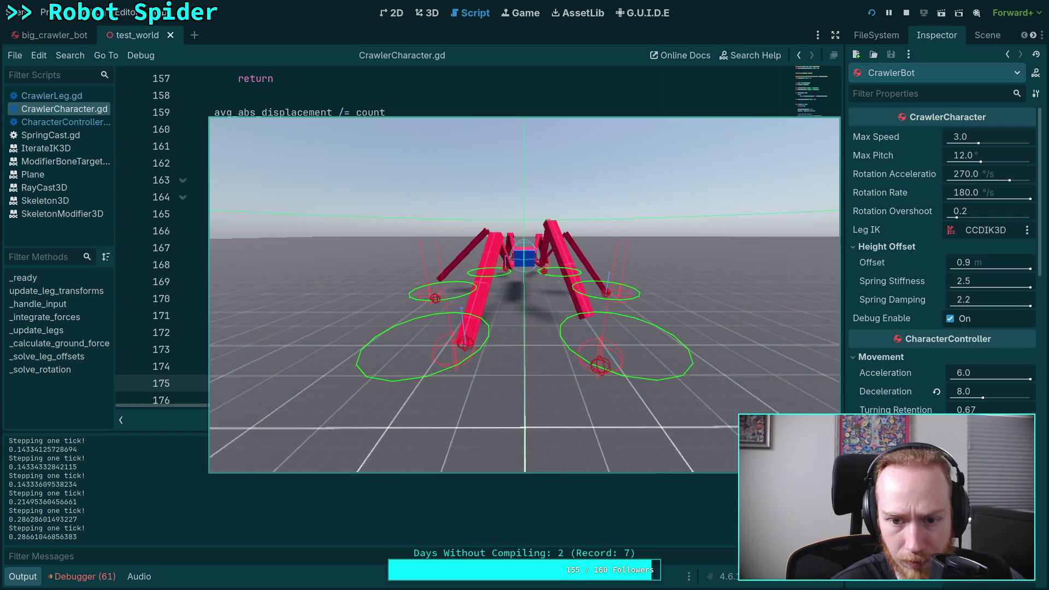
key(period)
key(period)
key(period)
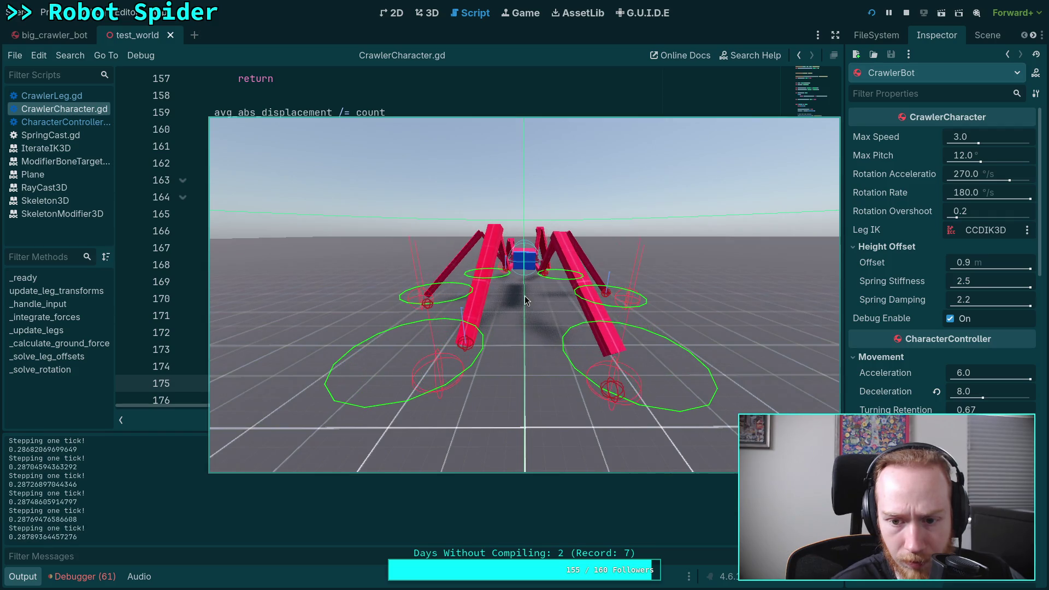
Step: Keep stepping single ticks as displacement creeps from about 0.169 to 0.1705, then resume play
key(period)
key(period)
key(period)
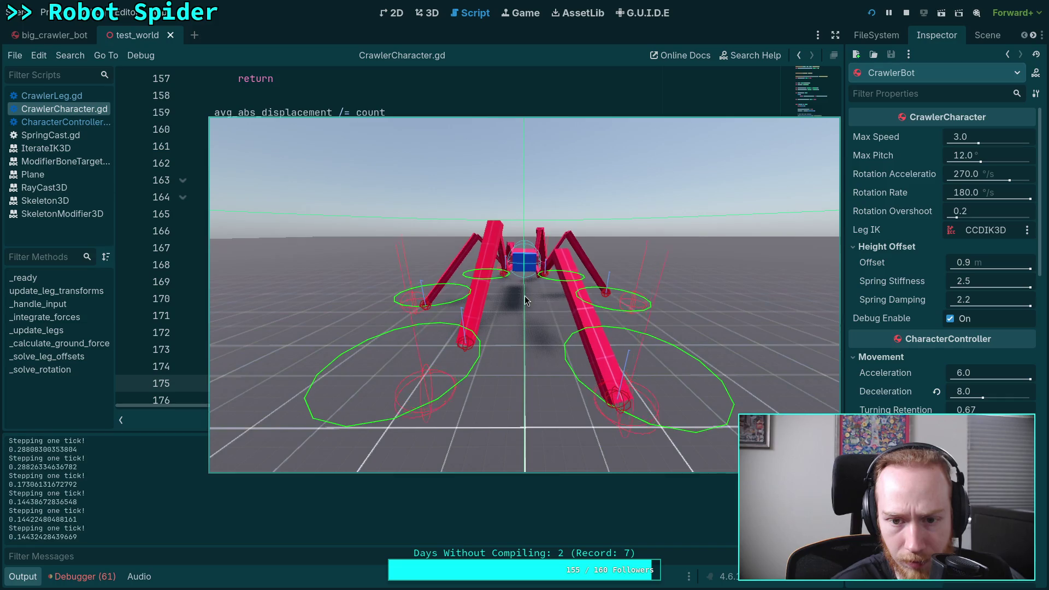
key(period)
key(period)
key(period)
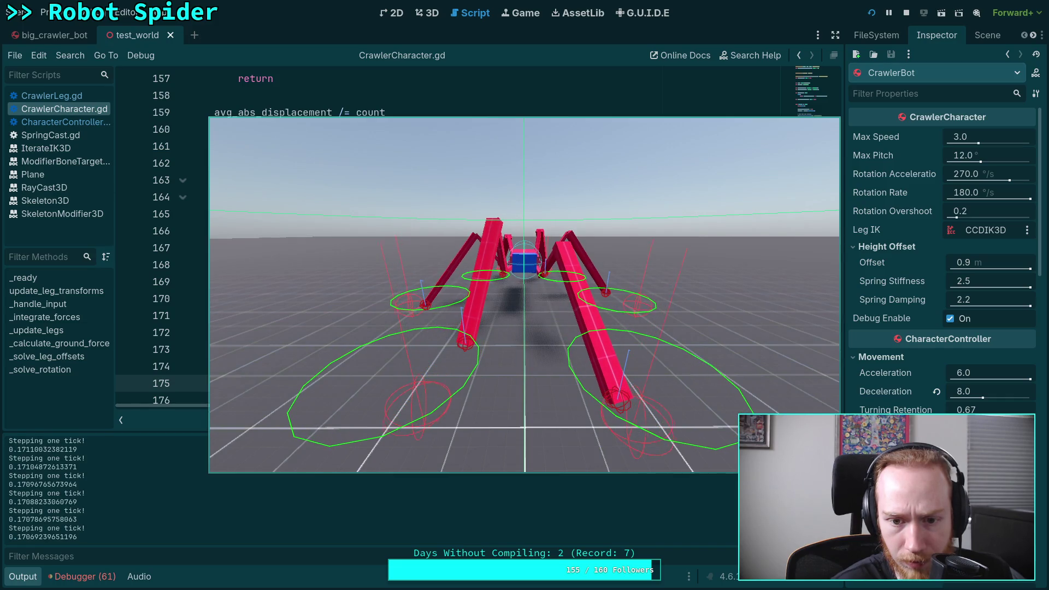
key(period)
key(period)
key(period)
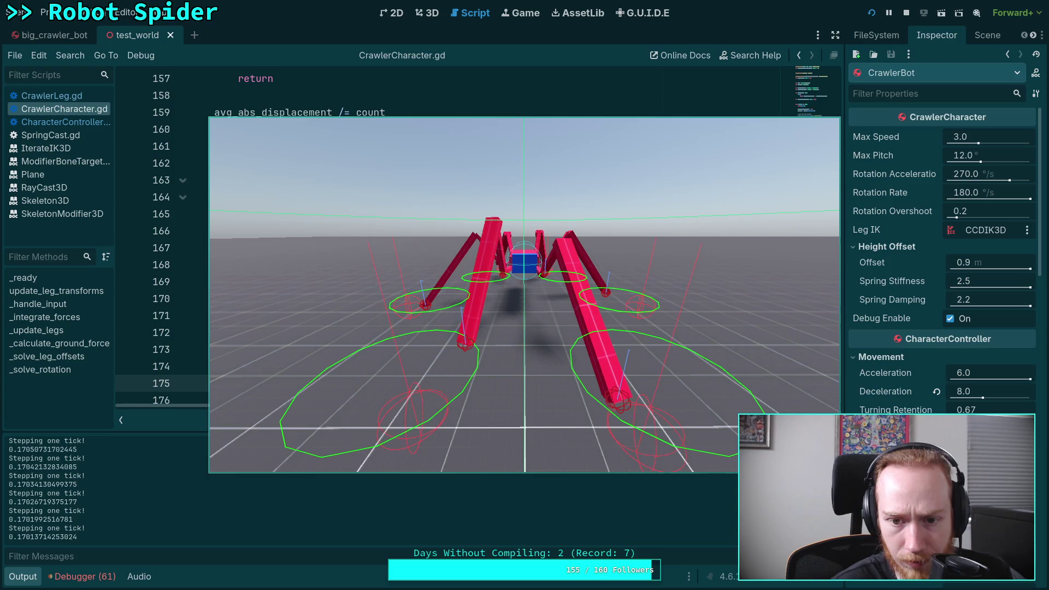
key(period)
key(period)
key(period)
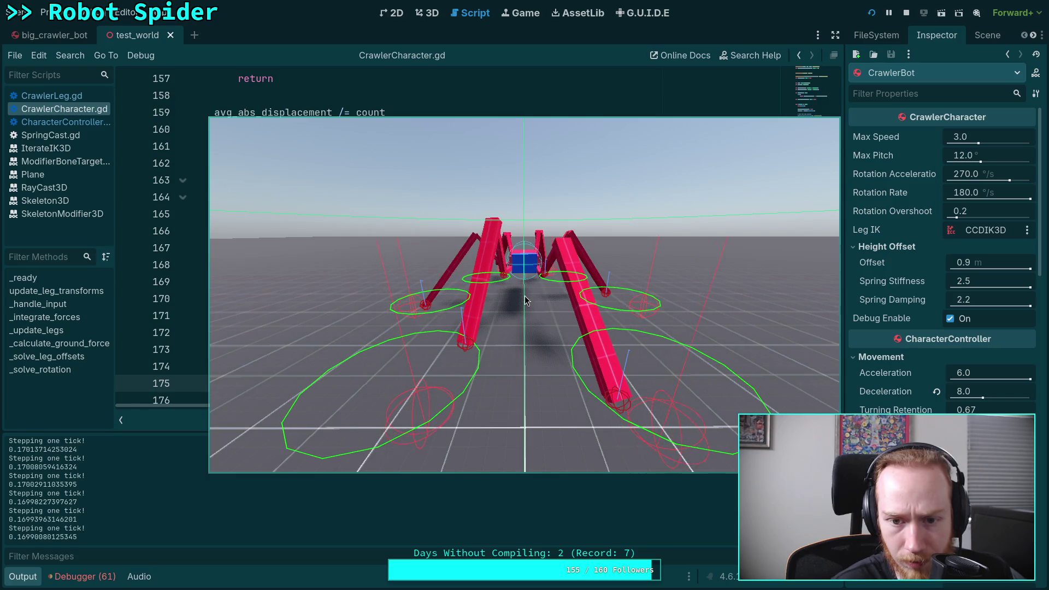
key(period)
key(period)
key(period)
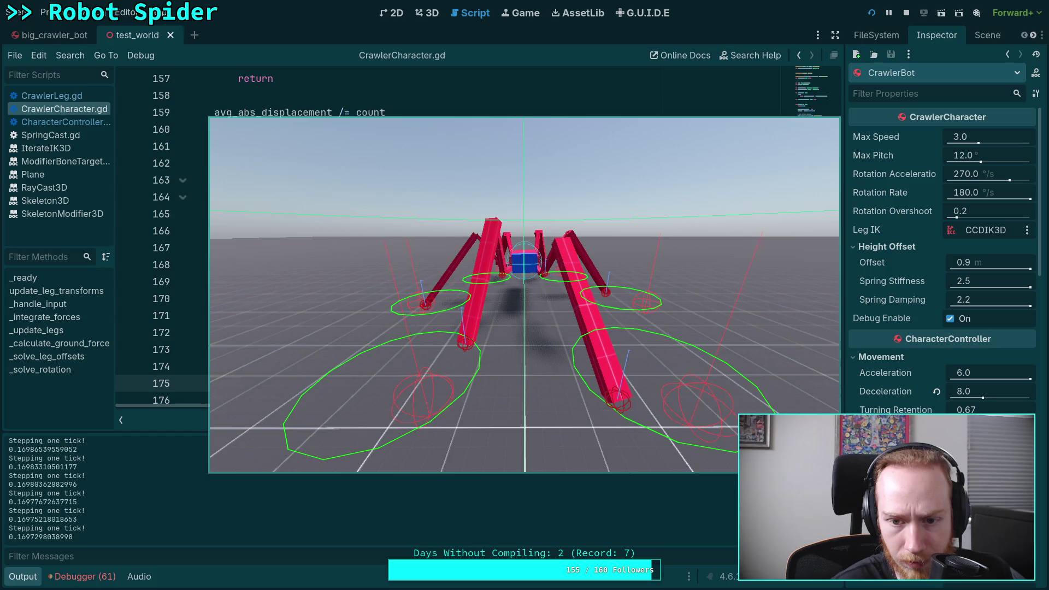
key(period)
key(period)
key(period)
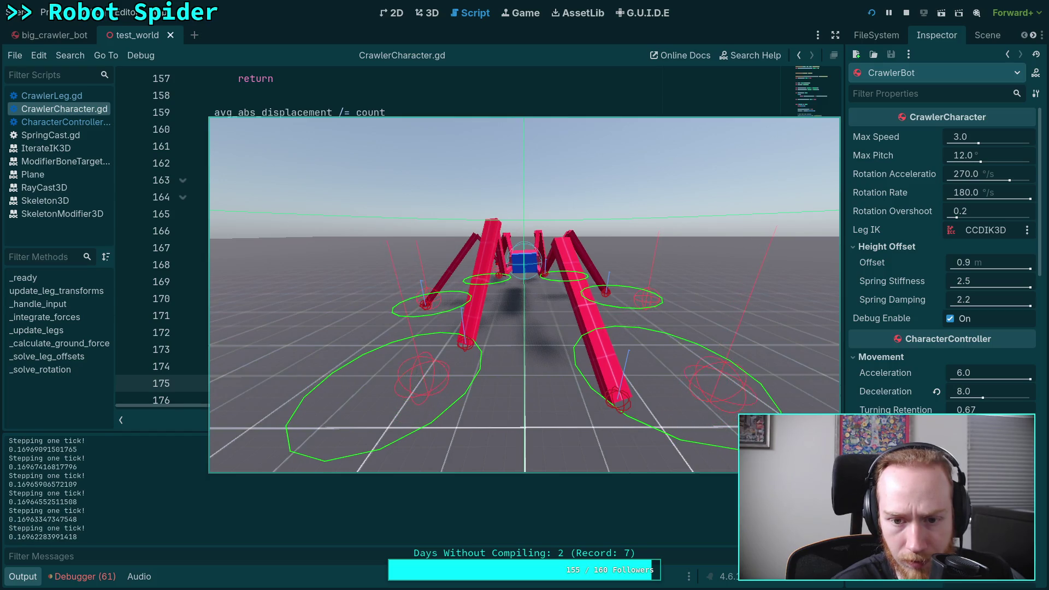
key(period)
key(period)
key(period)
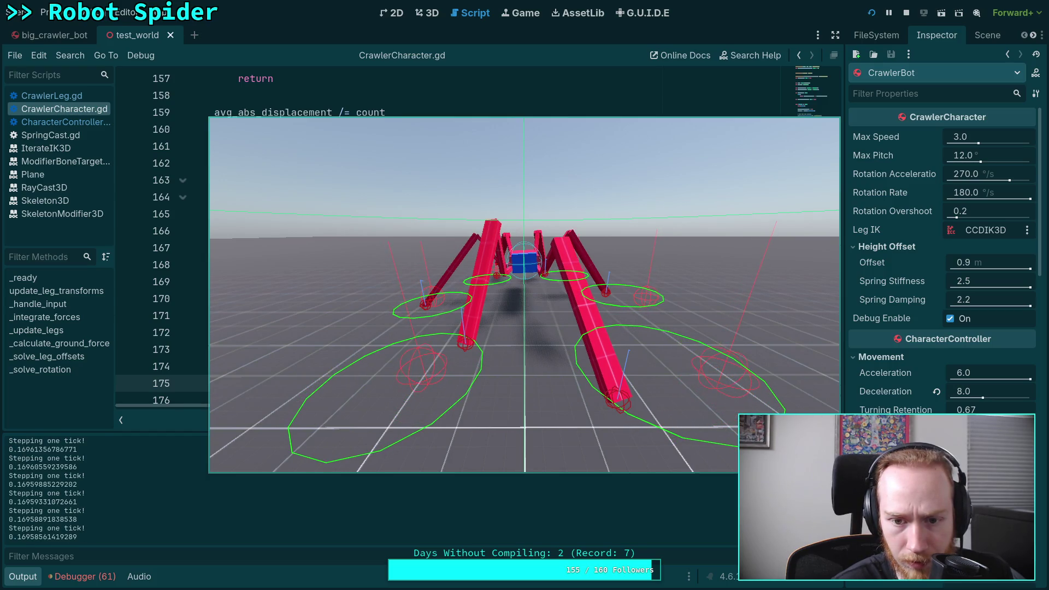
key(period)
key(period)
key(period)
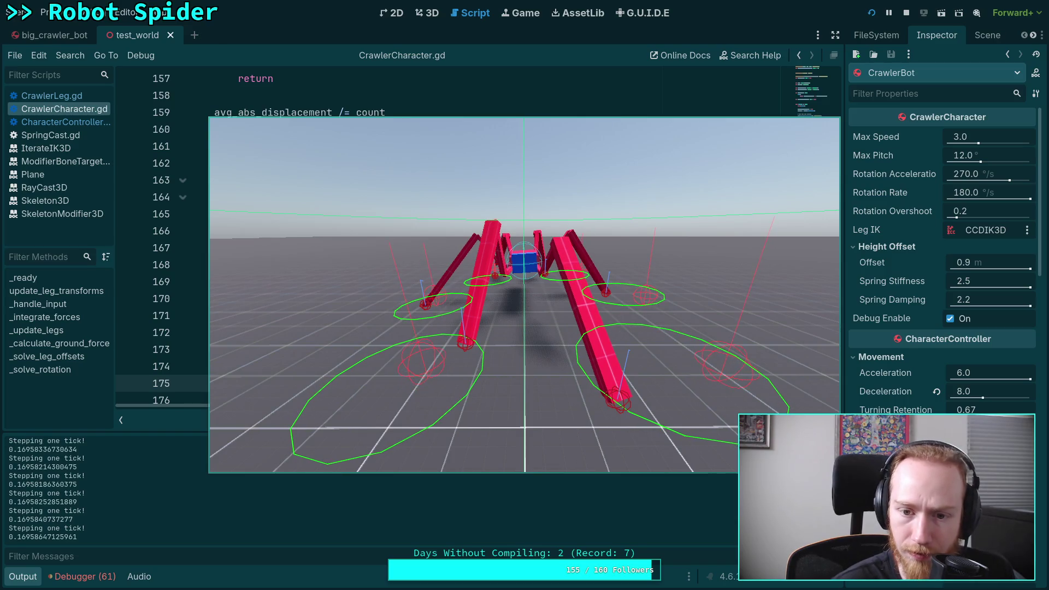
key(period)
key(period)
key(period)
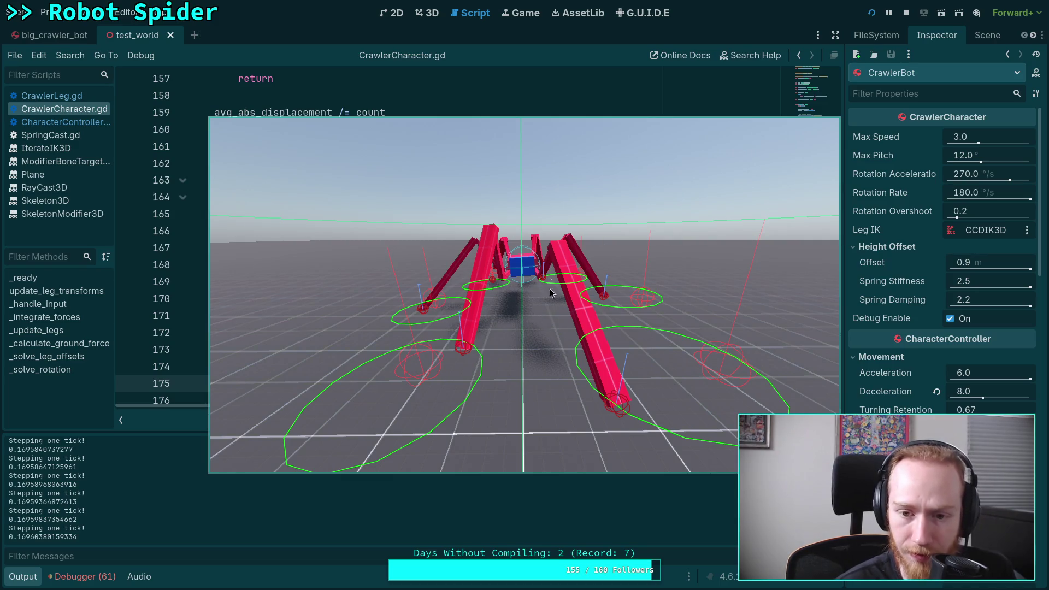
key(period)
key(period)
key(period)
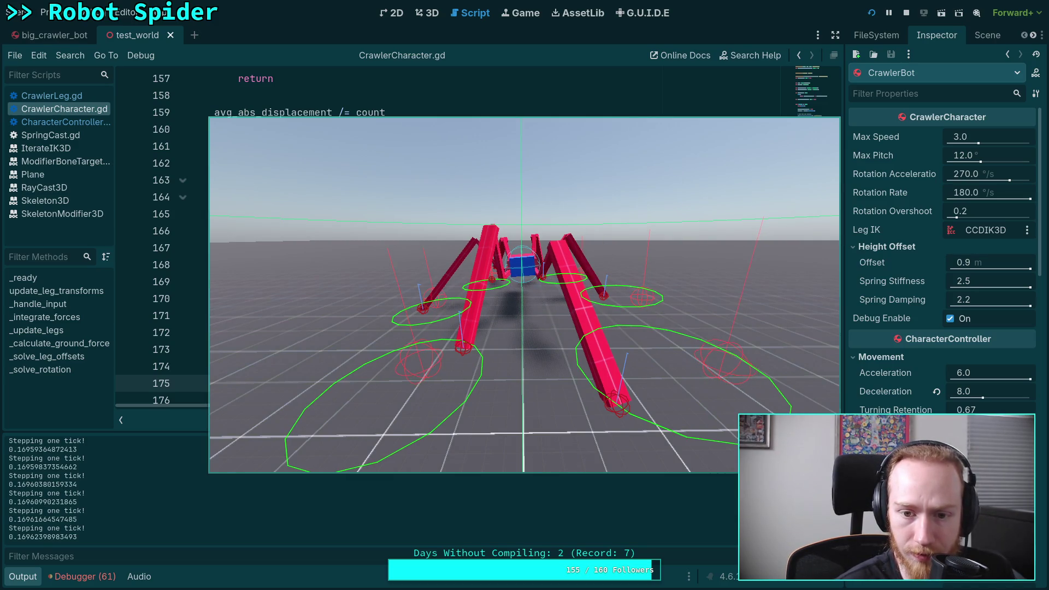
key(period)
key(period)
key(period)
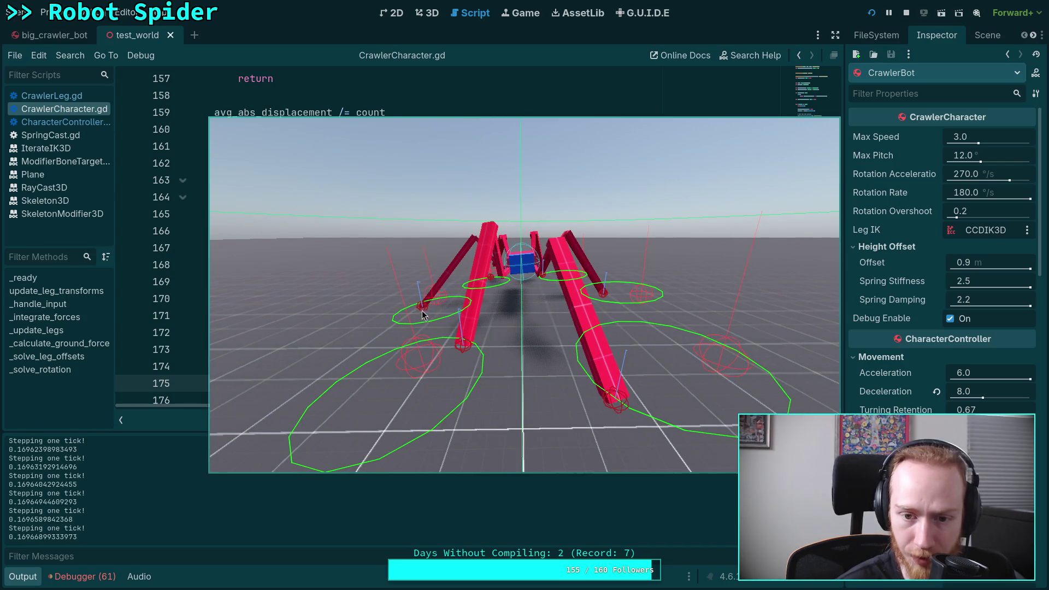
key(period)
key(period)
key(period)
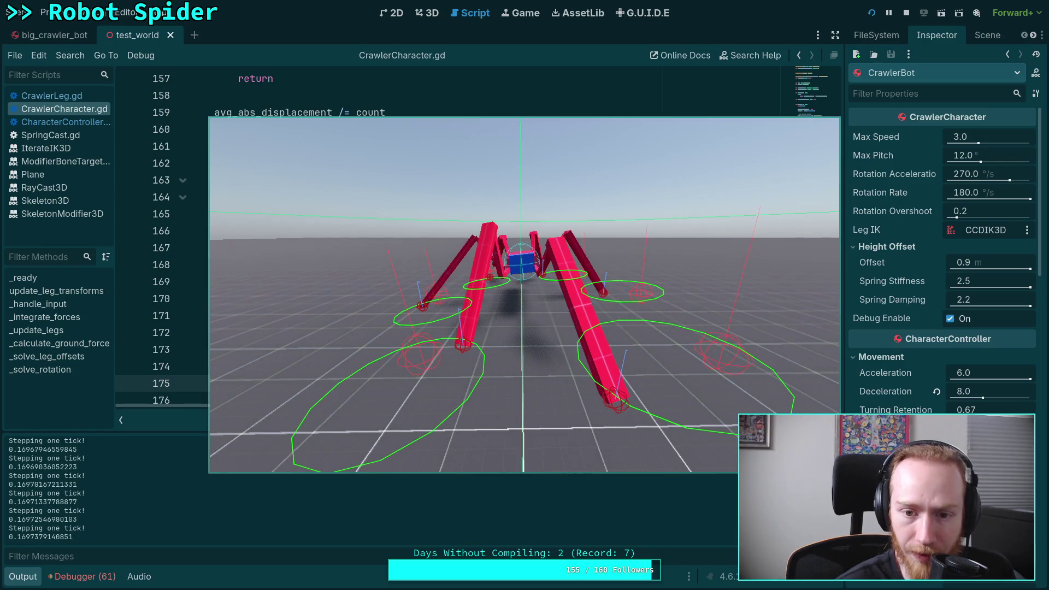
key(period)
key(period)
key(period)
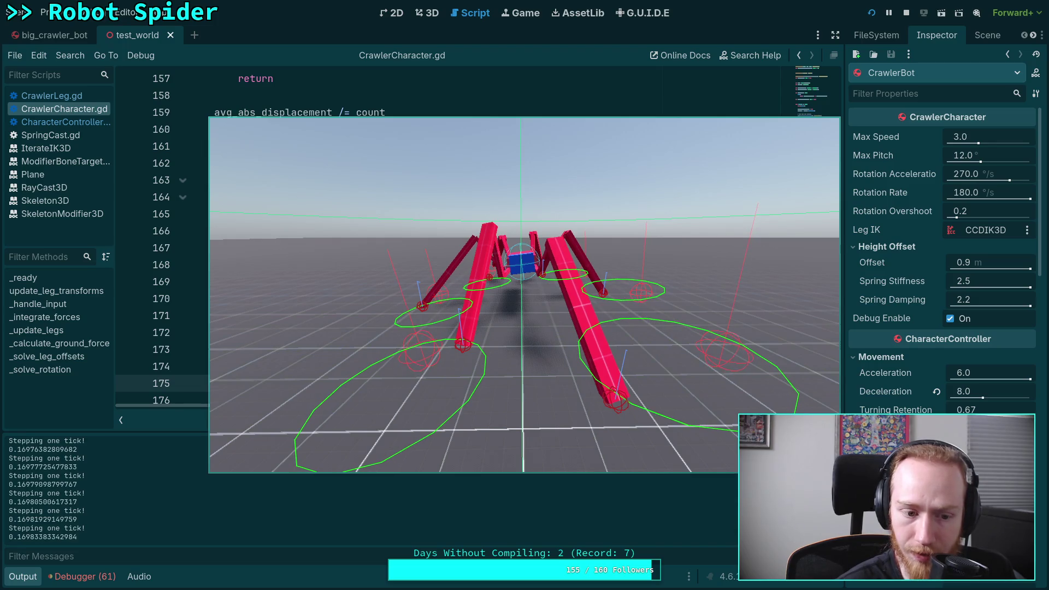
key(p)
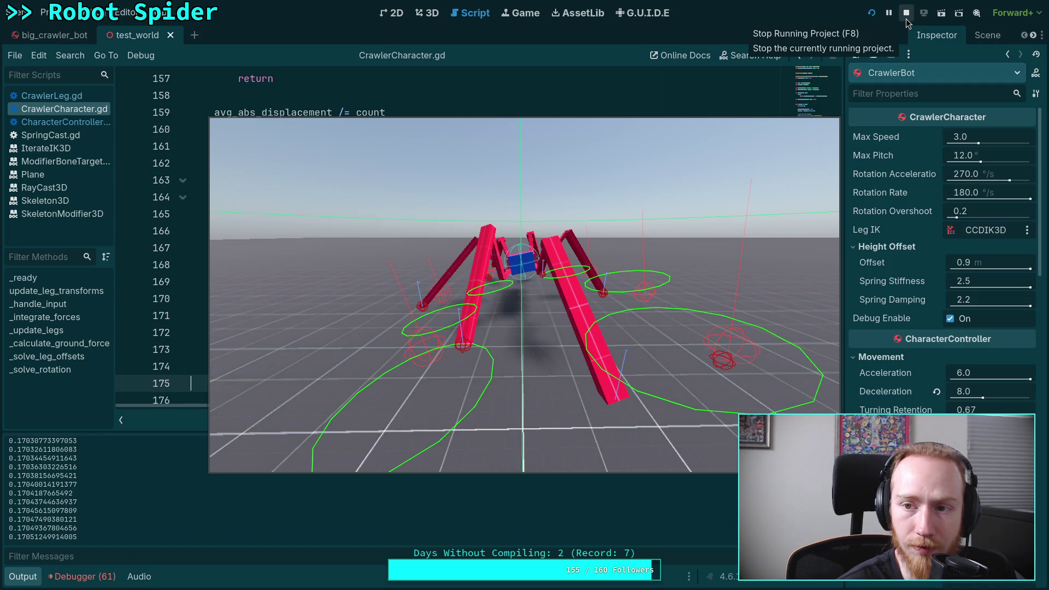
Step: Stop the game, collapse the Output log to show more code, and start a new run
click(906, 19)
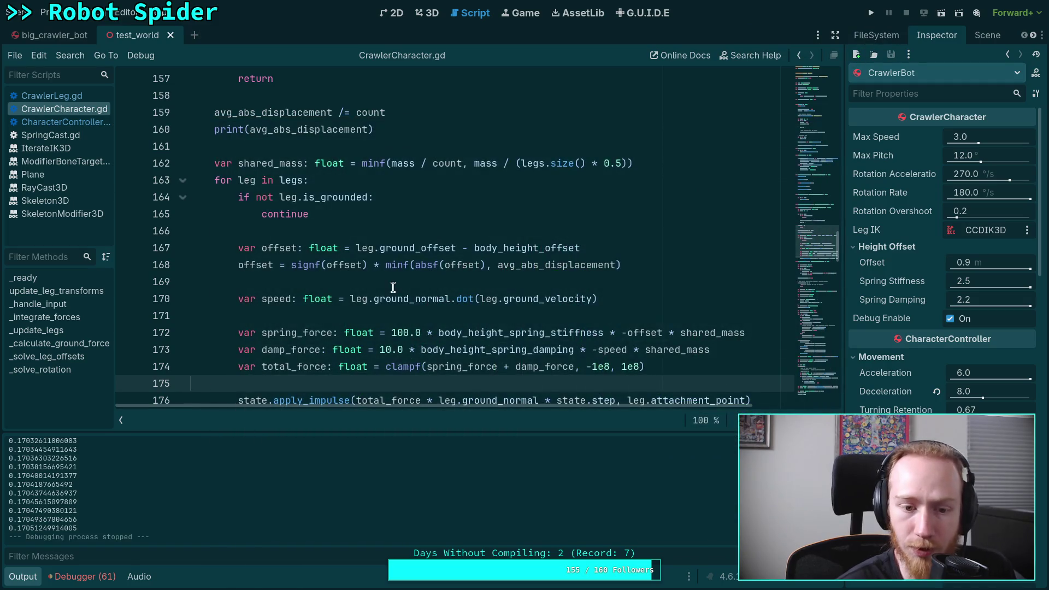
click(23, 576)
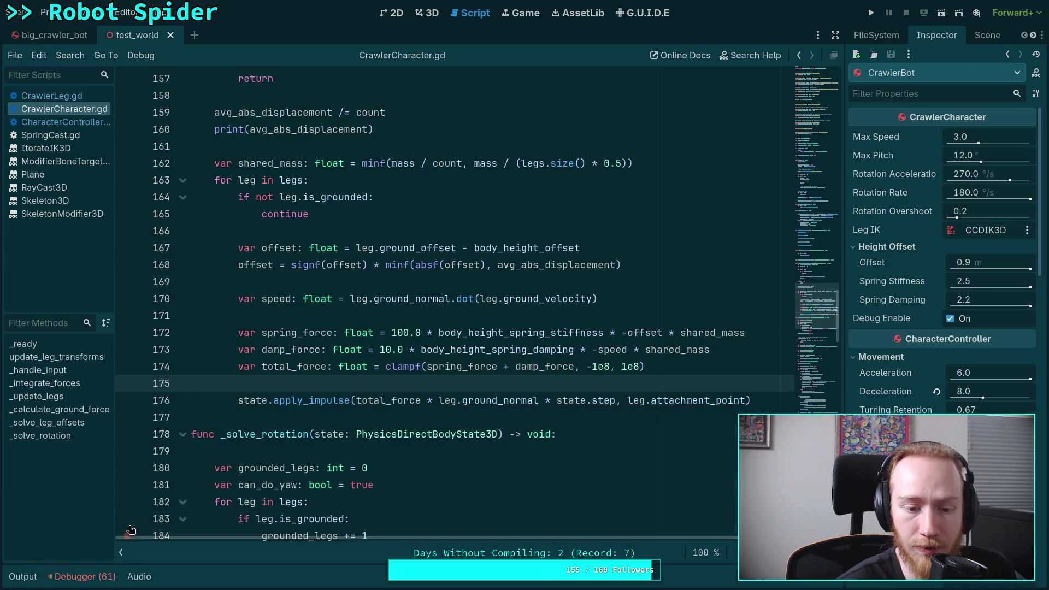
mouse_move(350, 375)
click(393, 316)
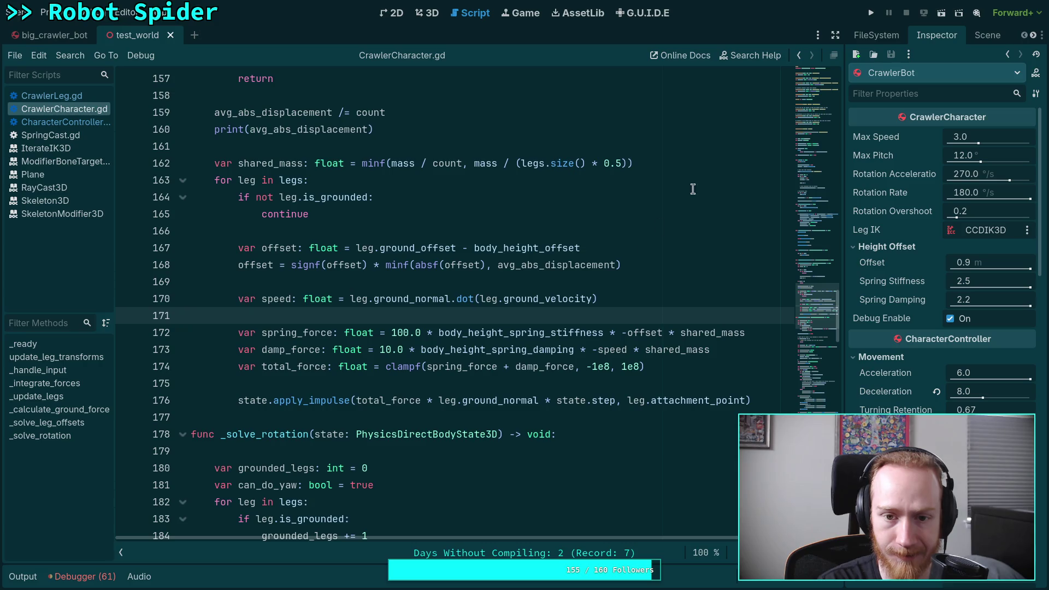
click(872, 13)
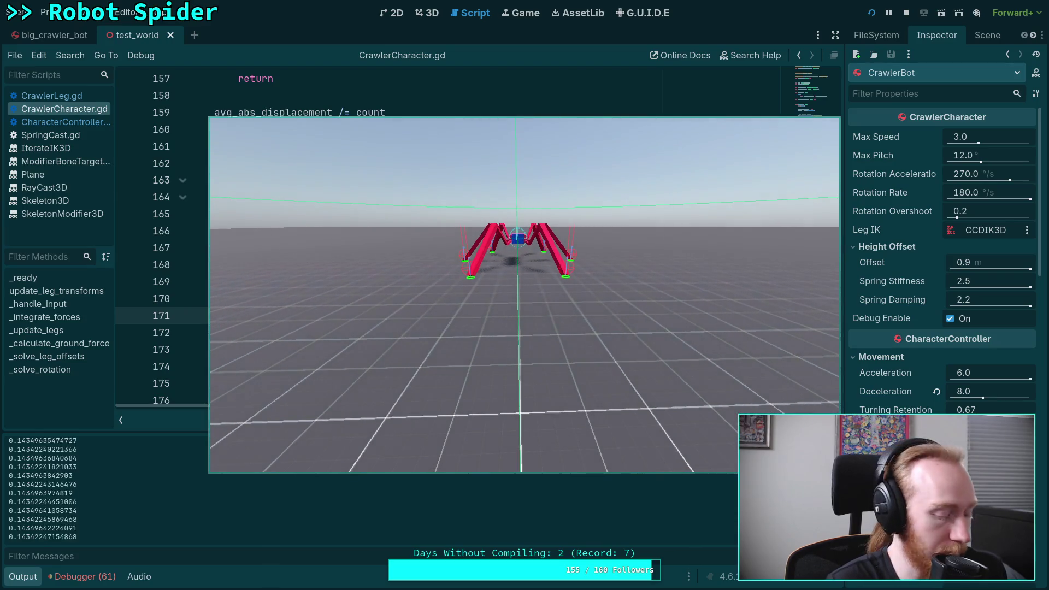
Step: Advance the new run five single physics ticks while watching the displacement log
key(period)
key(period)
key(period)
key(period)
key(period)
key(period)
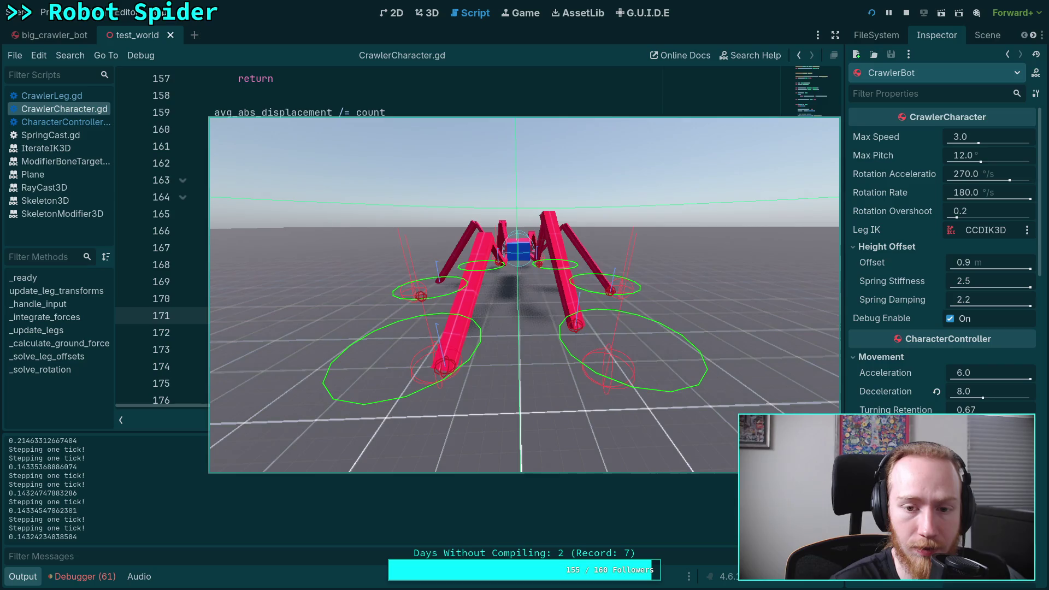
key(period)
key(period)
key(period)
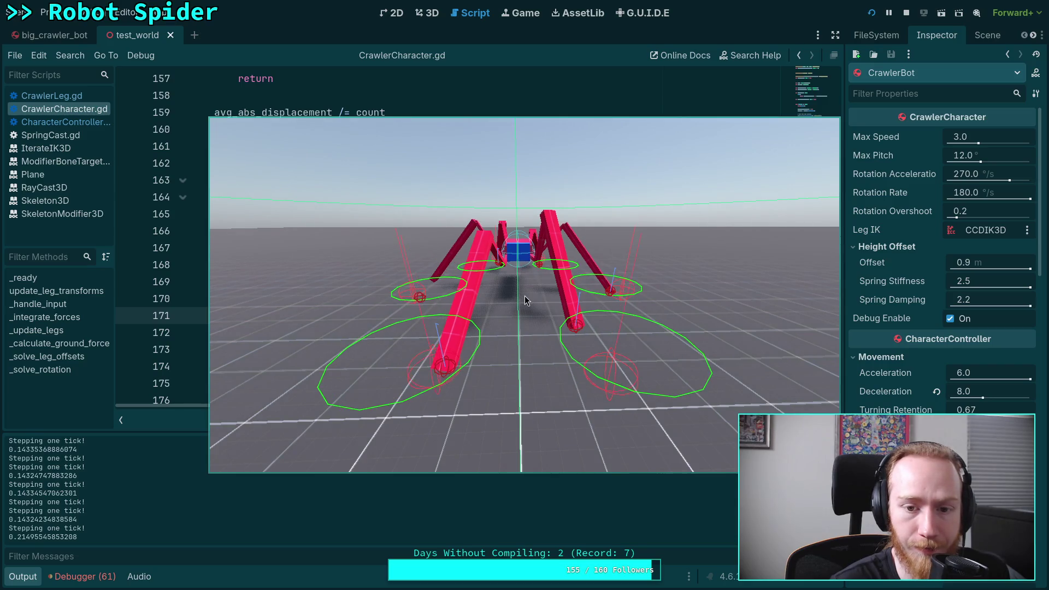
key(period)
key(period)
key(period)
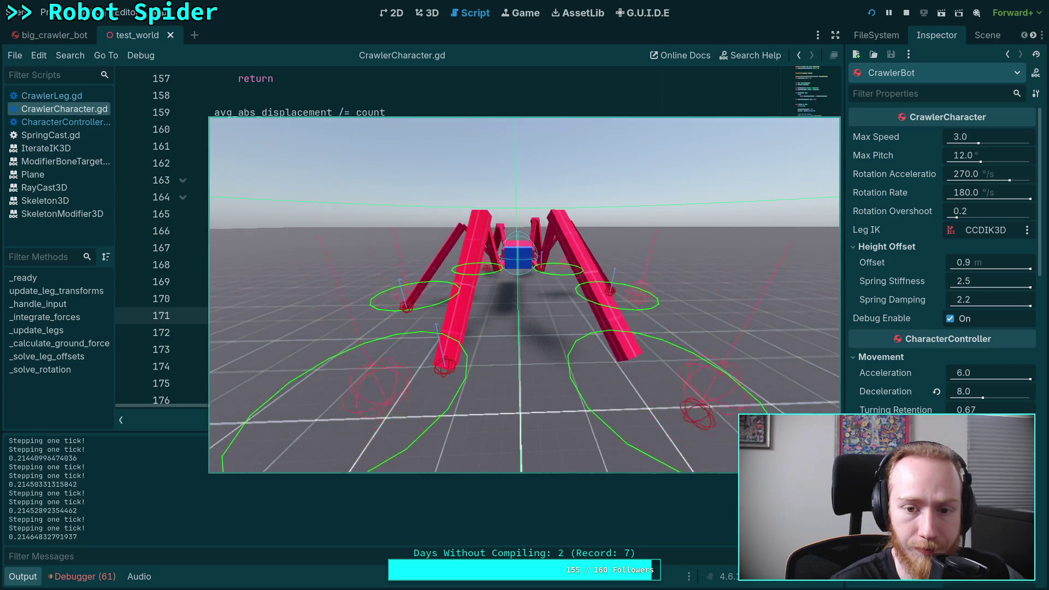
key(period)
key(period)
key(period)
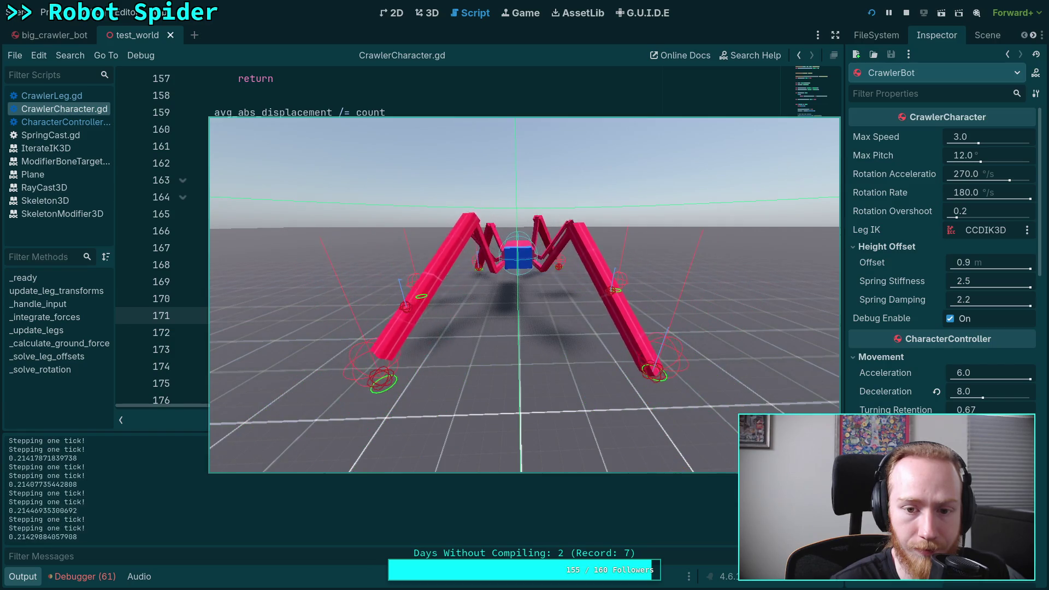
key(period)
key(period)
key(period)
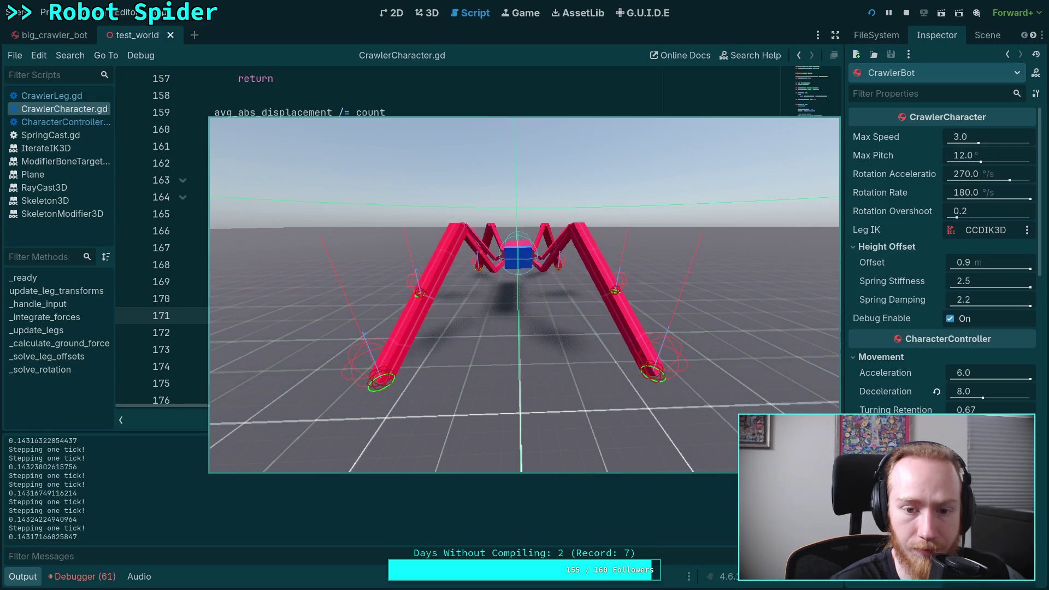
Step: Resume play, step a few more ticks as displacement reaches about 0.22, then leave the game
key(p)
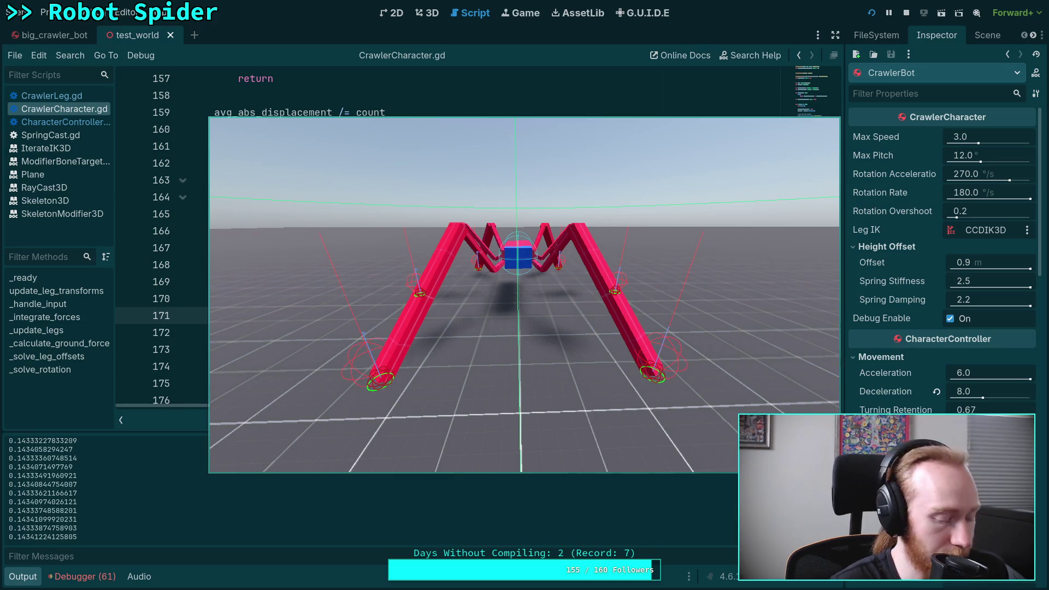
key(period)
key(period)
key(period)
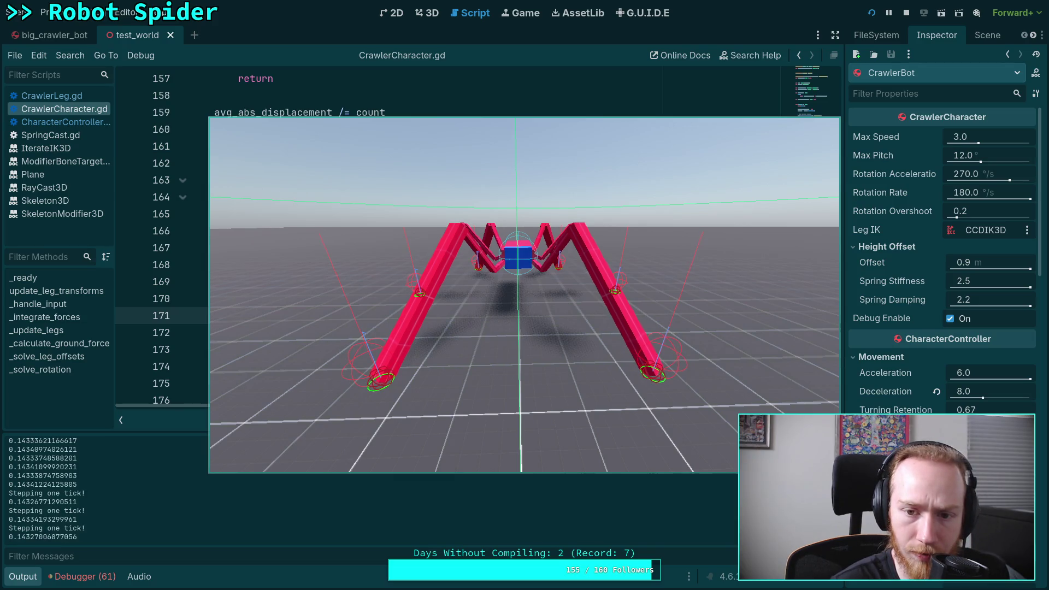
key(period)
key(period)
key(period)
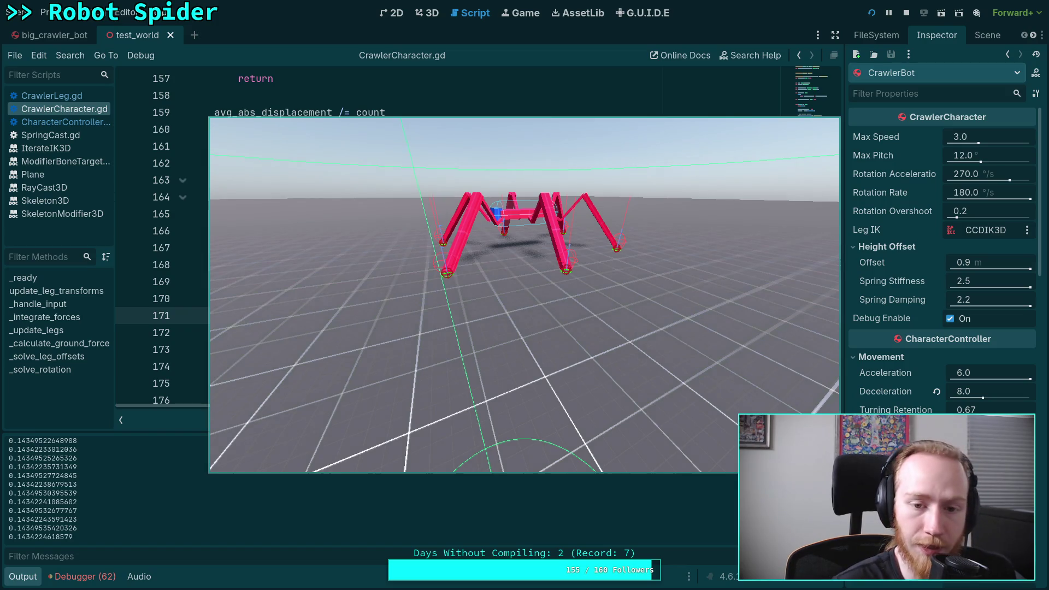
key(period)
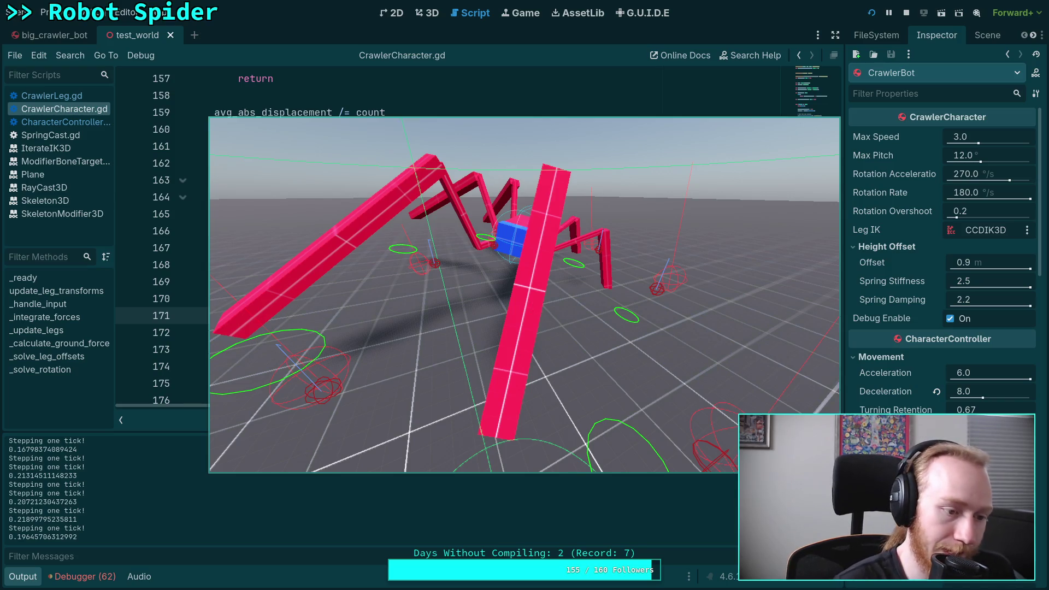
key(alt+Tab)
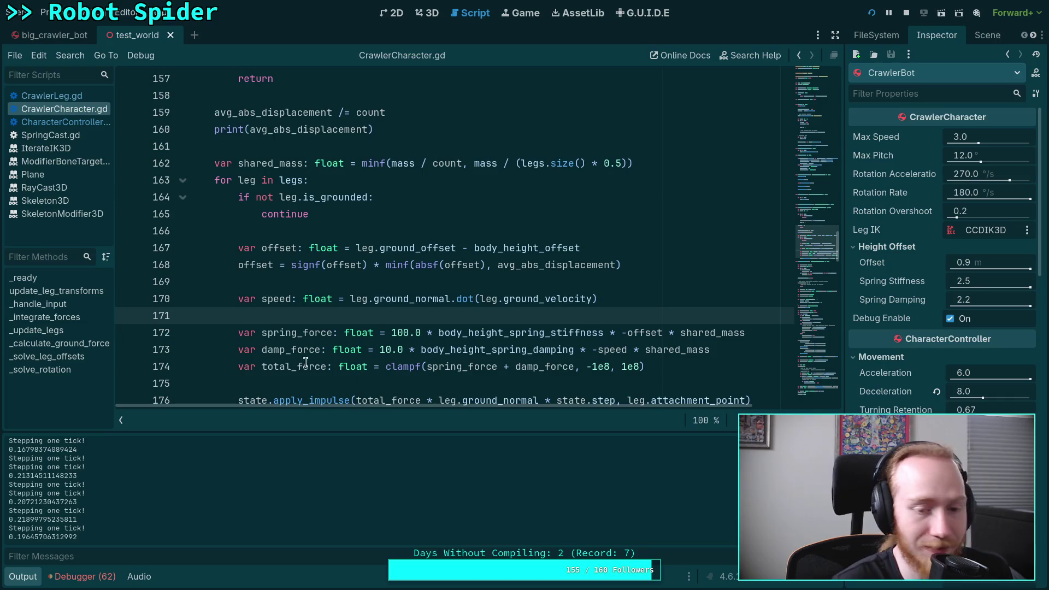
mouse_move(338, 391)
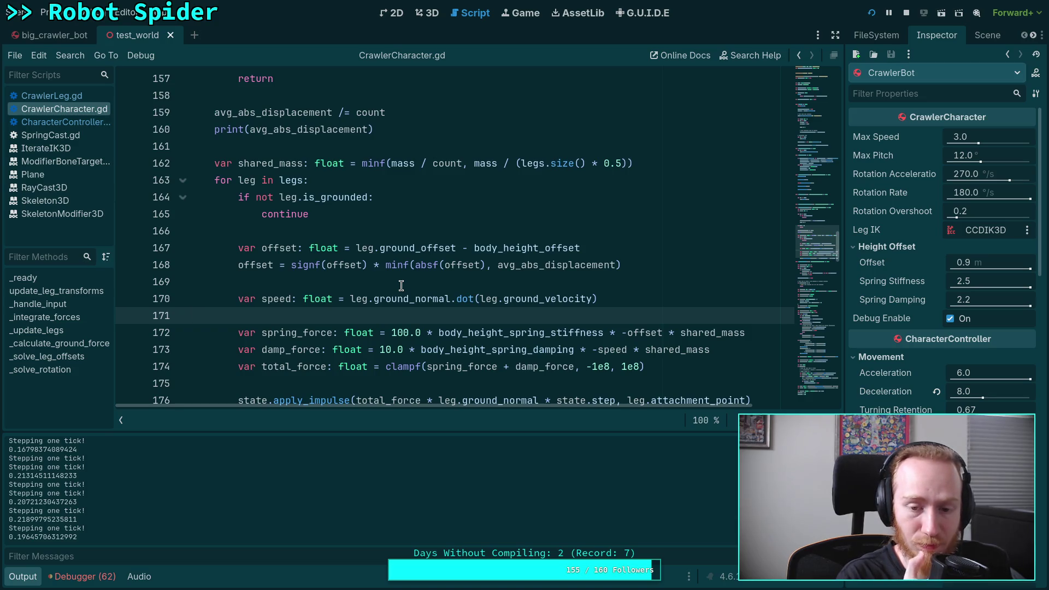
scroll(452, 285, down, 2)
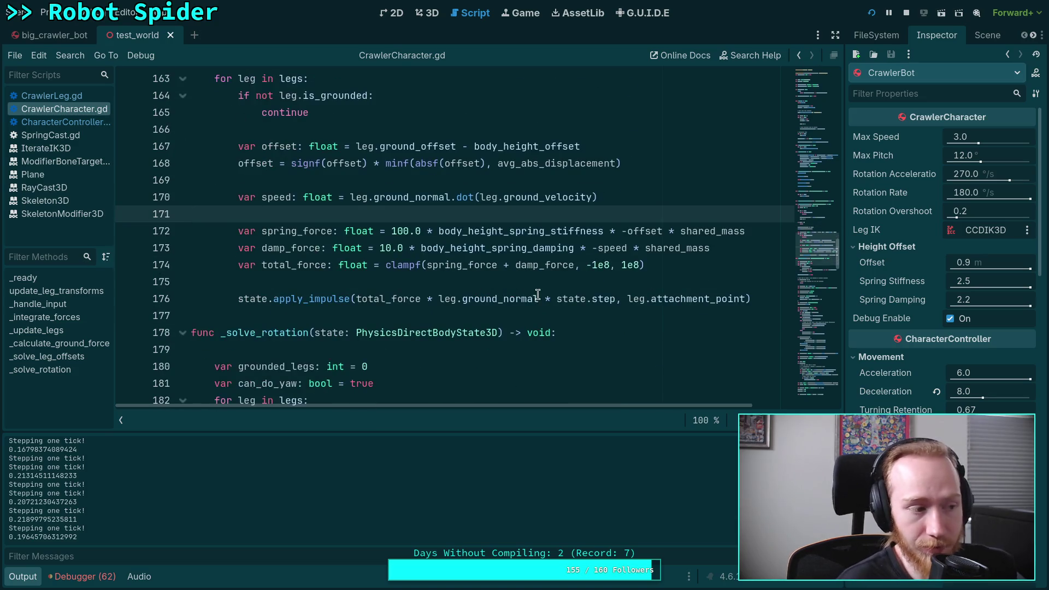
drag(610, 265, 586, 265)
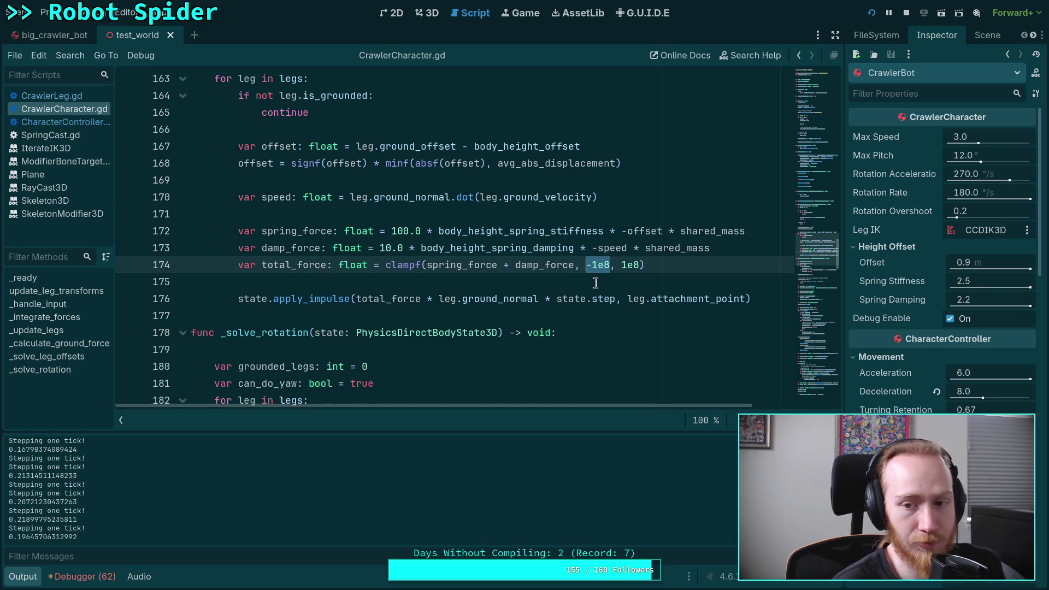
scroll(596, 282, up, 1)
scroll(532, 306, up, 1)
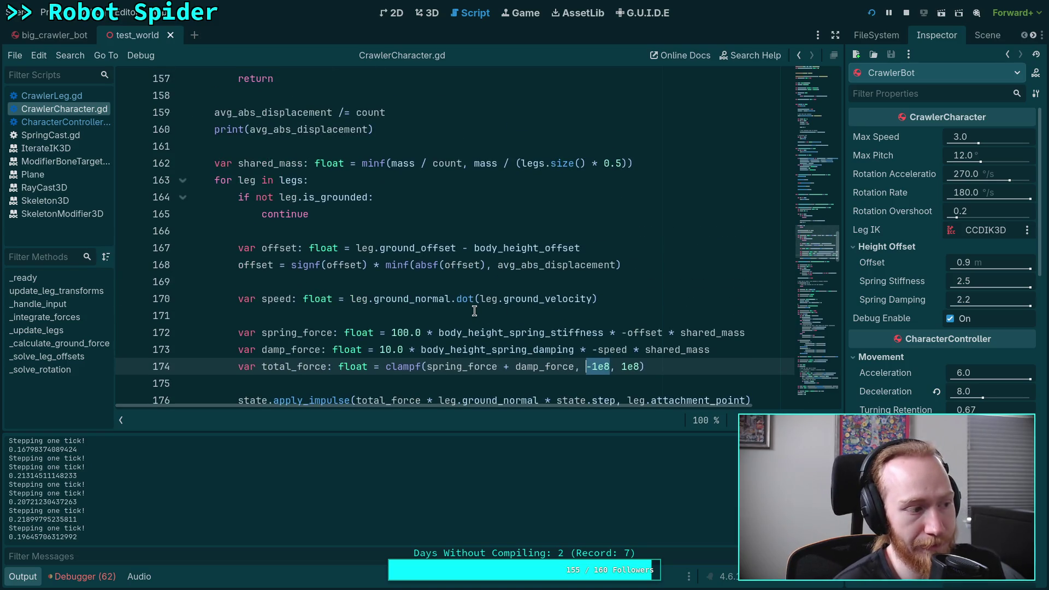
scroll(475, 310, down, 1)
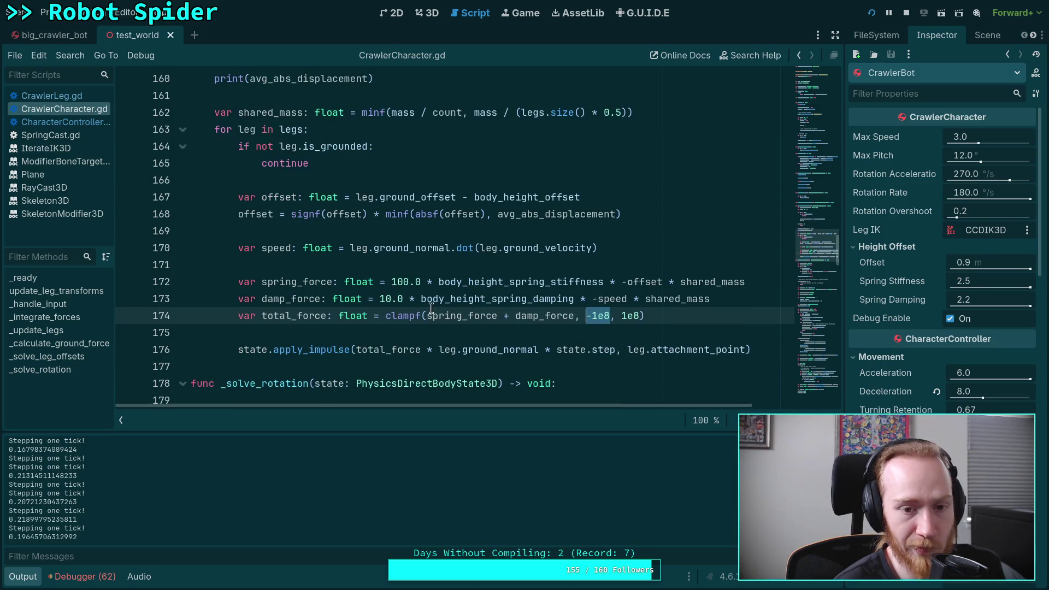
scroll(417, 302, up, 3)
scroll(405, 295, up, 5)
scroll(378, 284, down, 4)
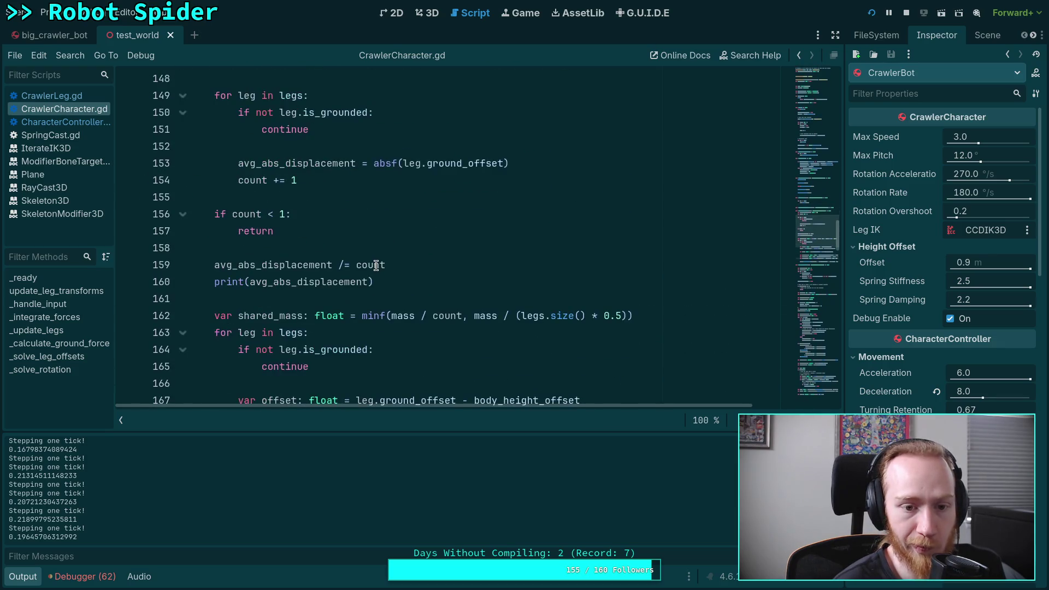
scroll(350, 271, up, 3)
scroll(306, 260, down, 1)
scroll(282, 249, down, 1)
scroll(273, 247, up, 1)
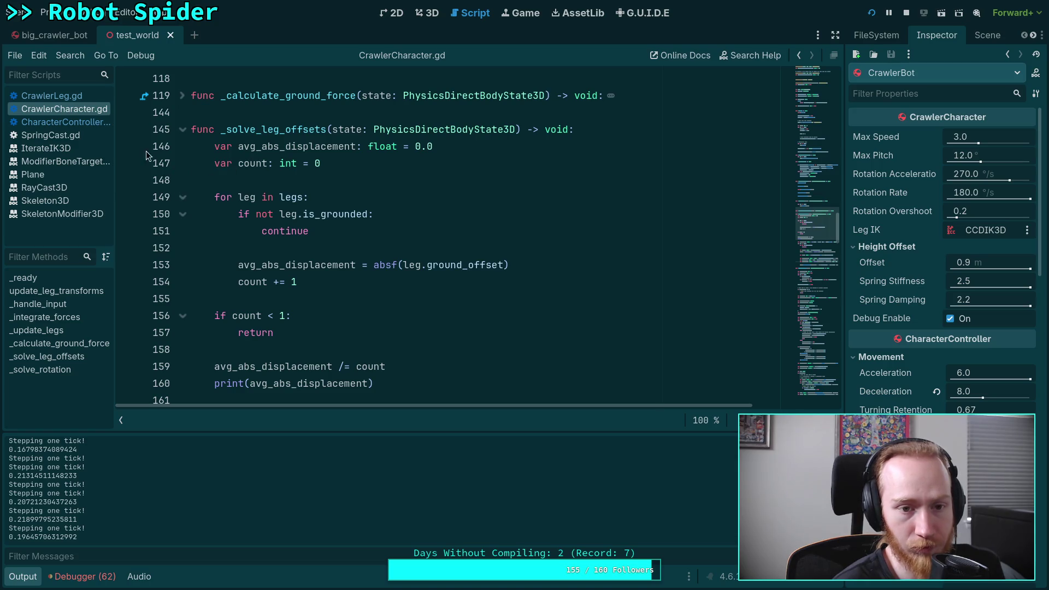
click(127, 146)
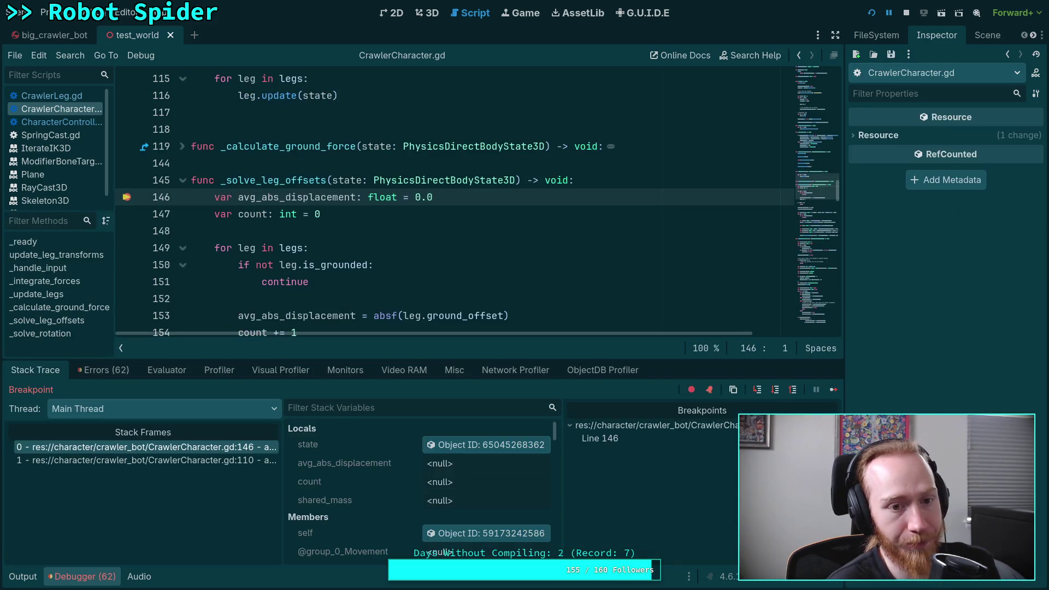
Step: Check the game halted at line 146, then drag the debugger splitter down for more code room
key(alt+Tab)
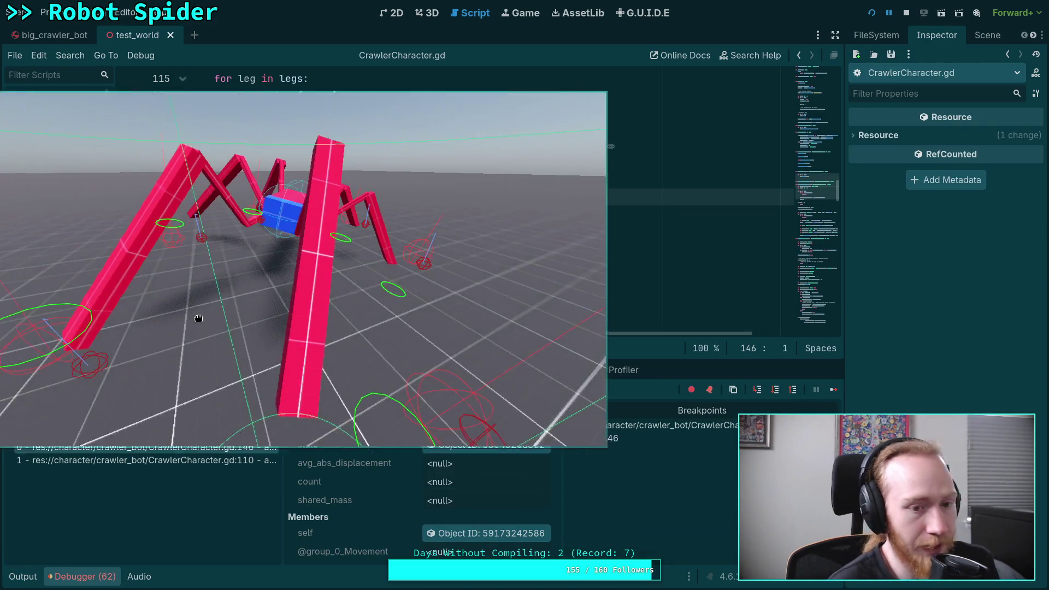
key(alt+Tab)
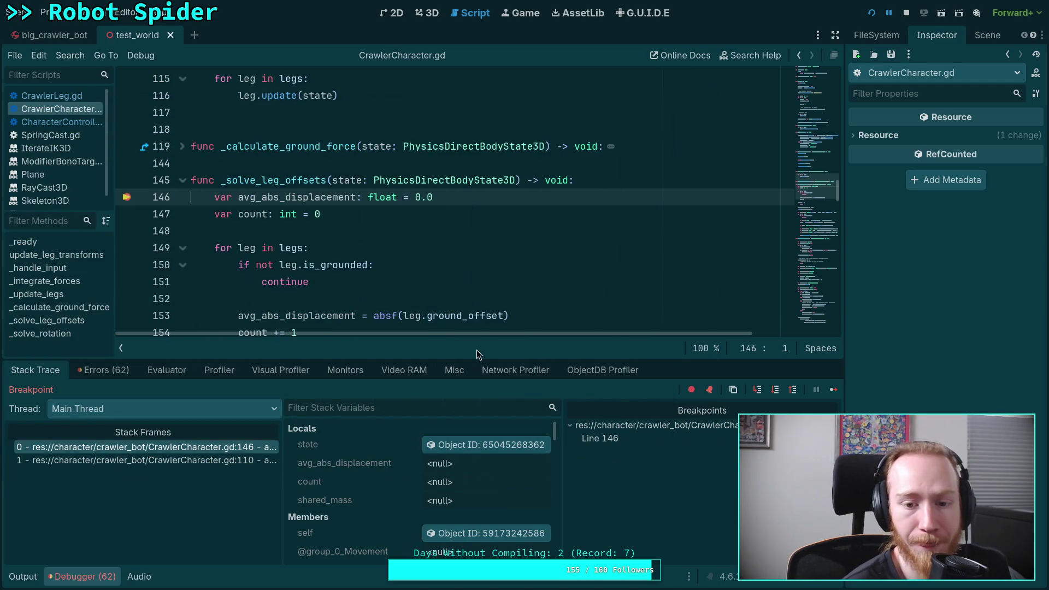
drag(470, 359, 470, 383)
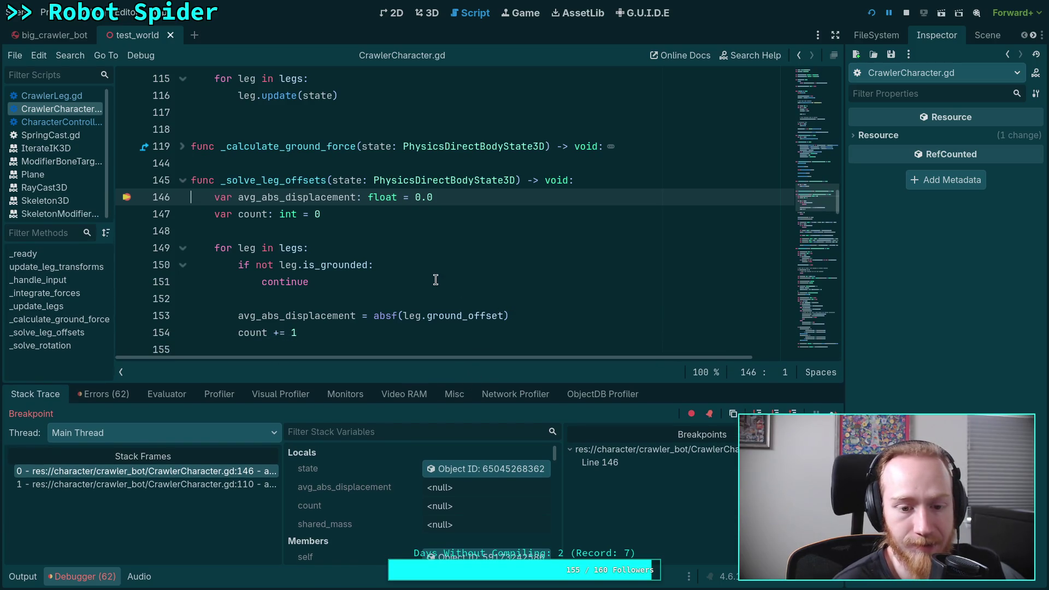
Step: Continue from the line 146 breakpoint, step over to line 149, and make the debugger taller
scroll(436, 280, down, 1)
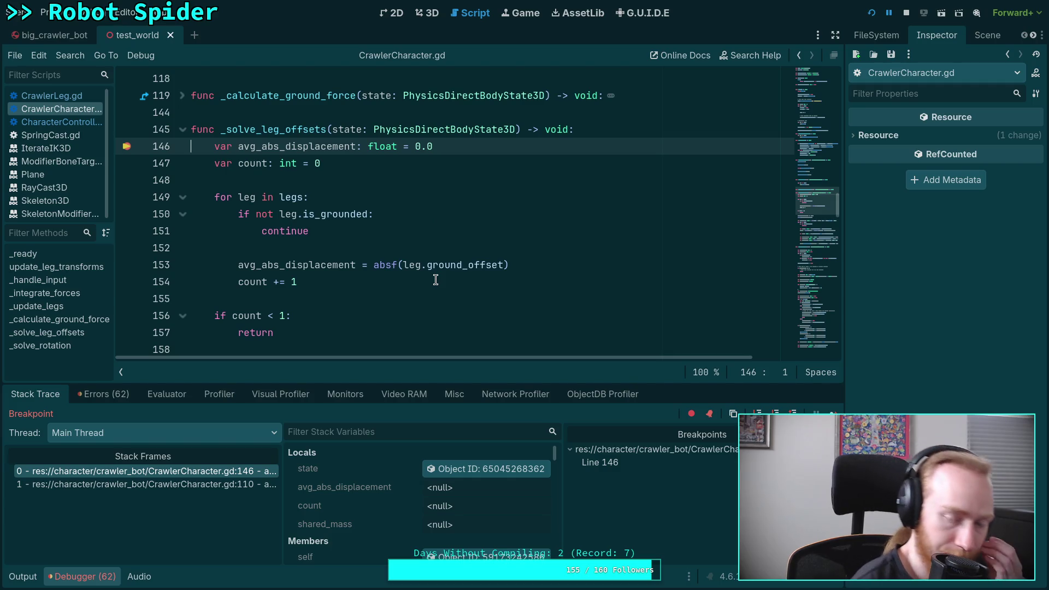
click(833, 414)
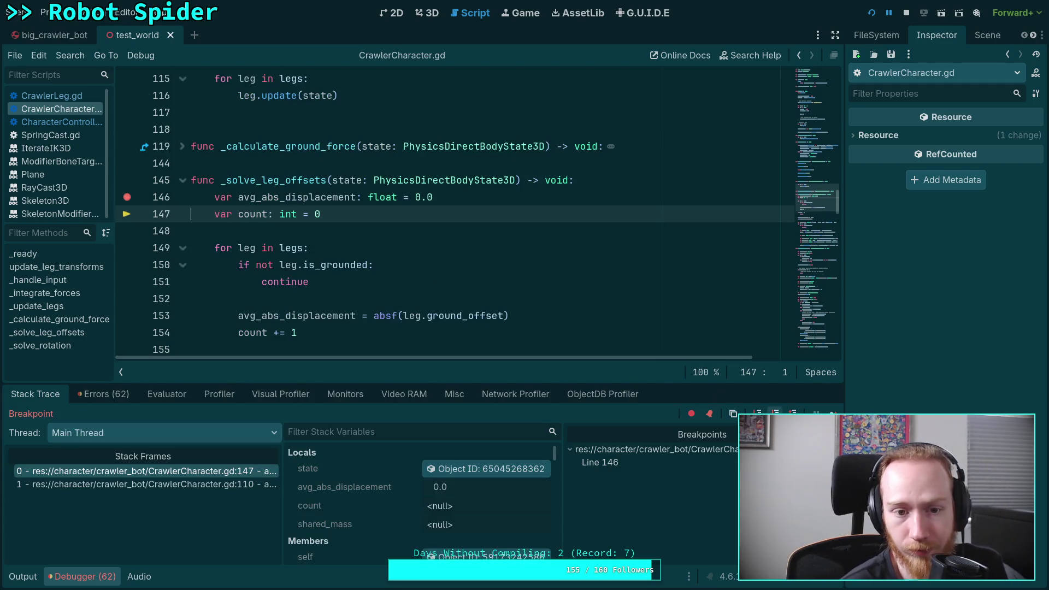
key(F10)
scroll(421, 482, down, 10)
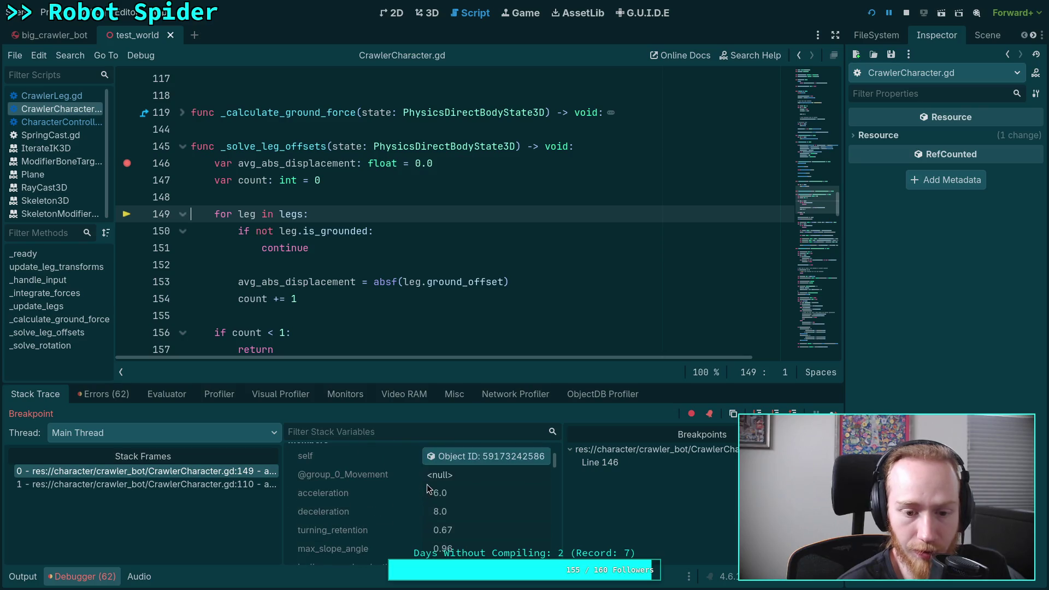
scroll(428, 484, down, 5)
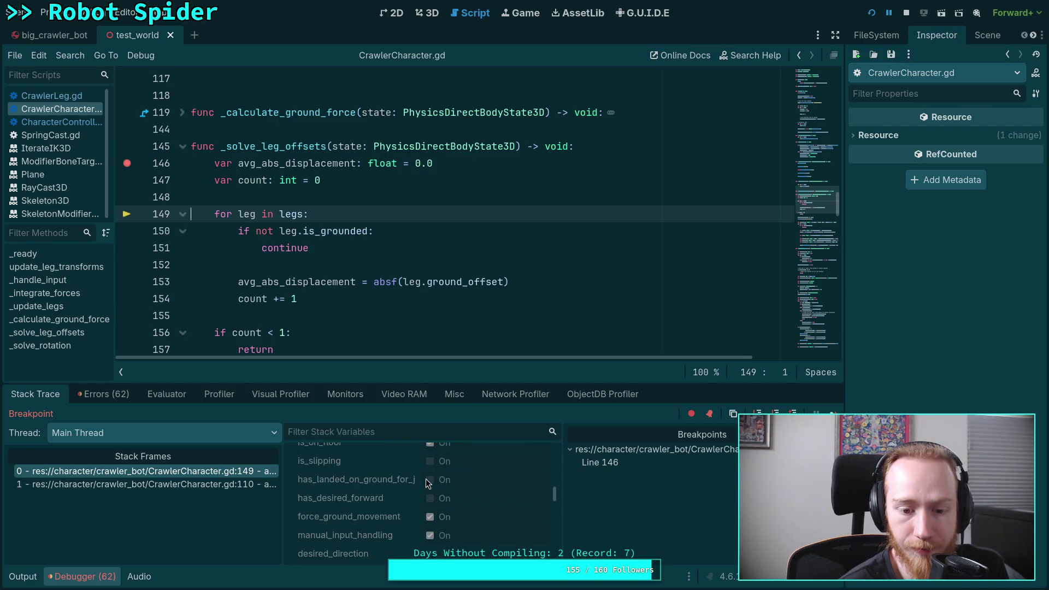
drag(384, 382, 388, 263)
scroll(421, 453, down, 10)
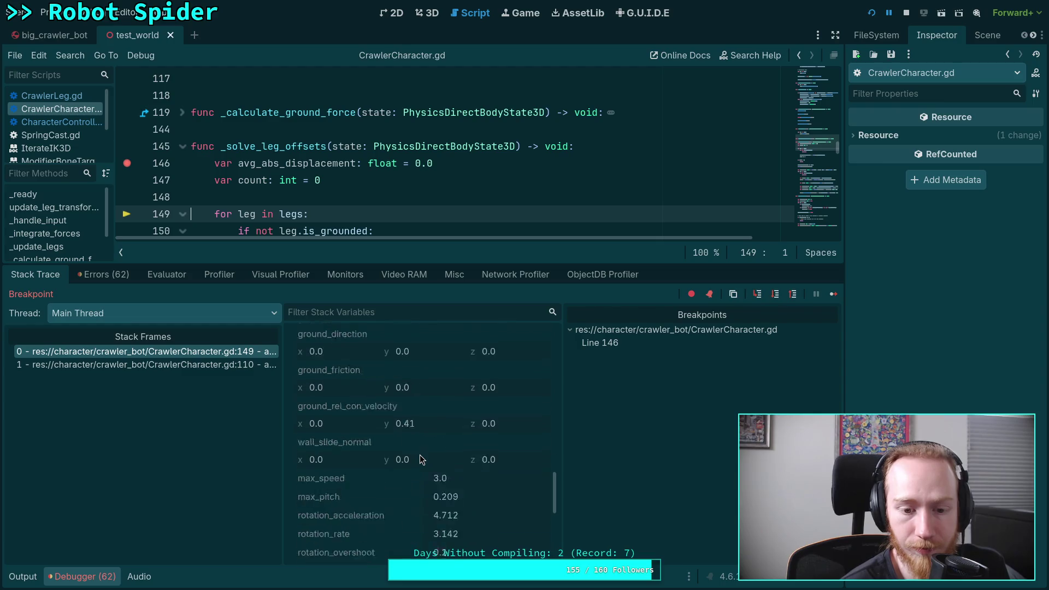
Step: Expand the legs array and review the first leg's live properties in a widened Inspector
click(456, 445)
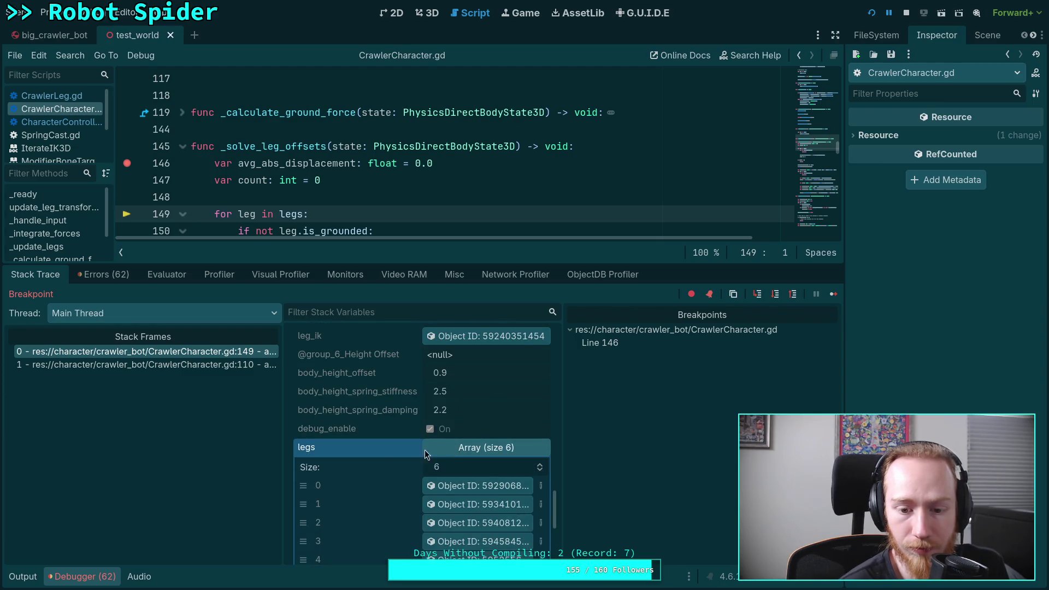
scroll(437, 448, down, 3)
click(476, 428)
drag(846, 311, 797, 310)
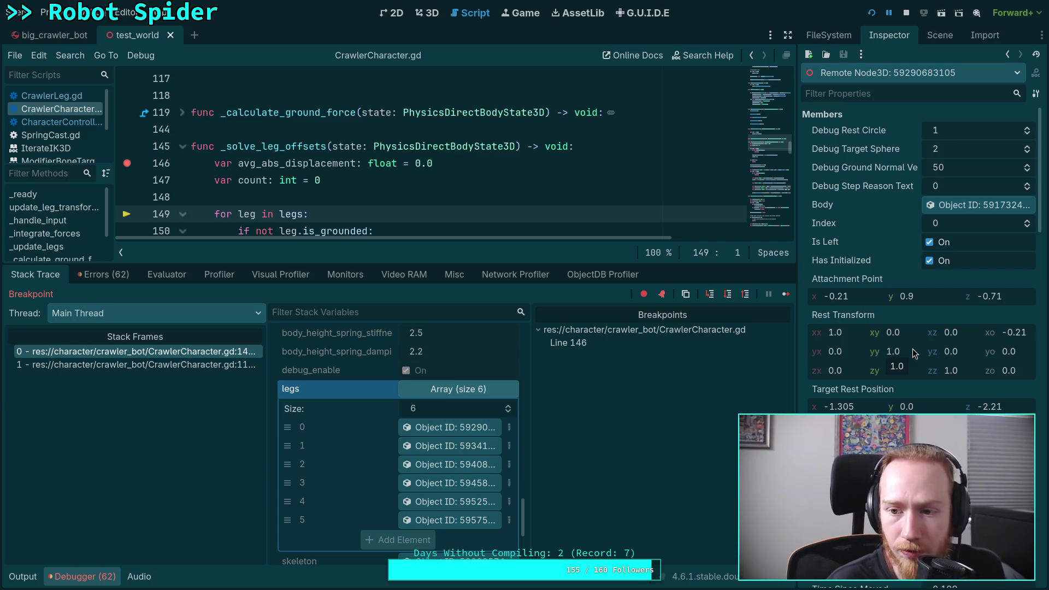
scroll(913, 349, down, 3)
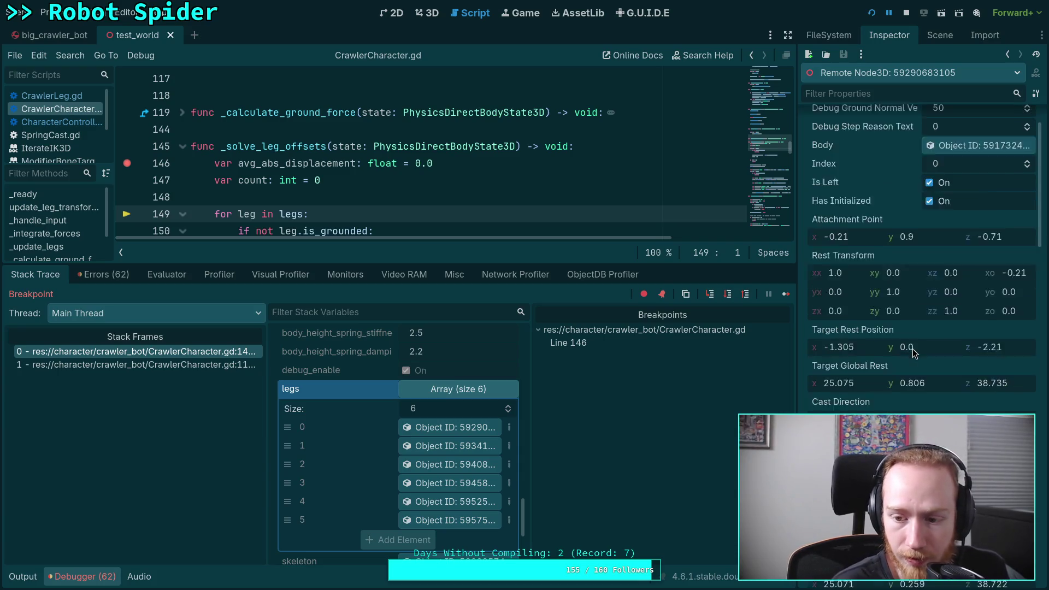
scroll(874, 404, down, 1)
scroll(874, 404, down, 4)
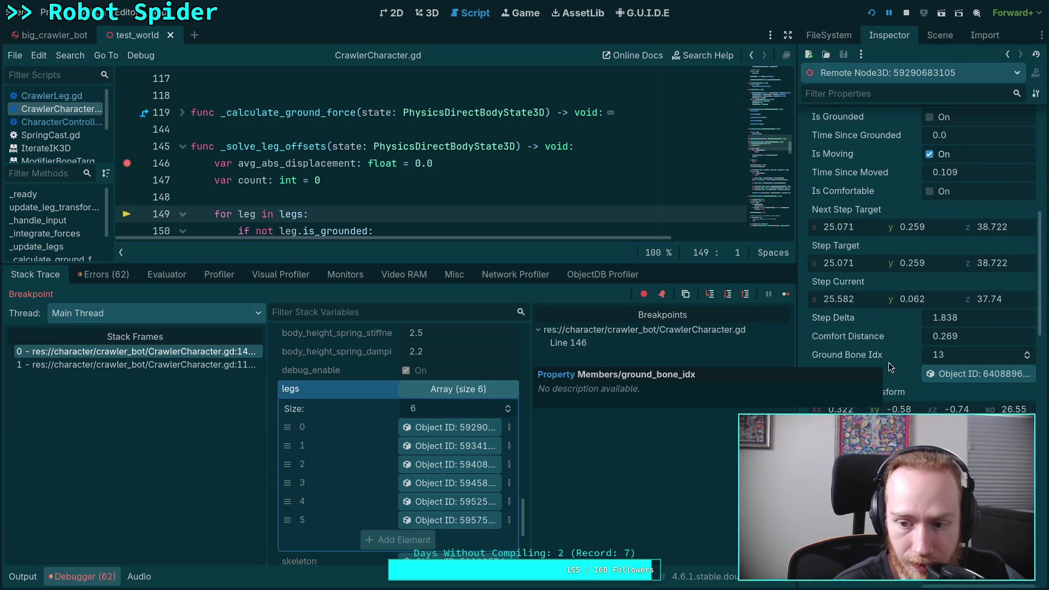
scroll(902, 377, down, 4)
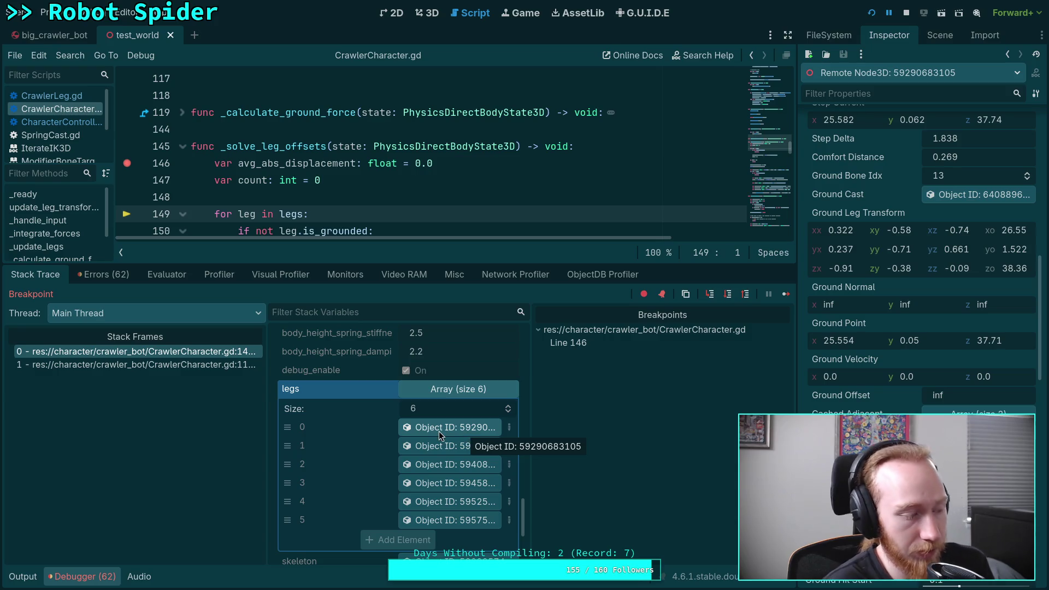
Step: Glance at the game, then inspect legs 1, 2 and 3 in turn
key(alt+Tab)
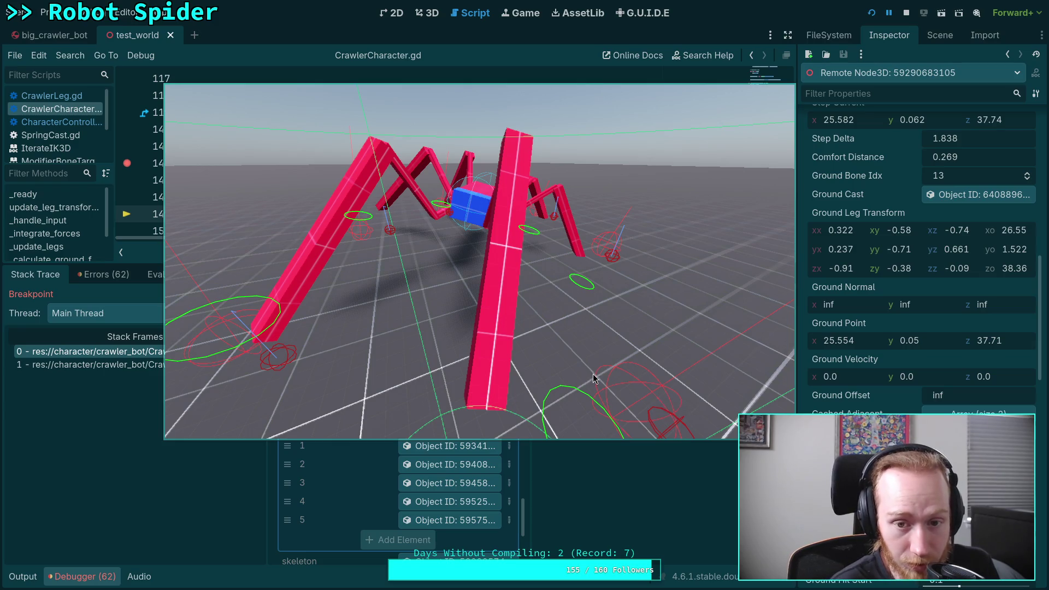
key(alt+Tab)
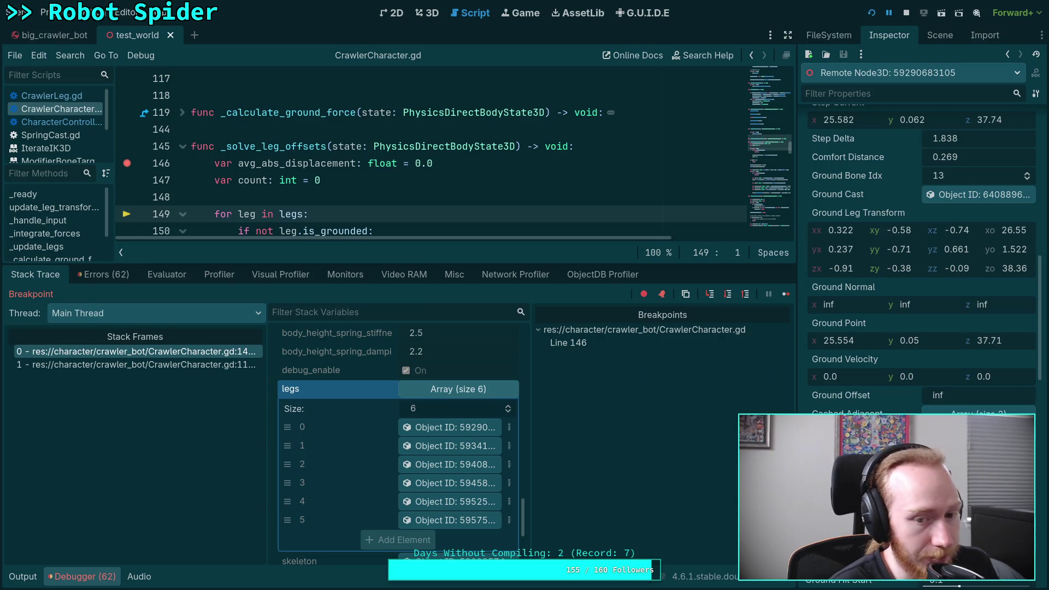
click(441, 445)
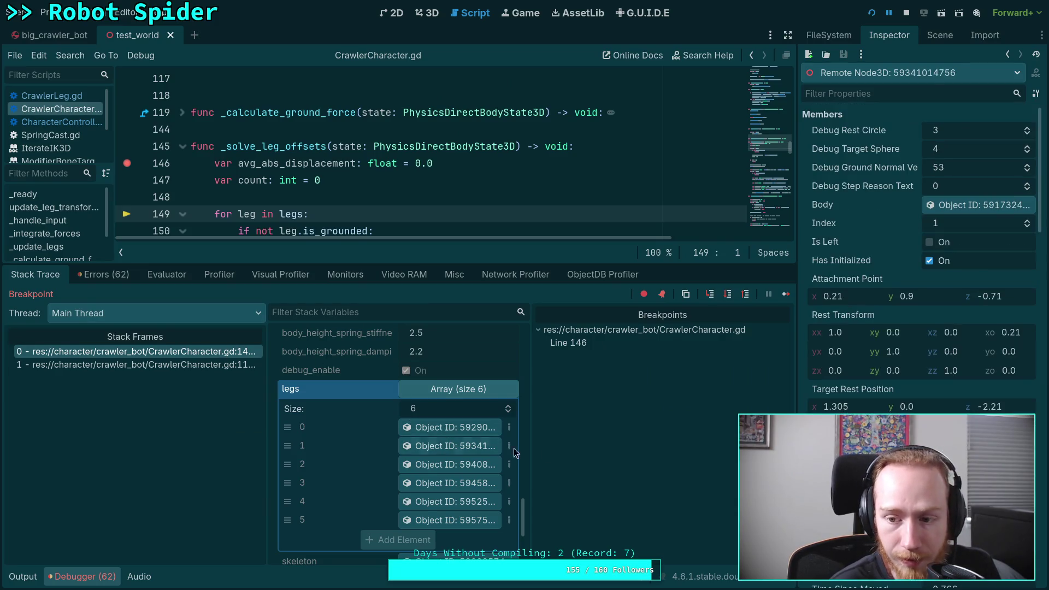
scroll(924, 257, down, 5)
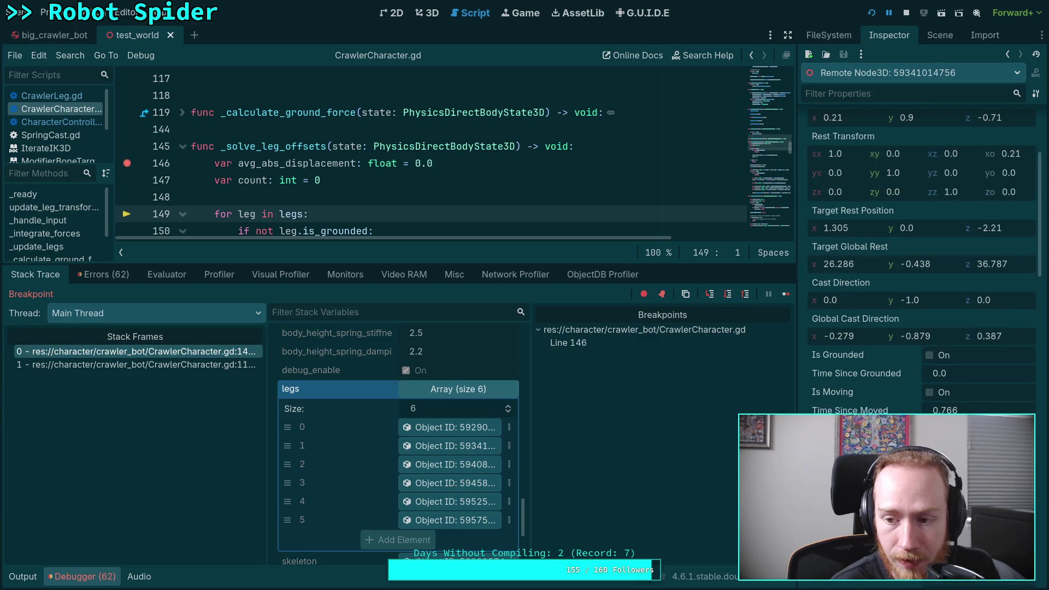
scroll(924, 257, down, 8)
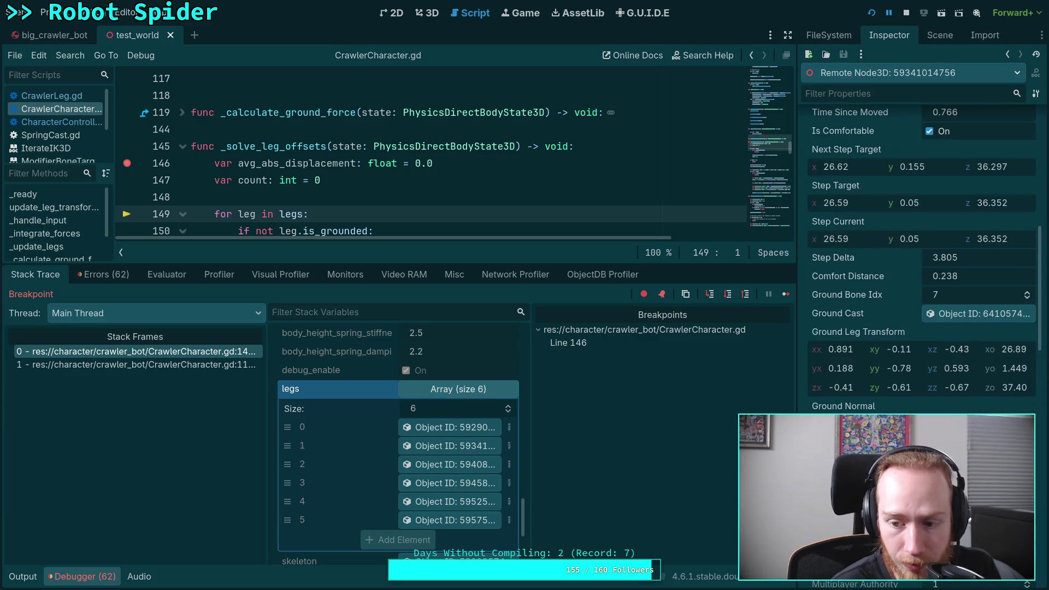
click(442, 464)
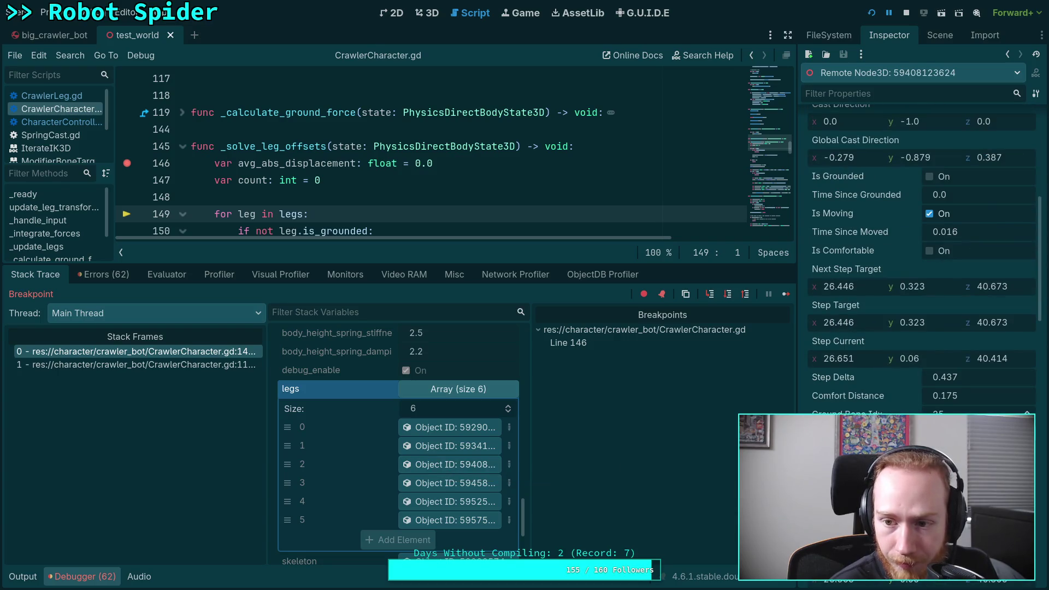
scroll(853, 453, down, 3)
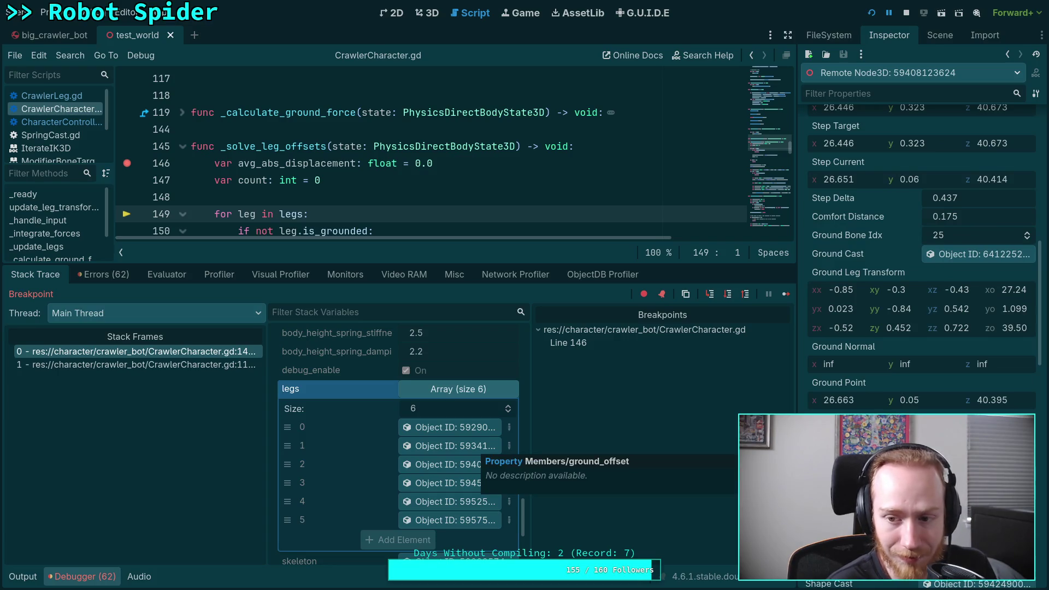
click(448, 483)
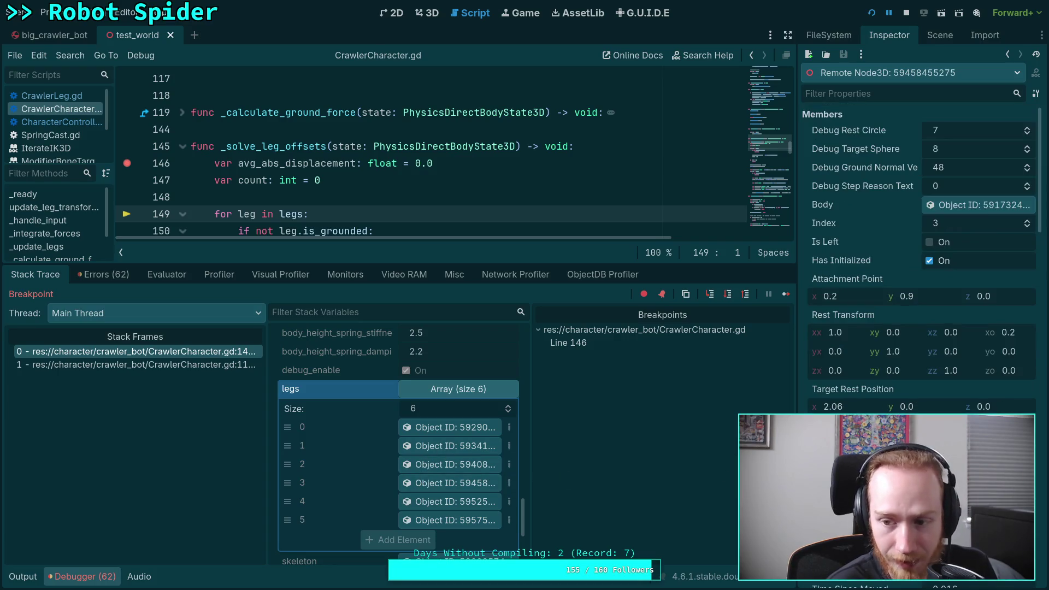
scroll(923, 246, down, 7)
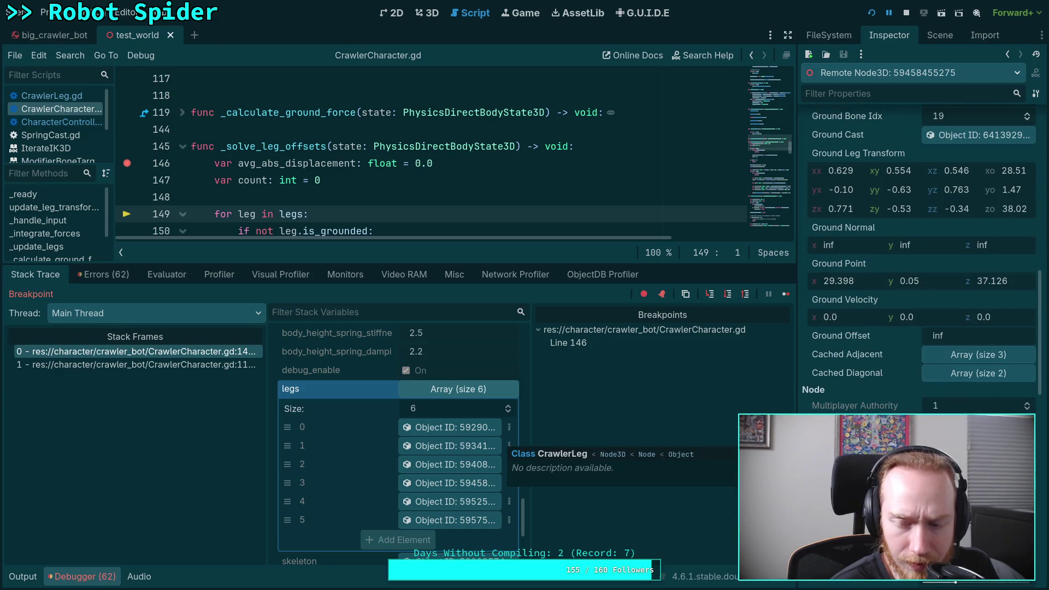
Step: Inspect legs 4 and 5, then return to leg 4 and scroll to its Debug options
click(449, 501)
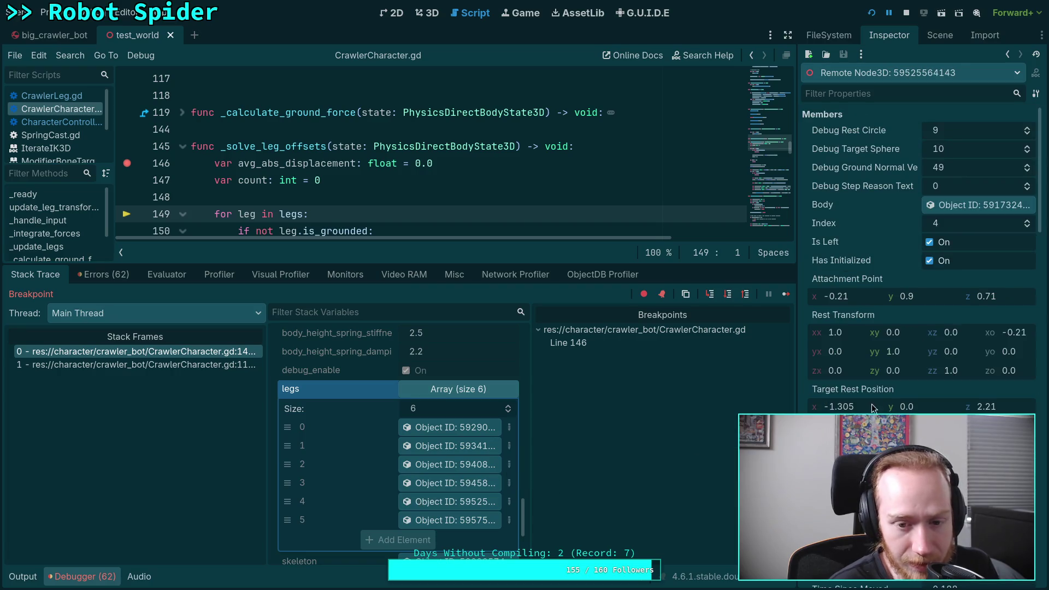
scroll(899, 402, down, 6)
scroll(918, 246, down, 5)
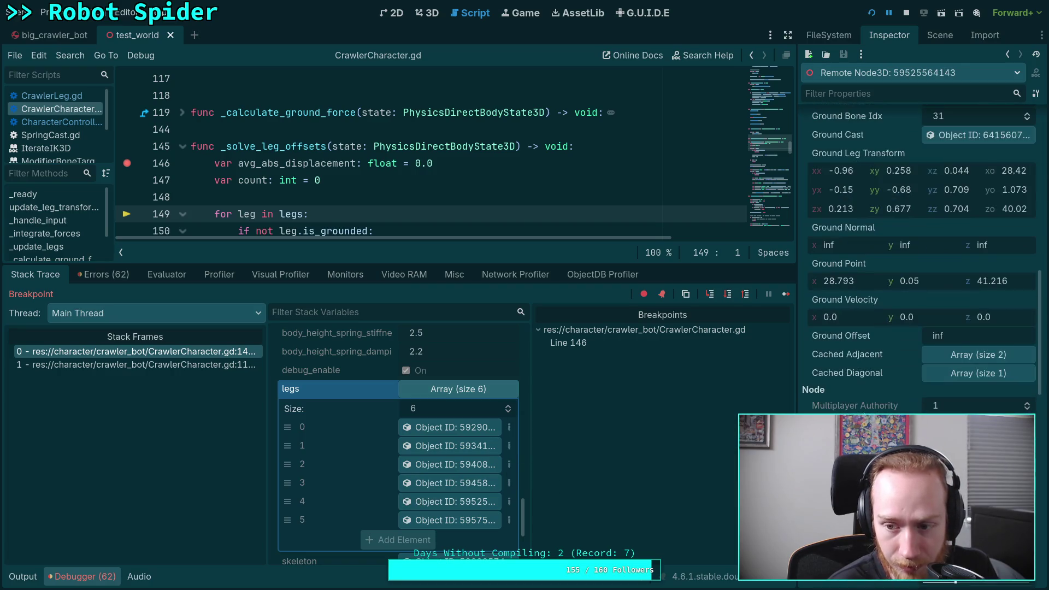
click(448, 519)
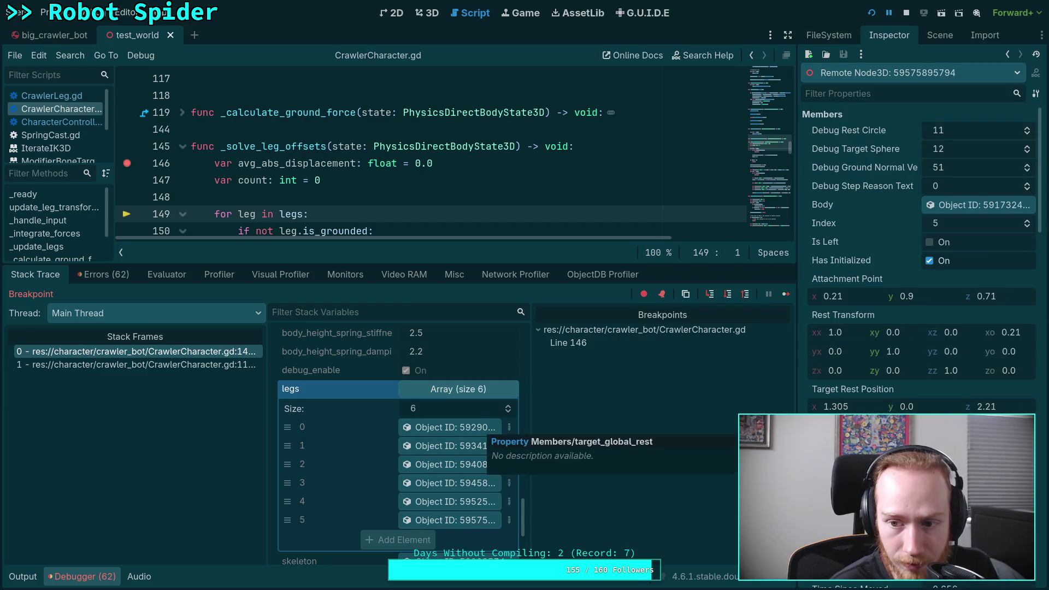
scroll(853, 410, down, 5)
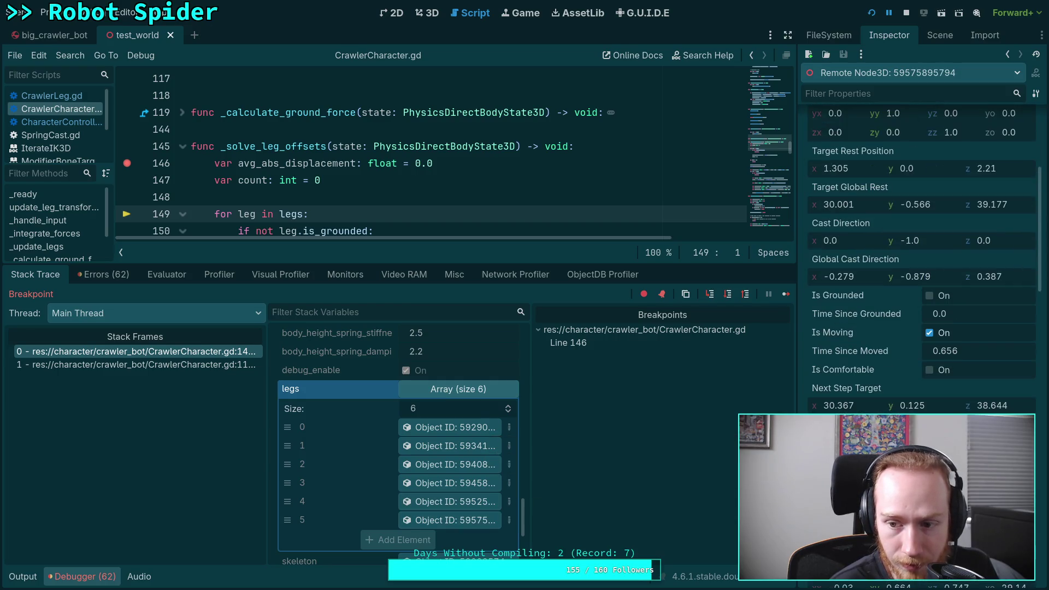
click(458, 502)
scroll(918, 246, down, 5)
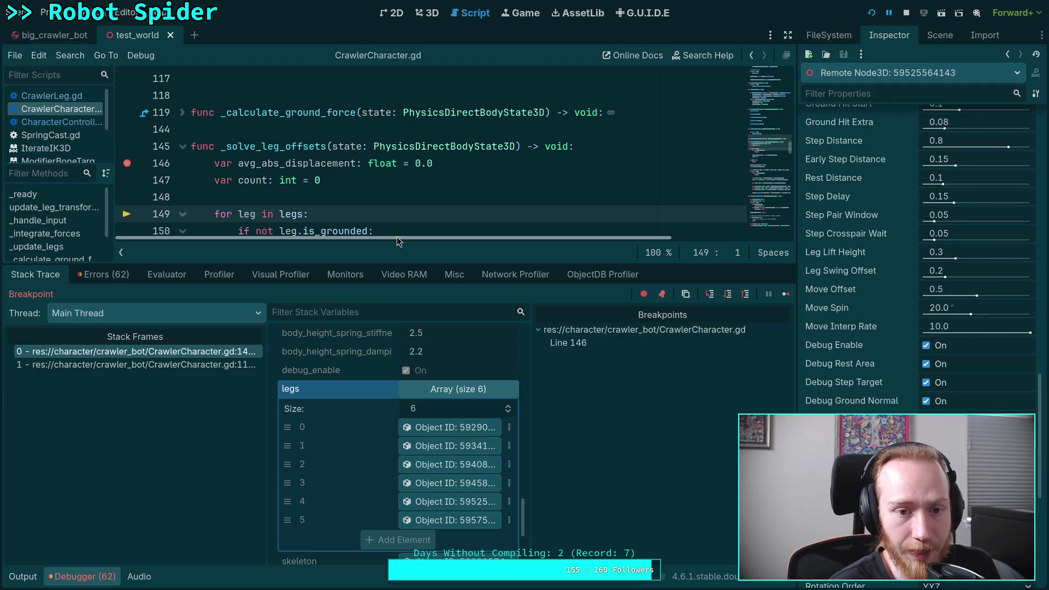
scroll(396, 237, down, 2)
Step: Step over line by line into the leg-averaging loop from line 149
drag(390, 266, 391, 355)
scroll(379, 251, down, 3)
scroll(366, 262, up, 5)
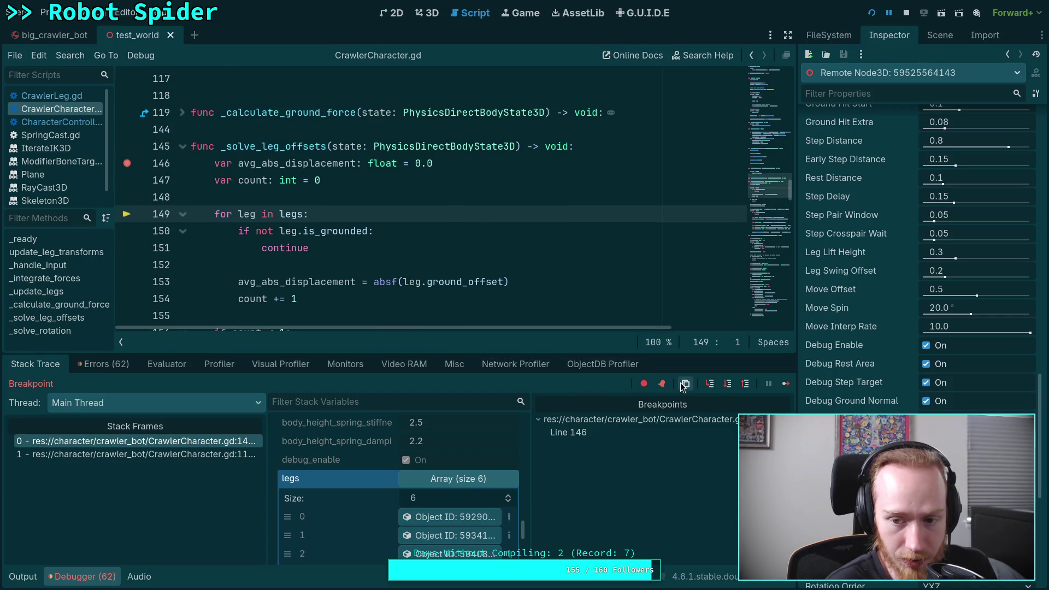
click(727, 385)
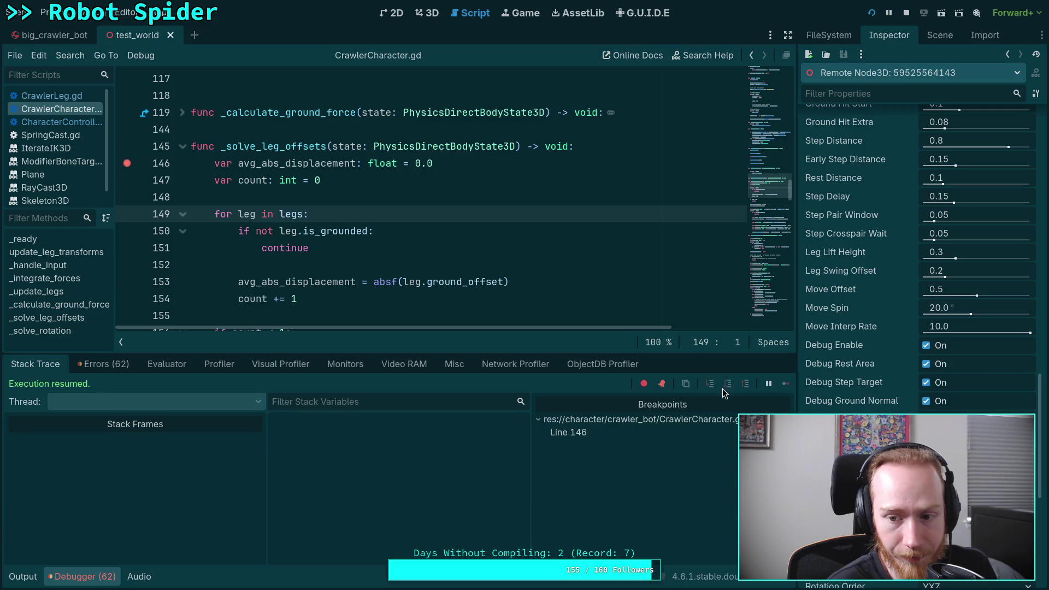
click(727, 385)
click(727, 384)
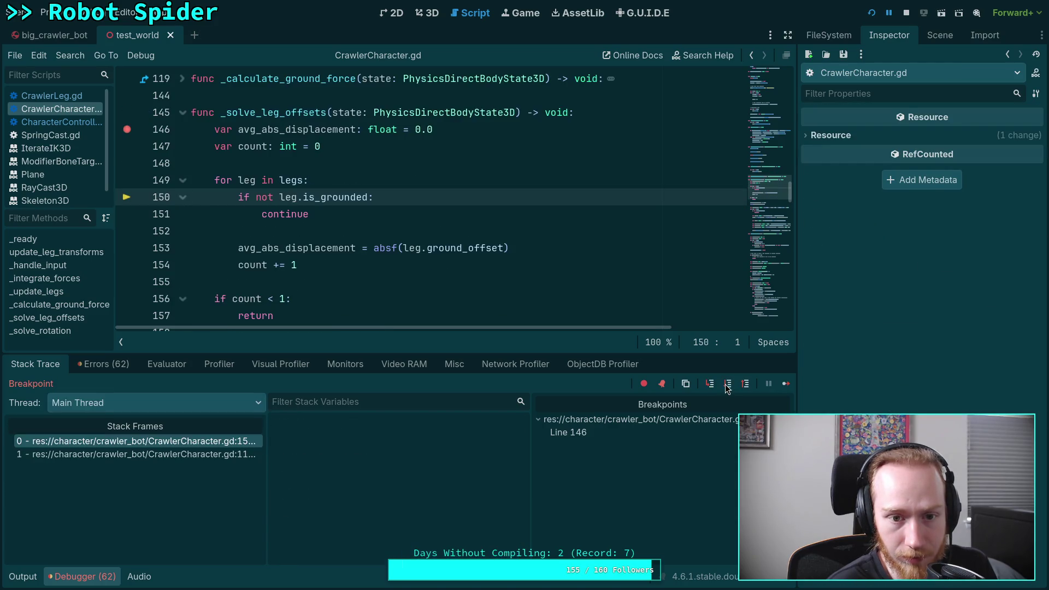
click(728, 385)
click(728, 385)
click(728, 385)
click(729, 386)
Step: Keep stepping through each leg, the count check and early return until execution resumes
click(728, 385)
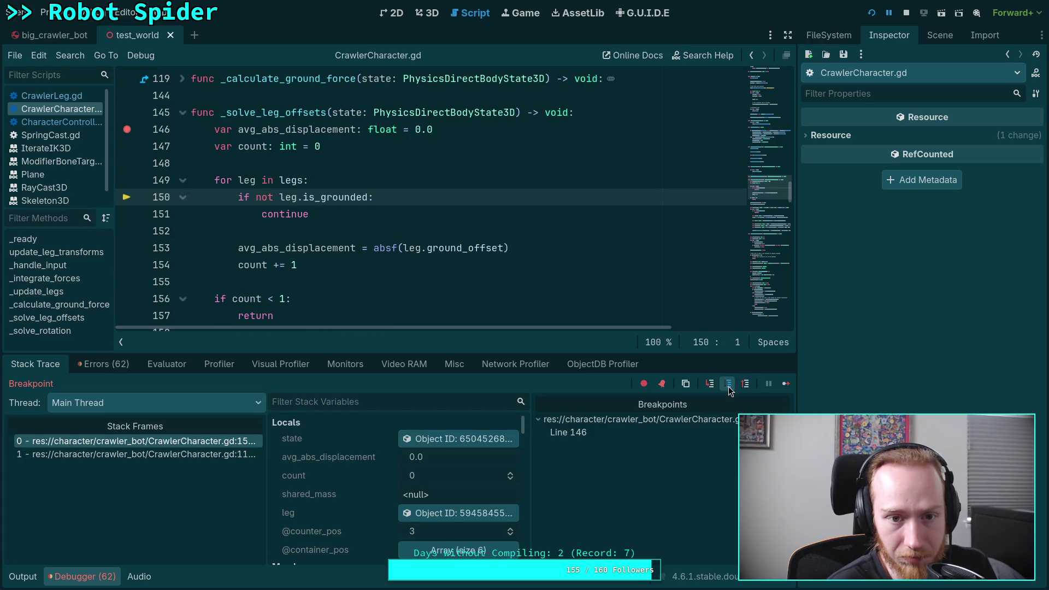
click(728, 387)
click(728, 385)
click(727, 385)
click(727, 385)
click(727, 386)
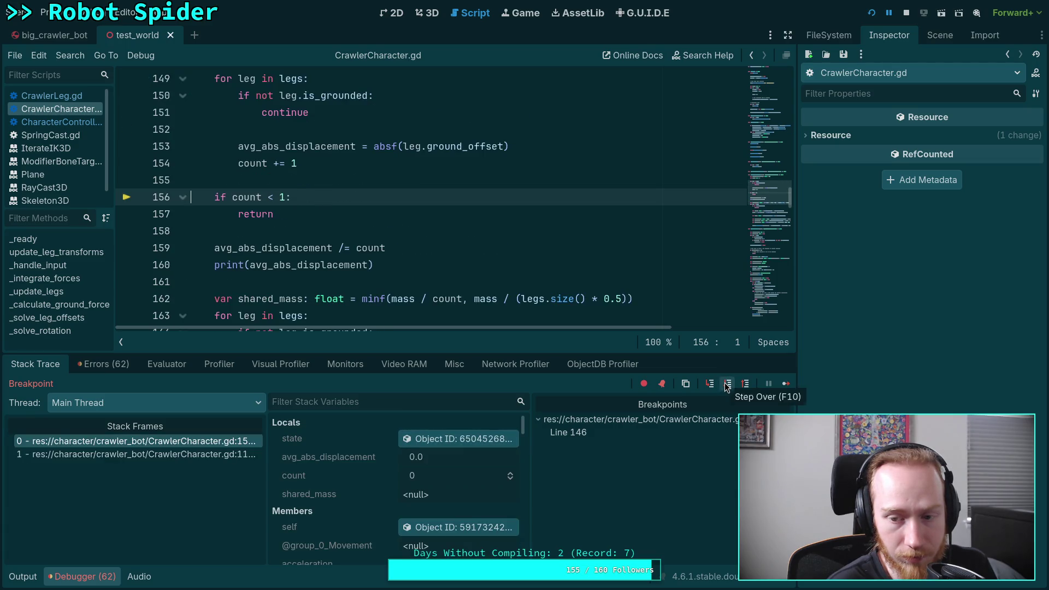
click(728, 385)
click(728, 386)
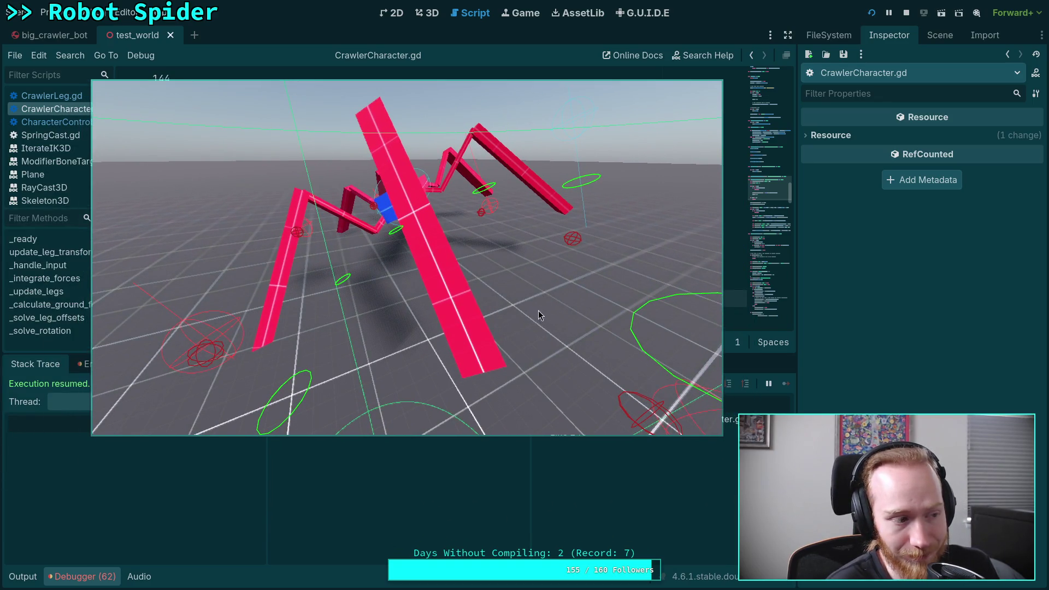
Step: Back in the script, check the Errors list and wait at the line 146 breakpoint on avg_abs_displacement
key(alt+Tab)
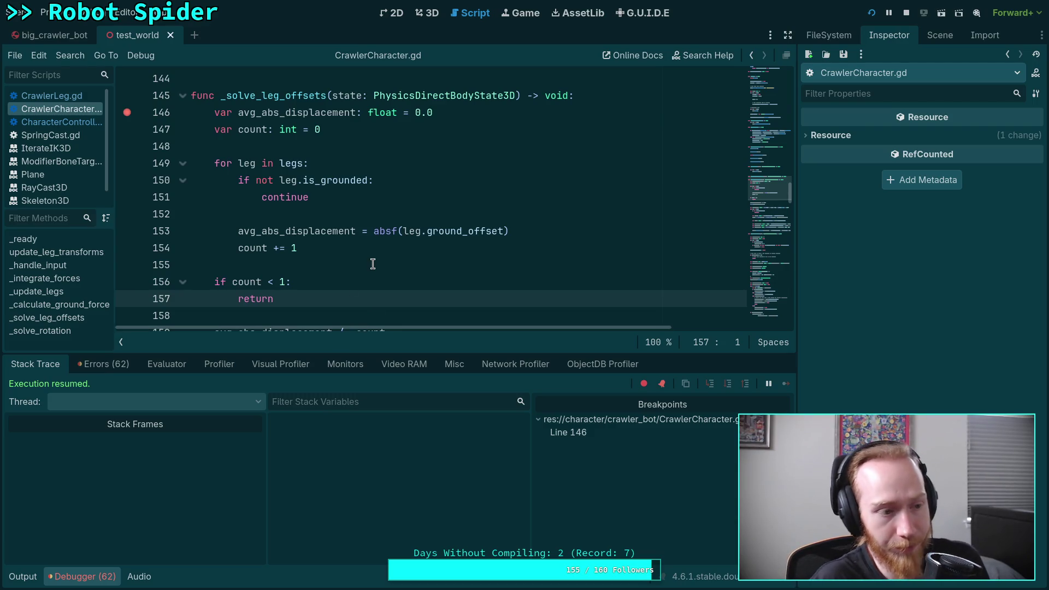
scroll(337, 246, down, 1)
scroll(325, 243, up, 1)
click(251, 143)
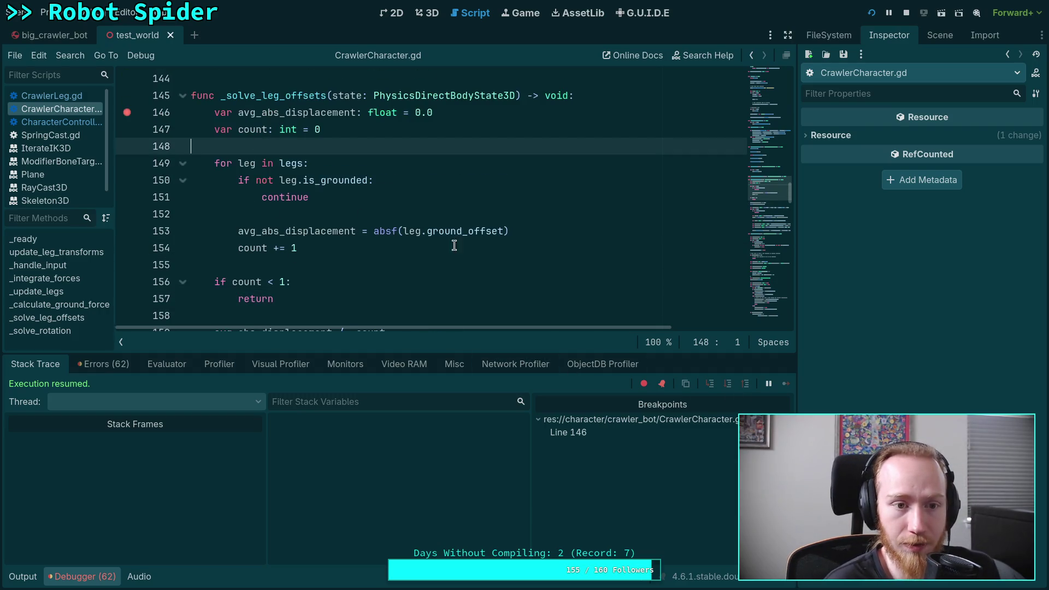
click(108, 364)
click(39, 366)
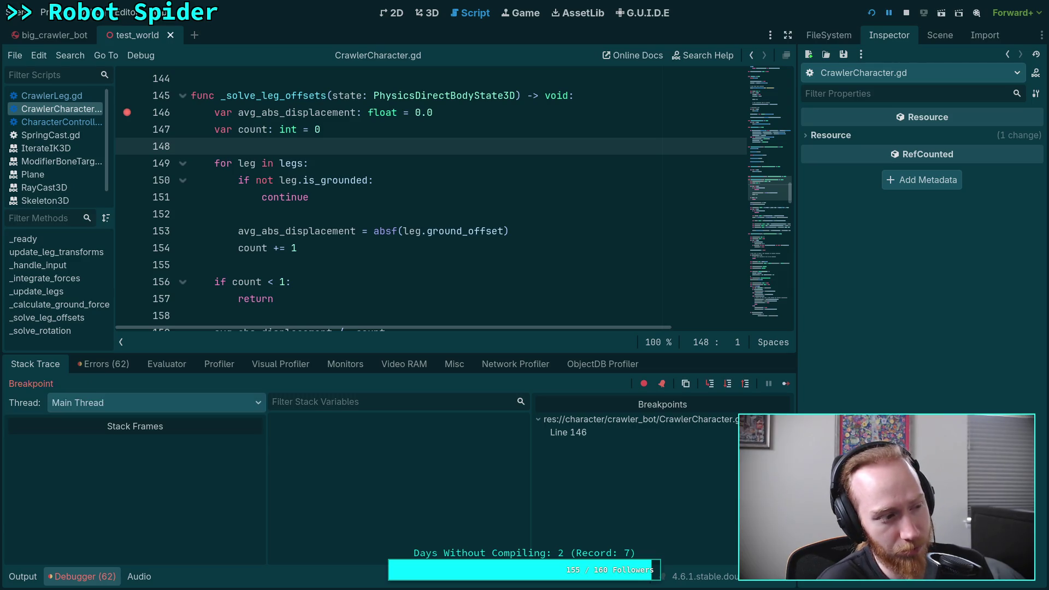
click(345, 198)
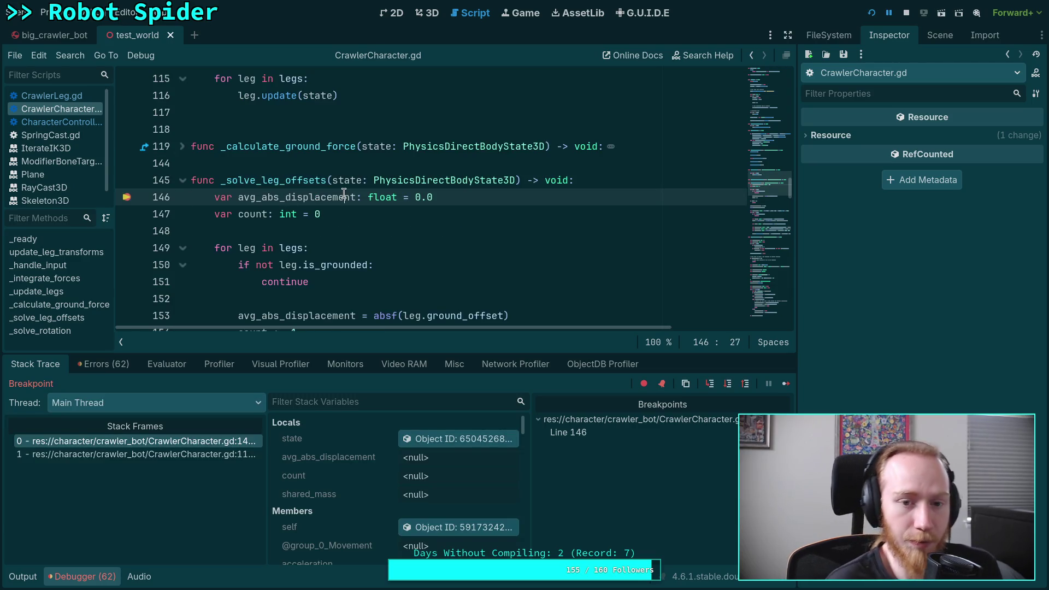
Step: Expand the legs array and inspect legs 0 through 5 one by one
scroll(381, 459, down, 3)
scroll(382, 451, down, 8)
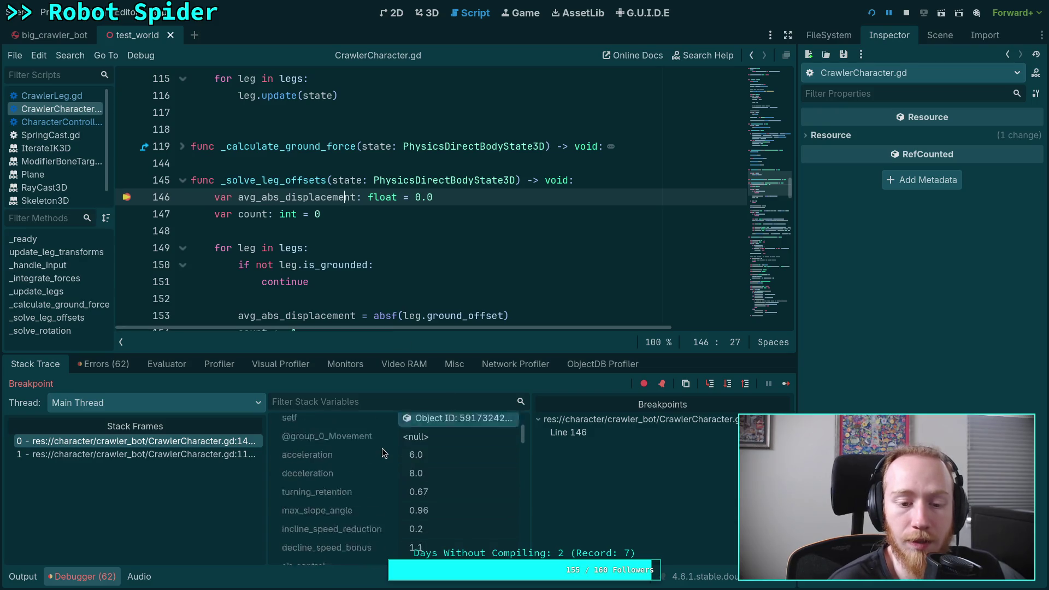
scroll(382, 448, down, 10)
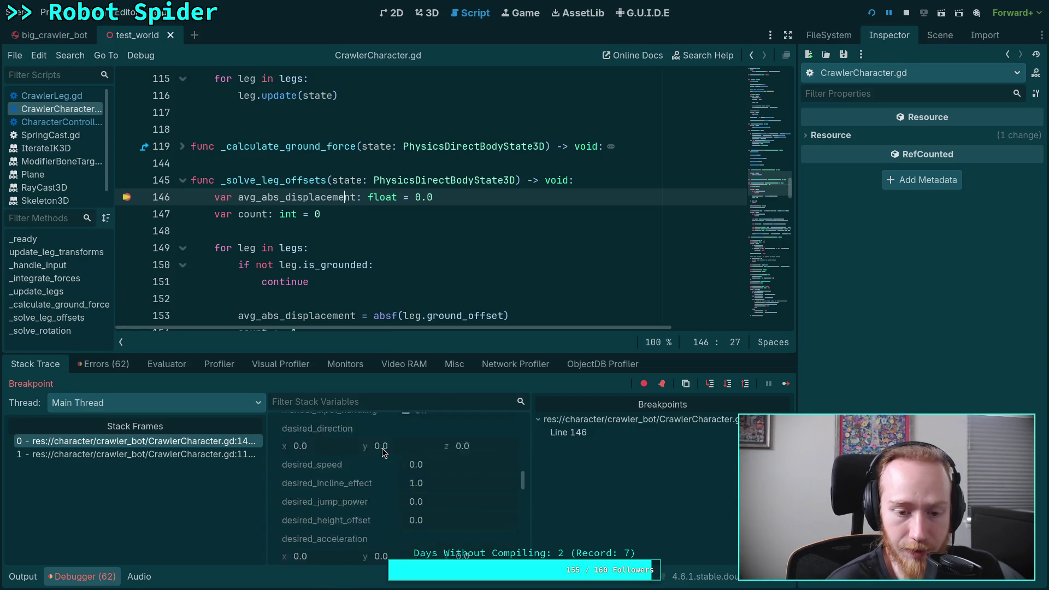
scroll(382, 448, down, 3)
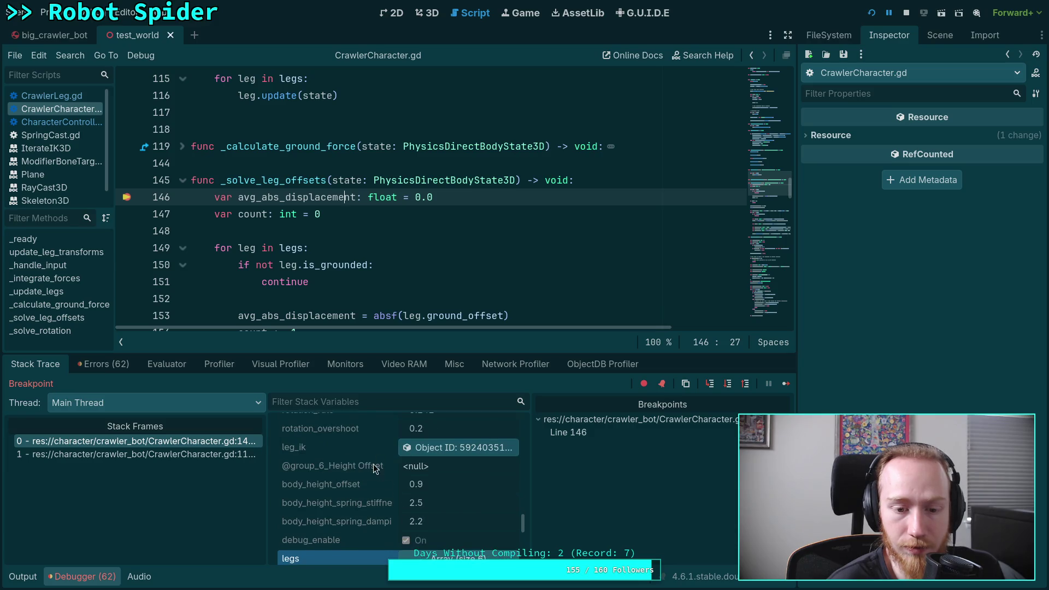
click(369, 460)
scroll(369, 460, down, 2)
click(432, 451)
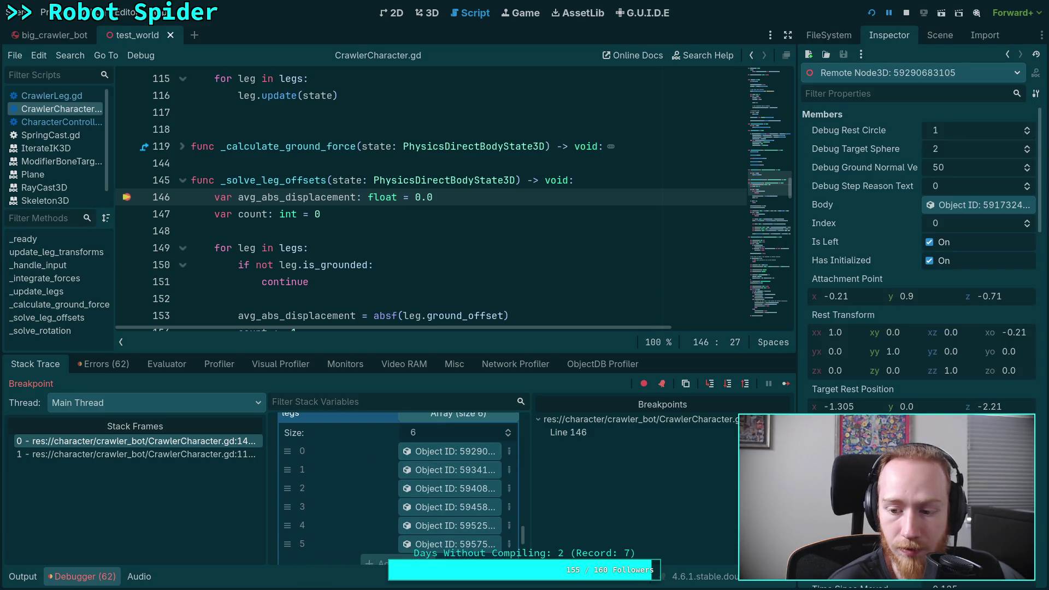
click(459, 468)
click(458, 489)
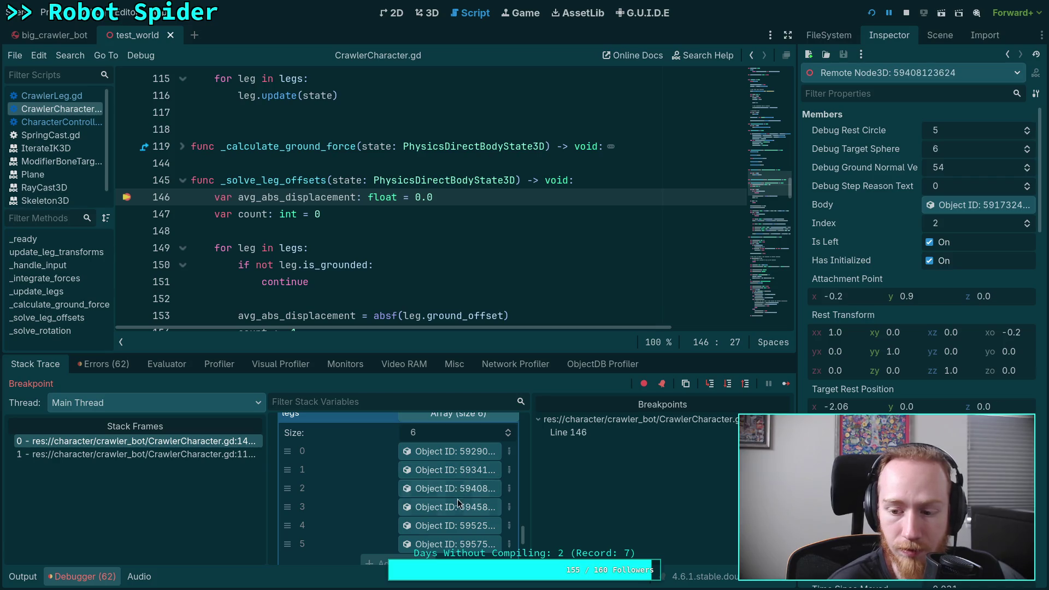
click(458, 505)
click(461, 527)
click(462, 545)
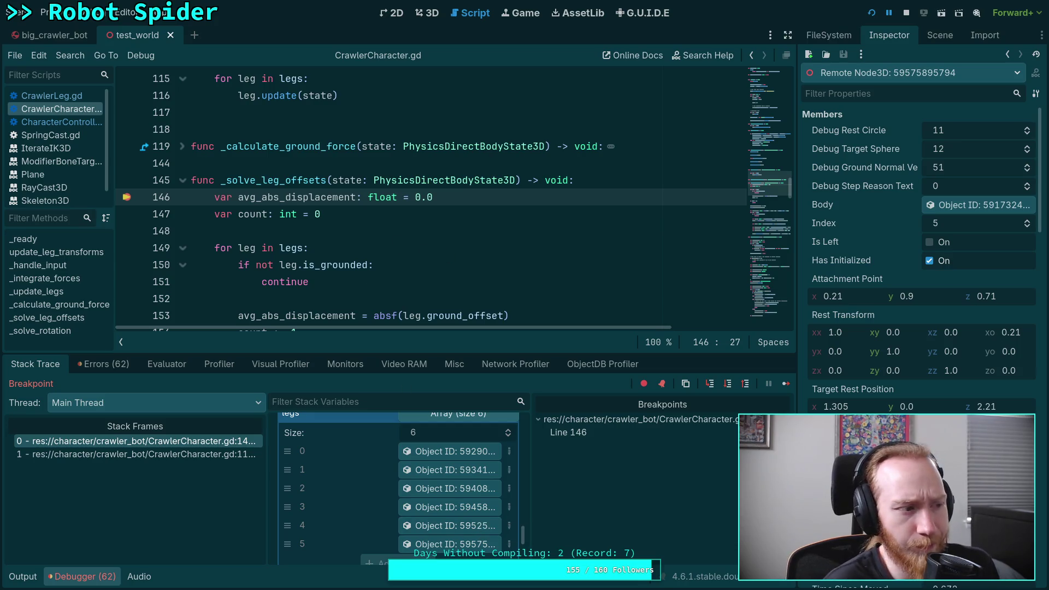
Step: Resume the game from the breakpoint, then toggle the editor window size and restore full screen
key(alt+Tab)
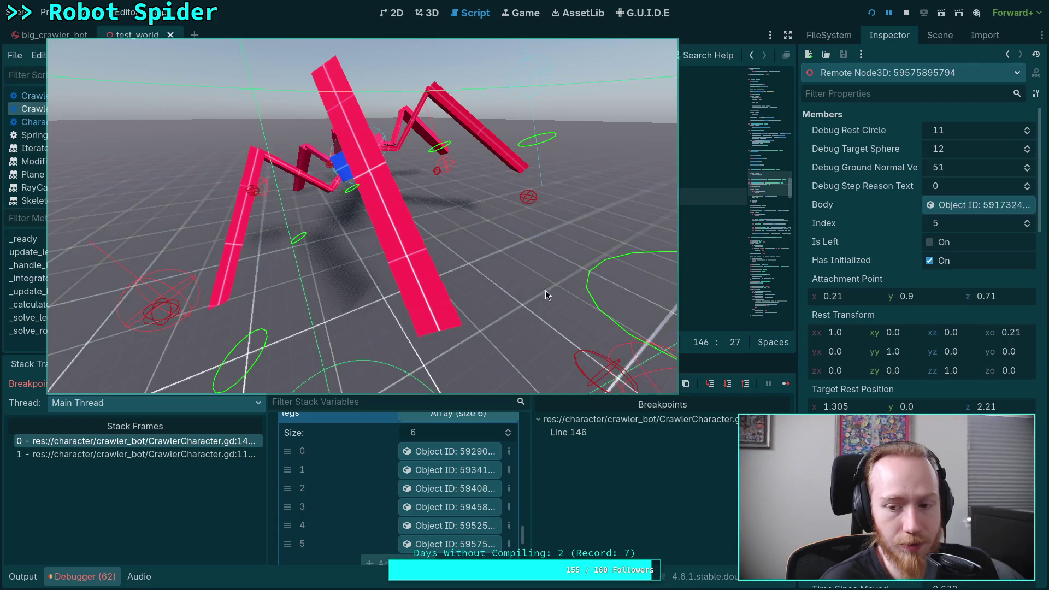
click(785, 384)
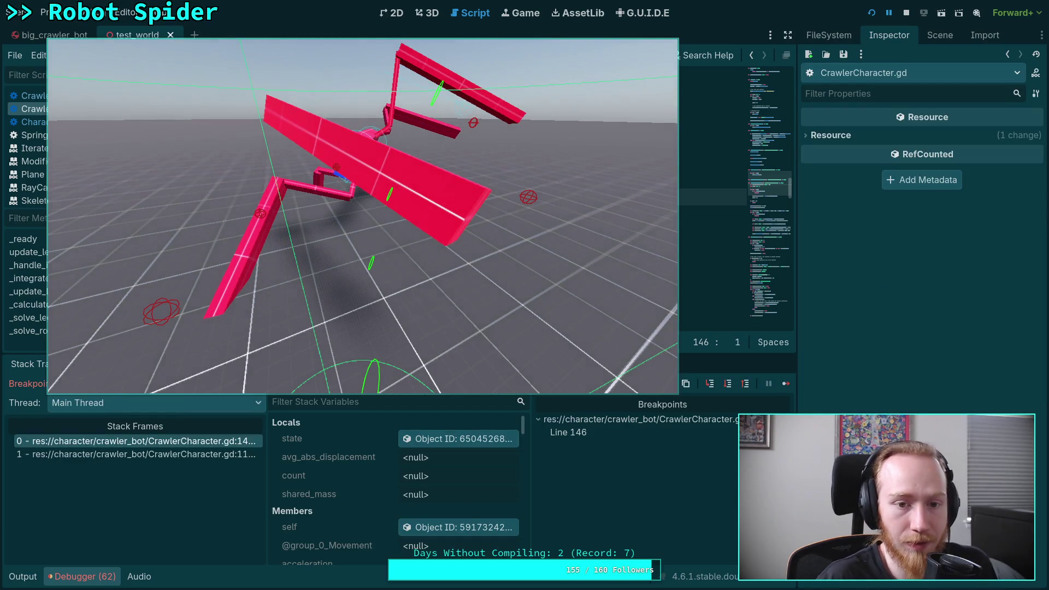
key(super+f)
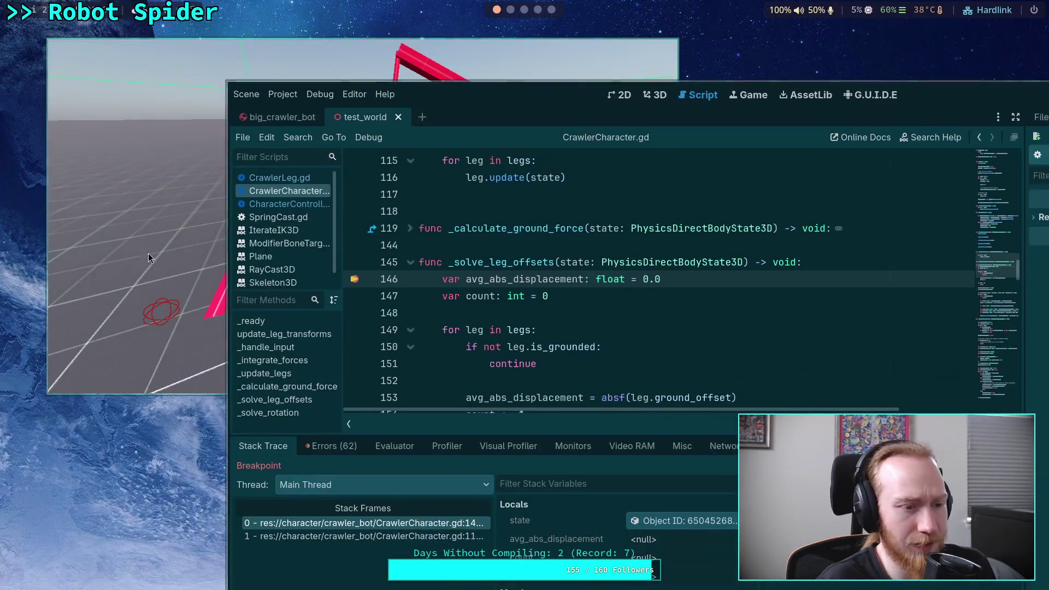
key(super+f)
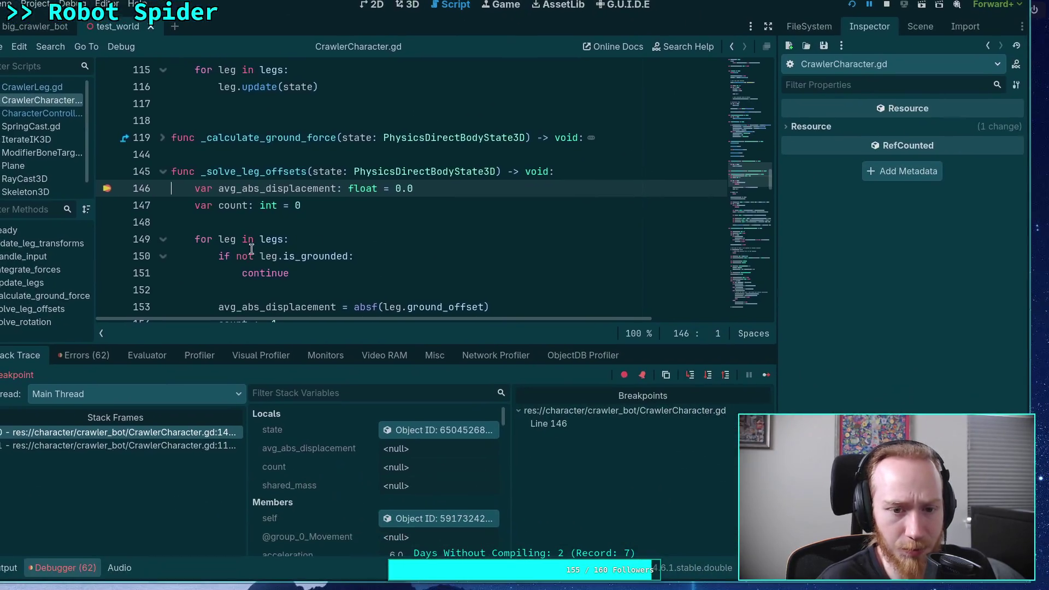
Step: Move the breakpoint from line 146 to line 159, resume, and leave the game
scroll(262, 240, down, 2)
scroll(164, 258, down, 1)
click(107, 257)
scroll(99, 164, up, 2)
click(107, 139)
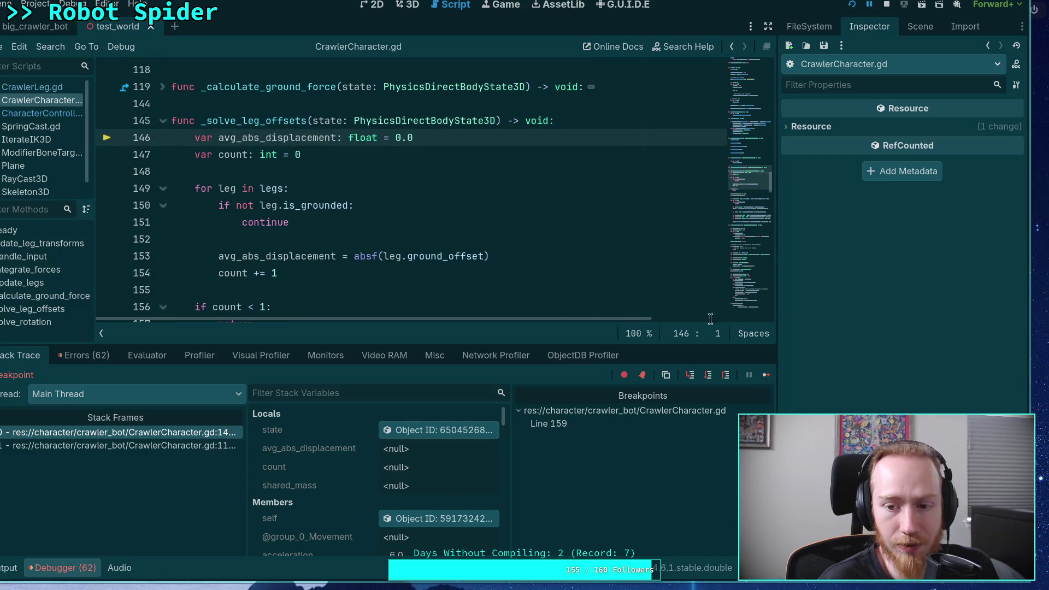
click(766, 375)
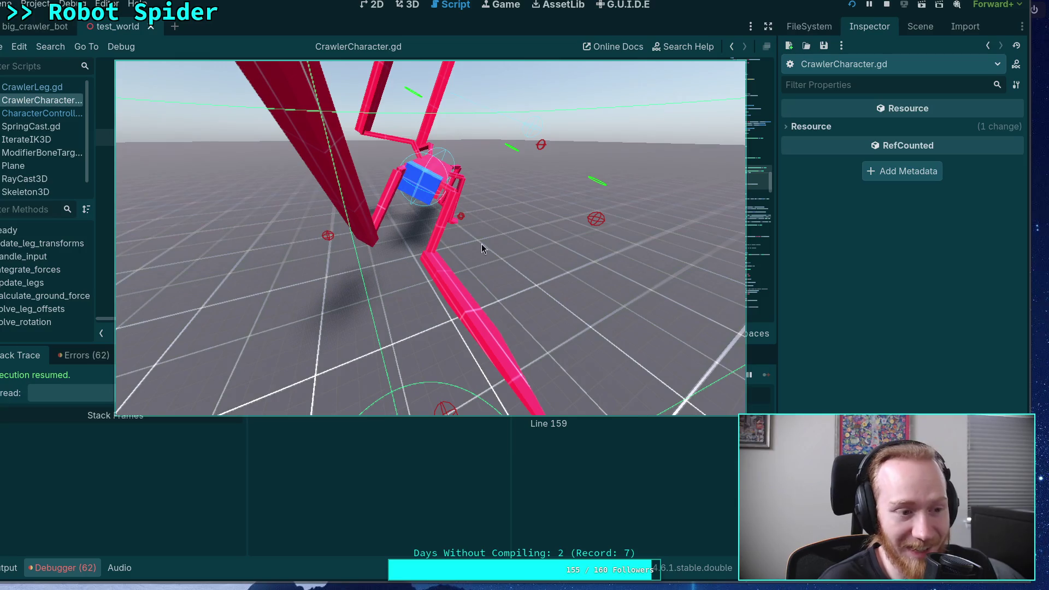
key(Escape)
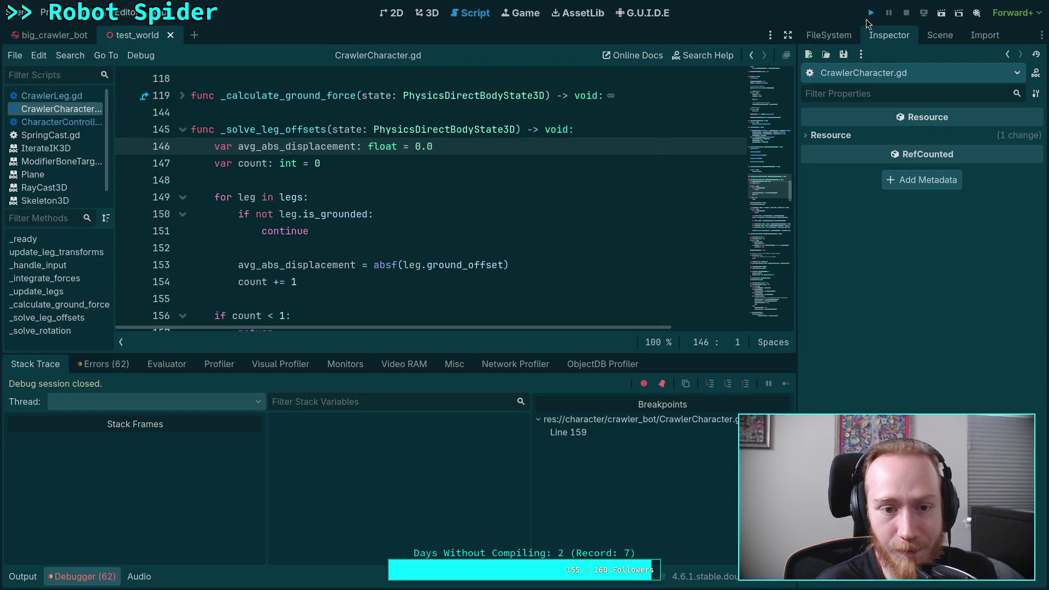
Step: Relaunch the spider game, stop it, toggle the line 159 breakpoint, and run again
key(F5)
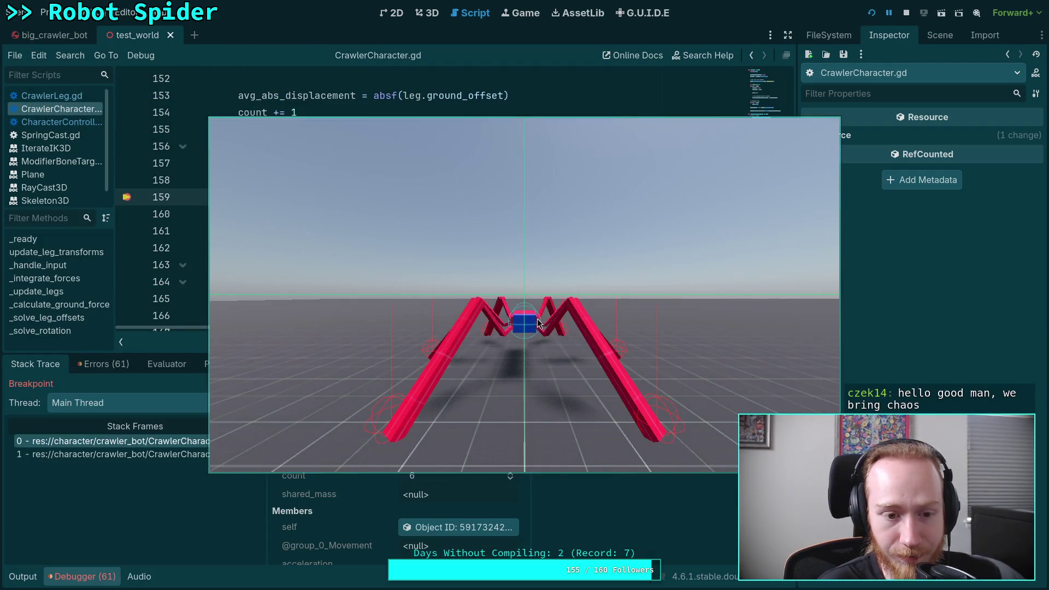
click(907, 12)
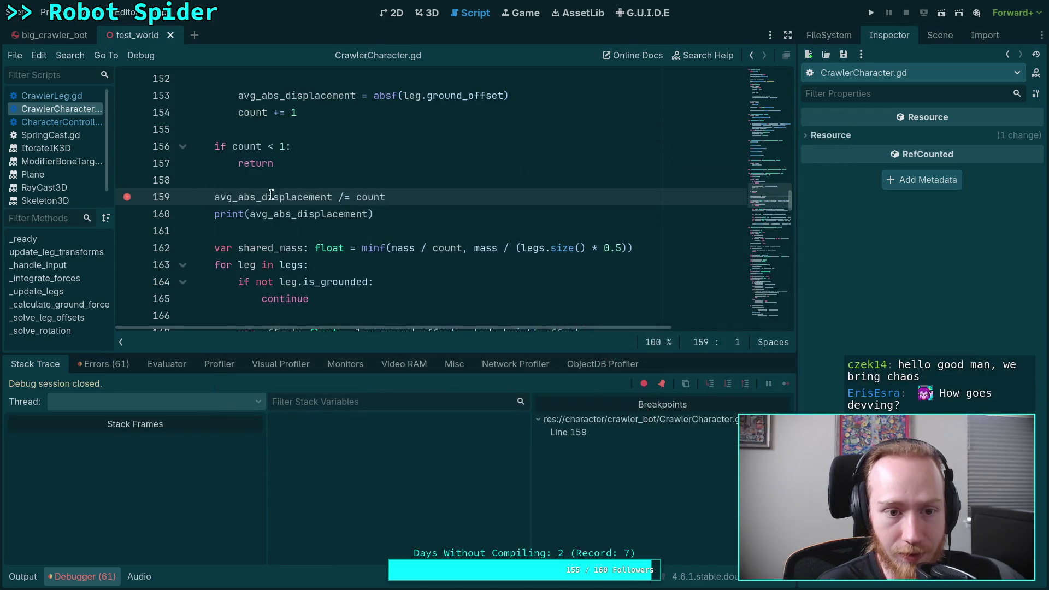
click(126, 198)
key(F5)
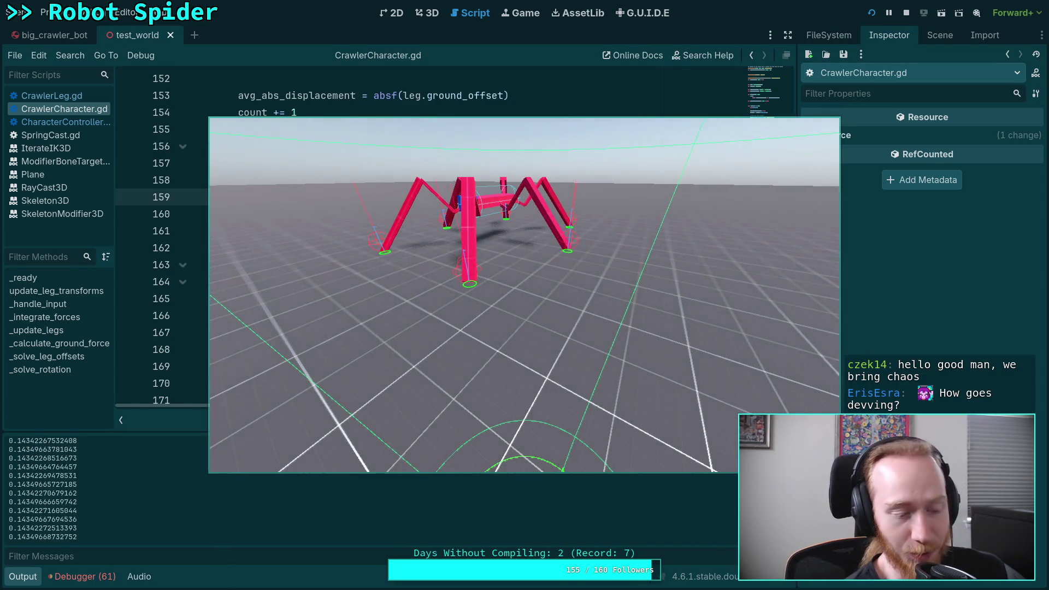
Step: Show the leg debug circles in the game, then restart the run
key(w)
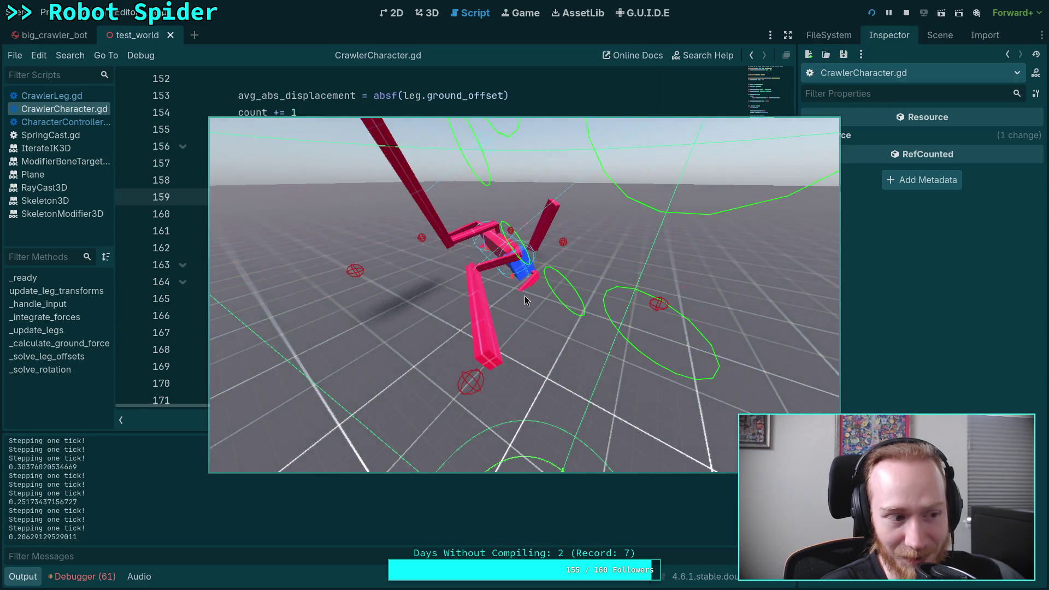
click(907, 12)
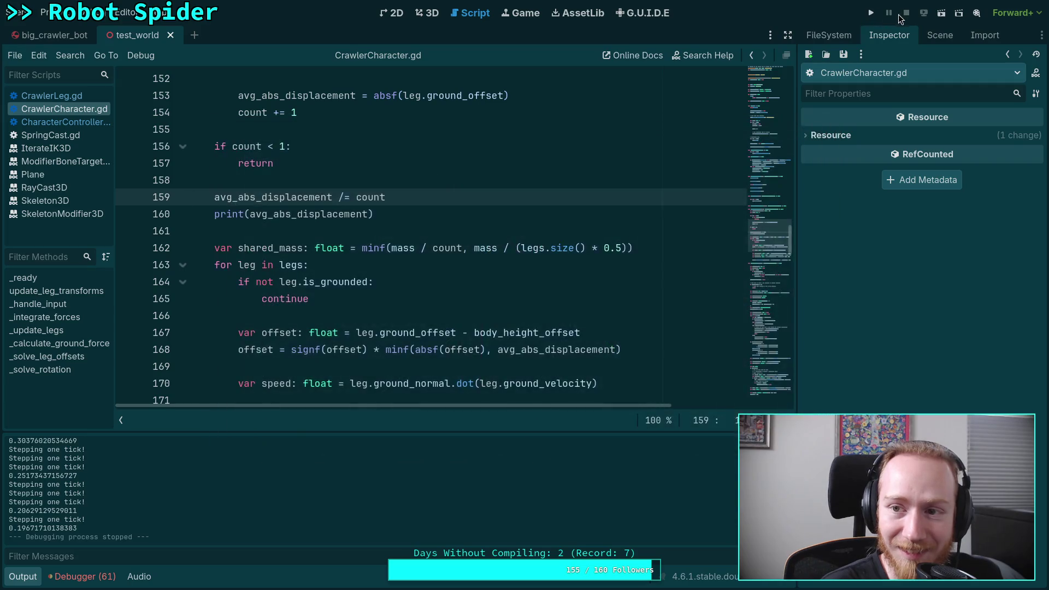
key(F5)
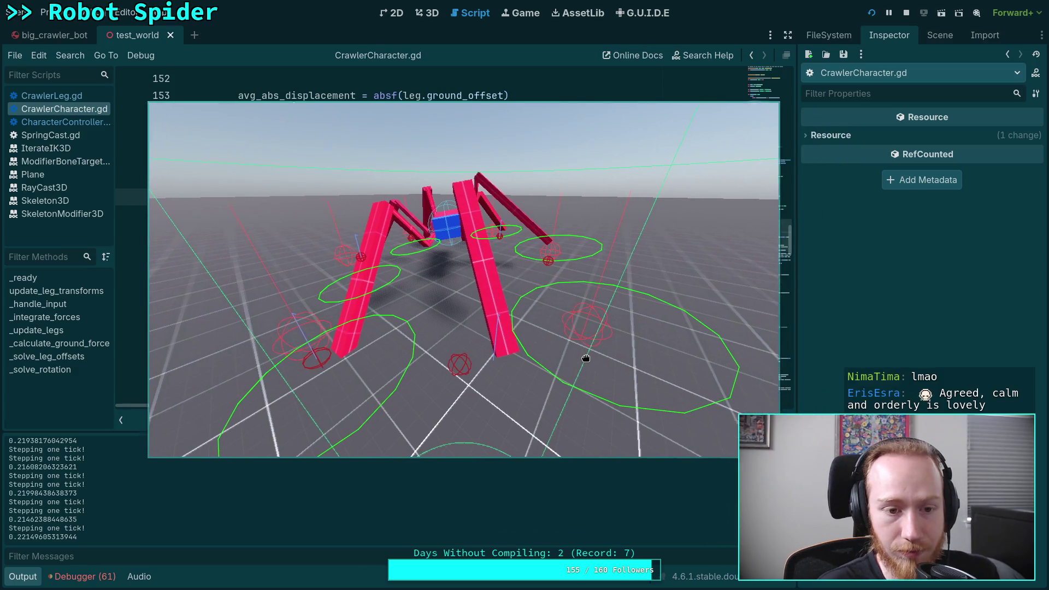
scroll(307, 239, up, 2)
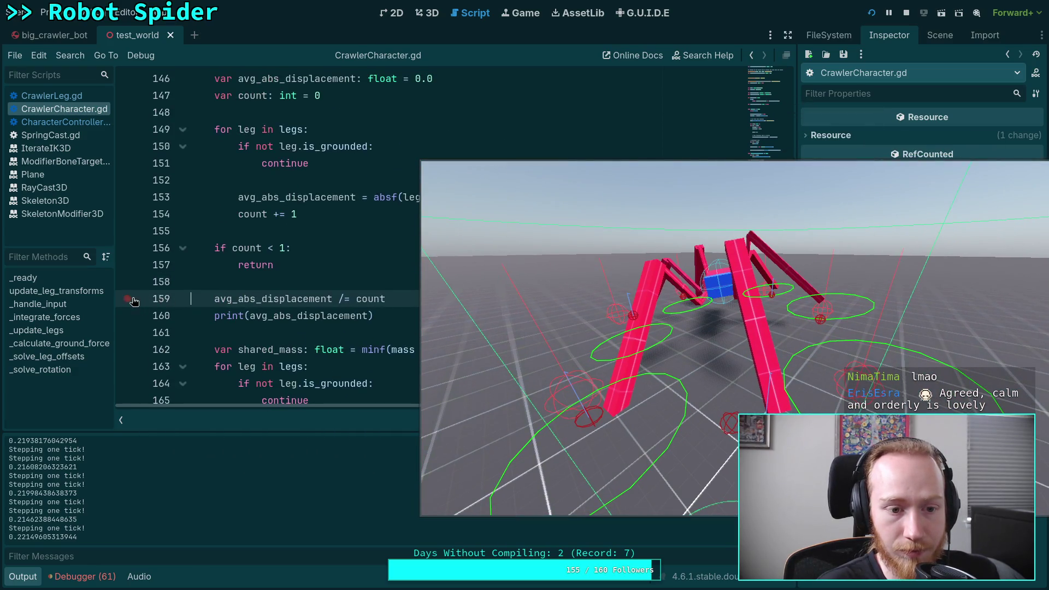
drag(526, 299, 357, 244)
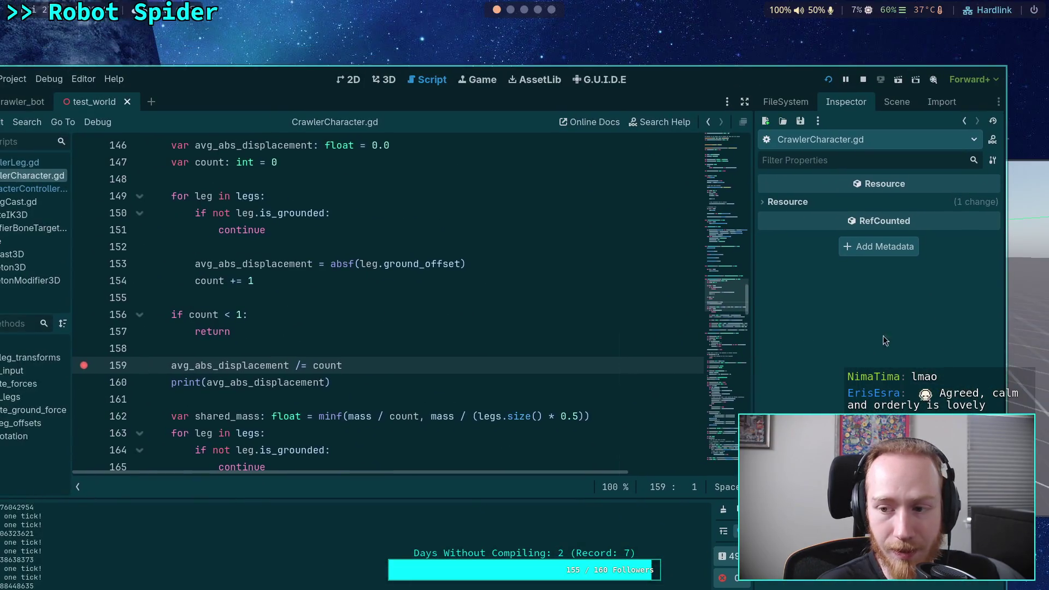
Step: Advance the game one tick so it pauses at the line 159 breakpoint
key(super+f)
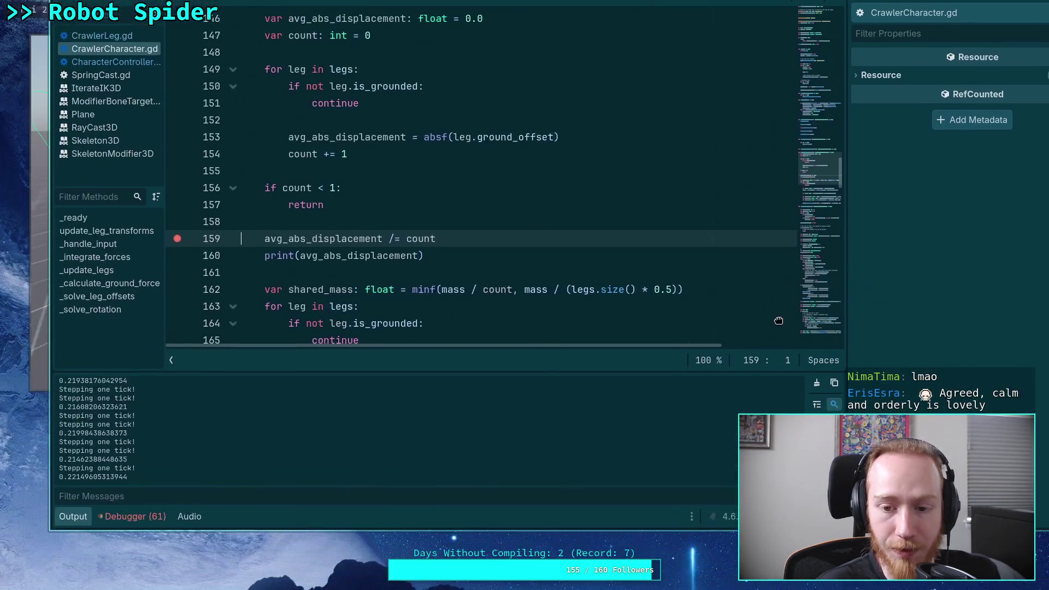
key(super+f)
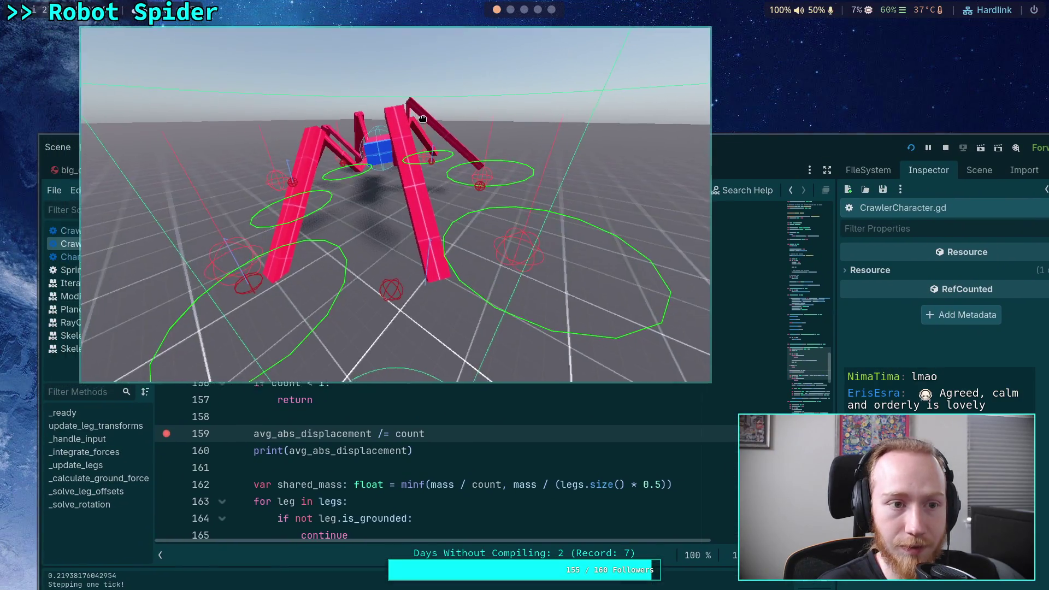
key(space)
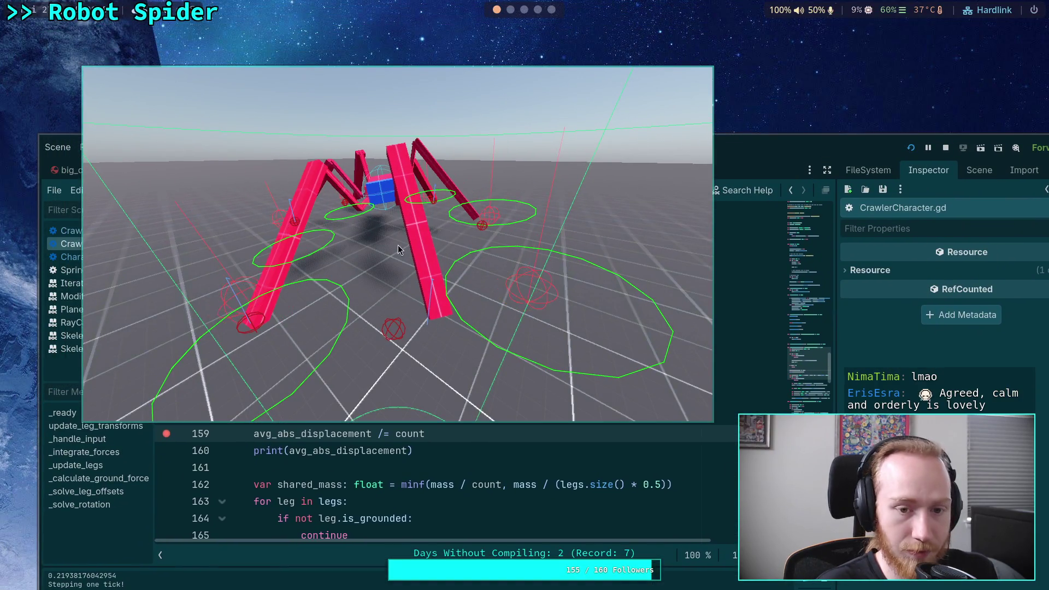
key(super+f)
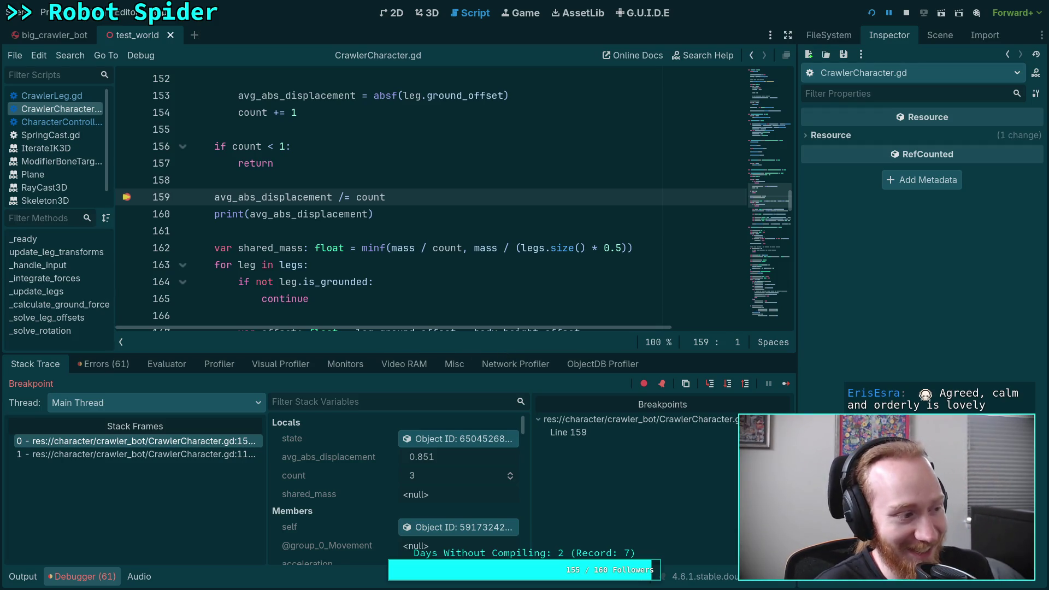
Step: Bring the game forward and enlarge the code area to reveal lines 167–170
key(alt+Tab)
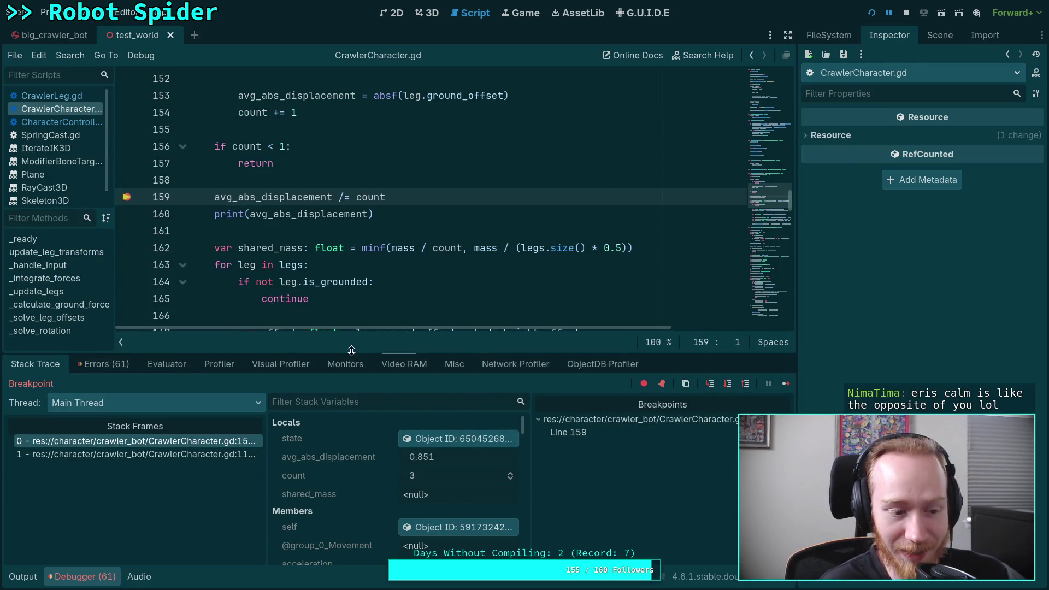
drag(407, 354, 413, 429)
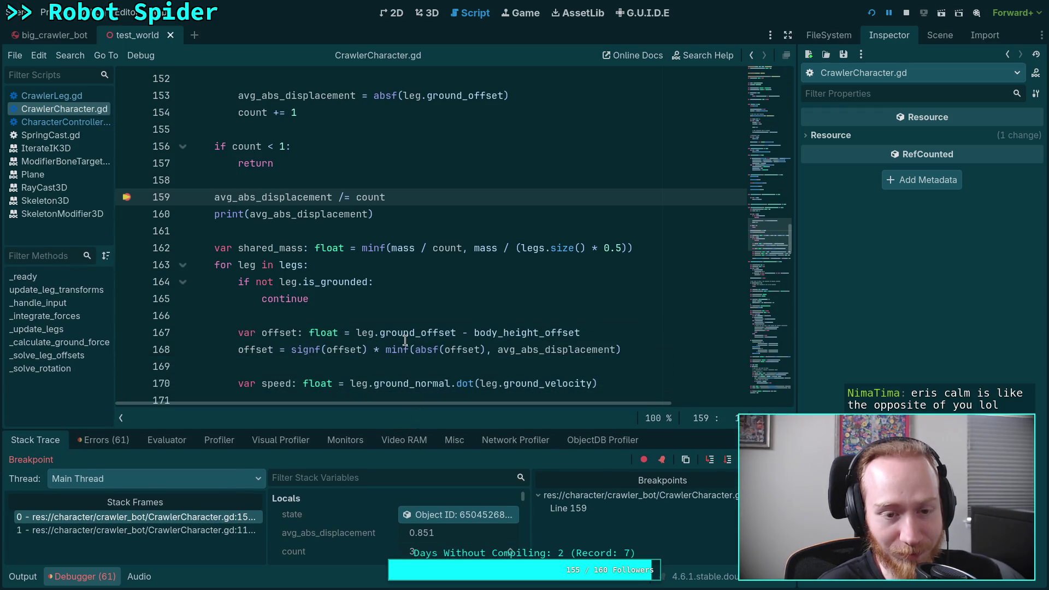
mouse_move(405, 341)
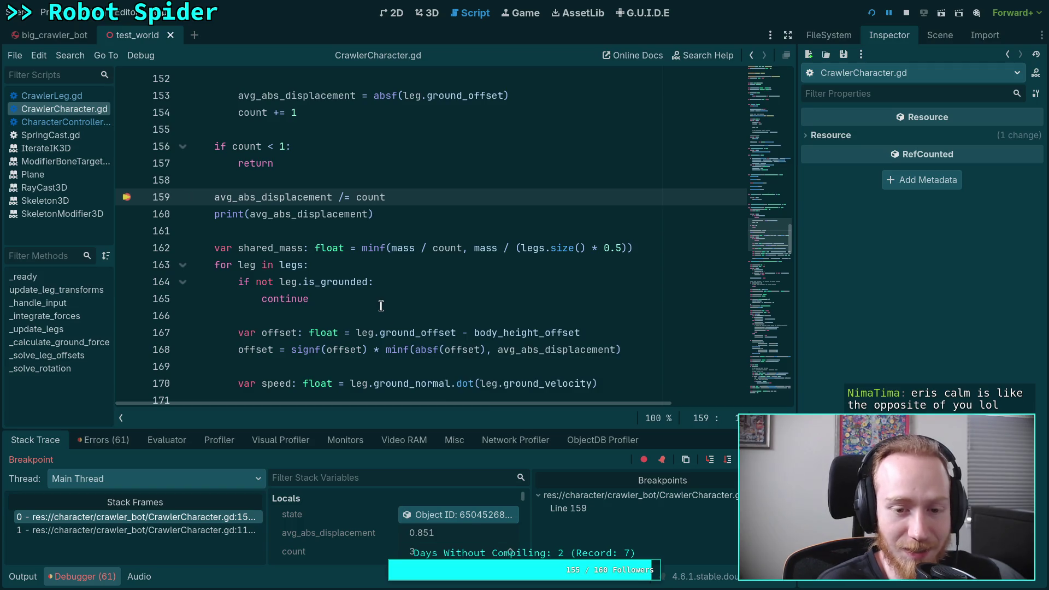
click(320, 307)
click(330, 316)
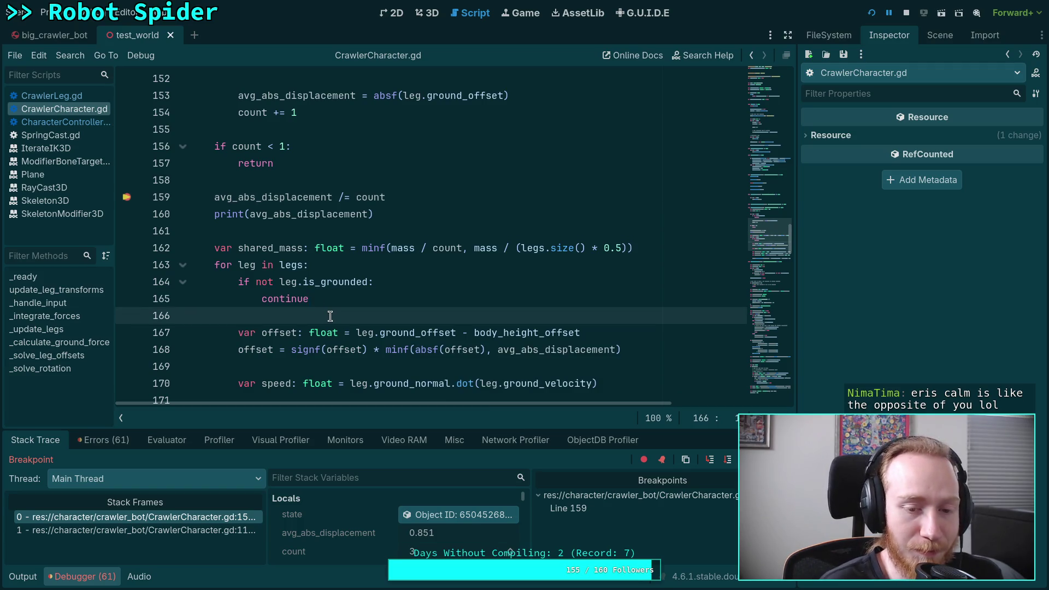
Step: Enlarge the debugger's variable list, check Locals, and step over line 159 to line 160
drag(430, 428, 425, 382)
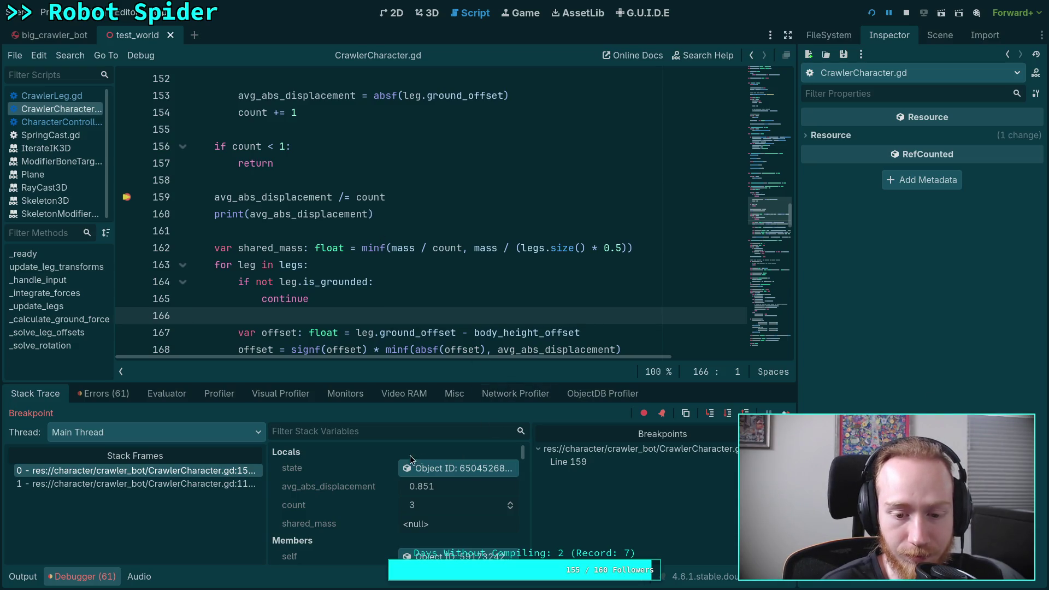
mouse_move(366, 381)
mouse_down()
mouse_move(366, 335)
mouse_move(367, 345)
mouse_up()
scroll(369, 477, down, 2)
scroll(369, 478, down, 5)
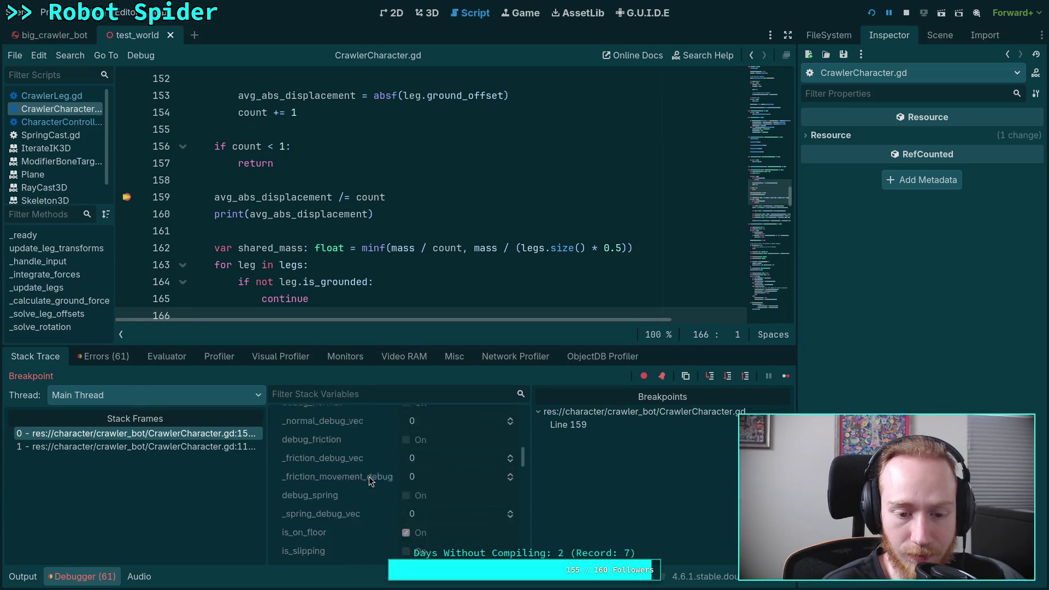
scroll(366, 480, up, 10)
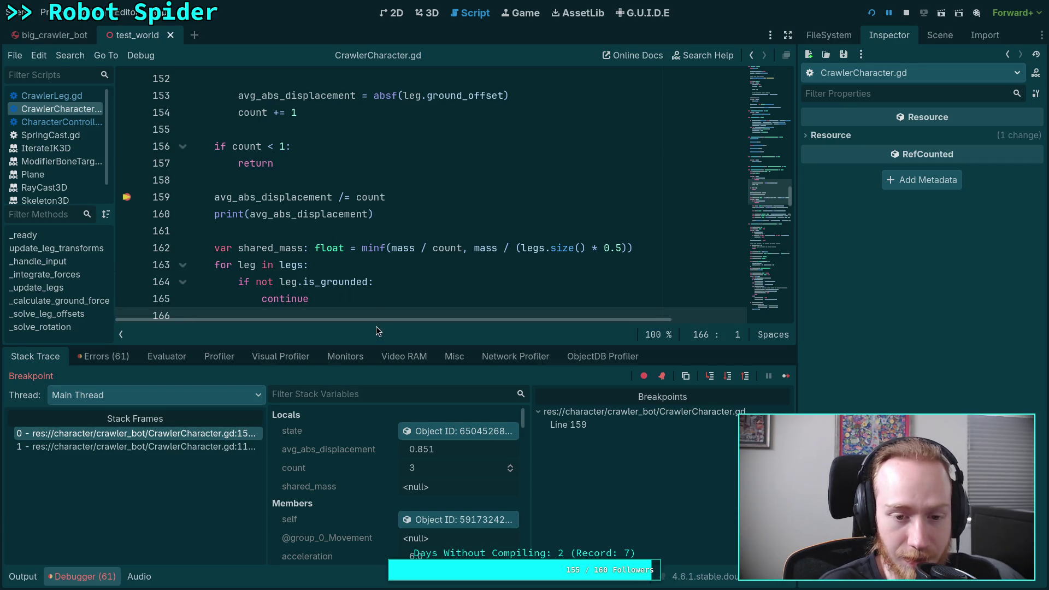
drag(409, 345, 410, 340)
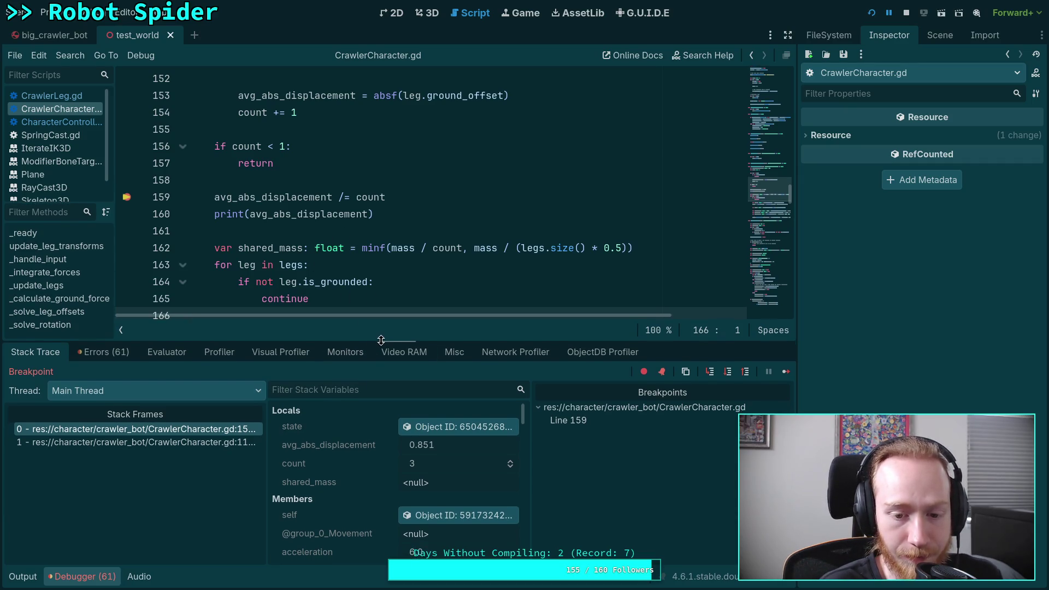
scroll(360, 466, down, 8)
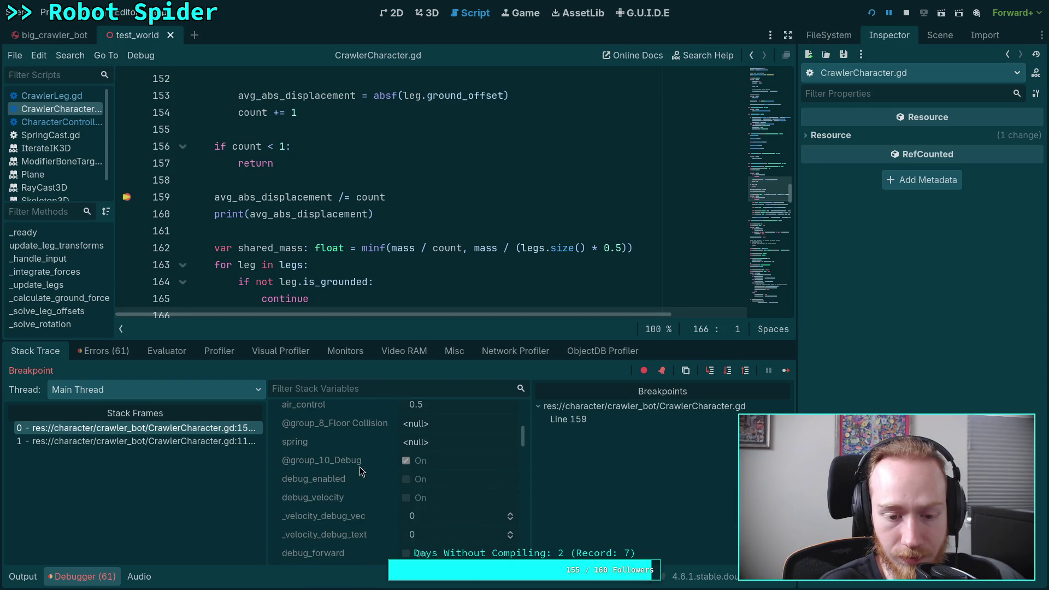
scroll(360, 467, up, 3)
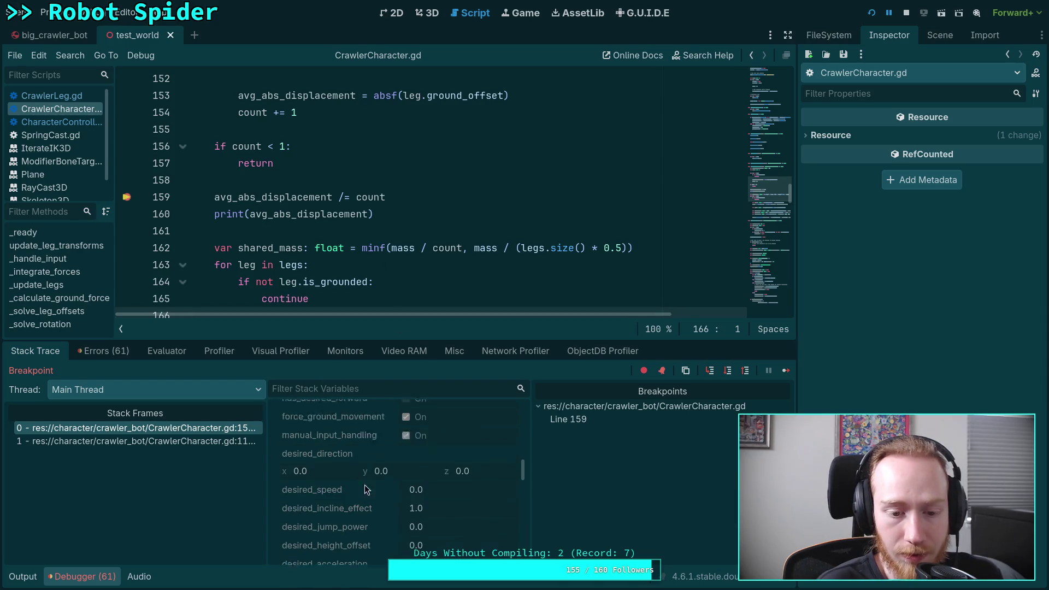
scroll(372, 480, up, 6)
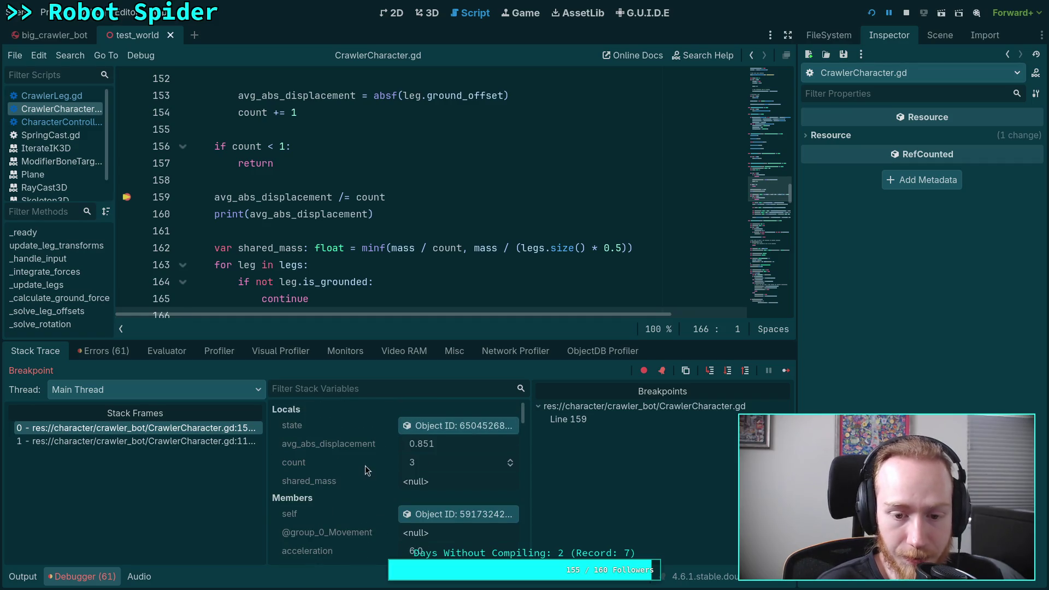
click(720, 377)
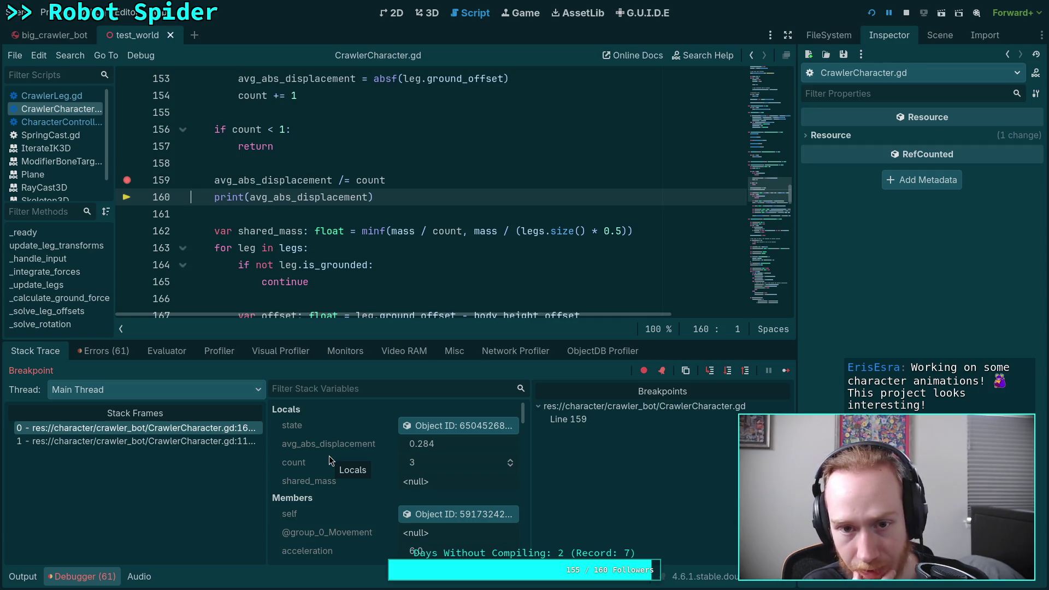
Step: Scroll Stack Variables down and expand the legs array to list all six legs
scroll(332, 457, down, 10)
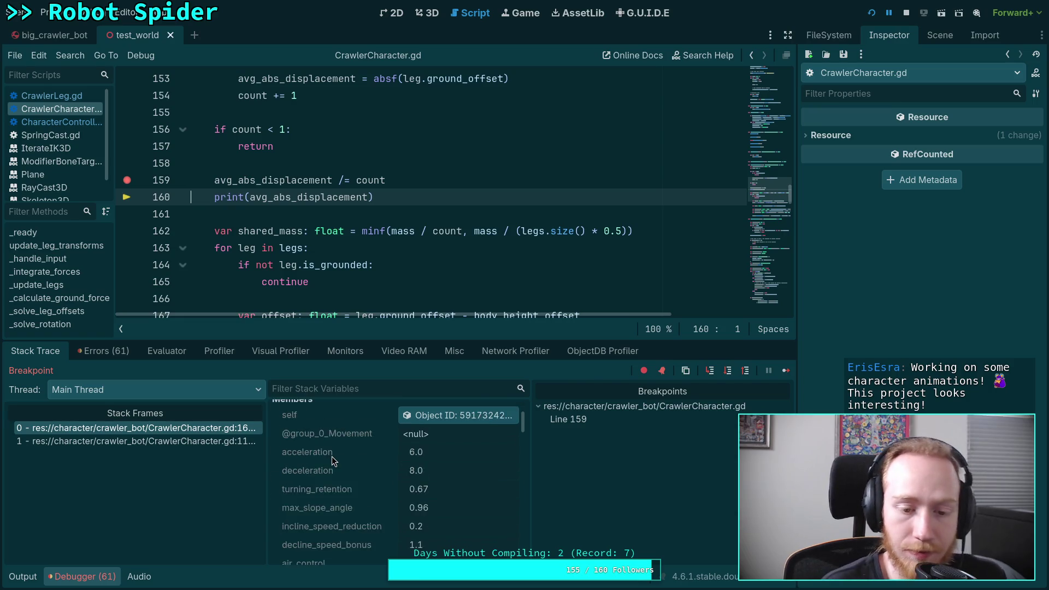
scroll(335, 457, down, 5)
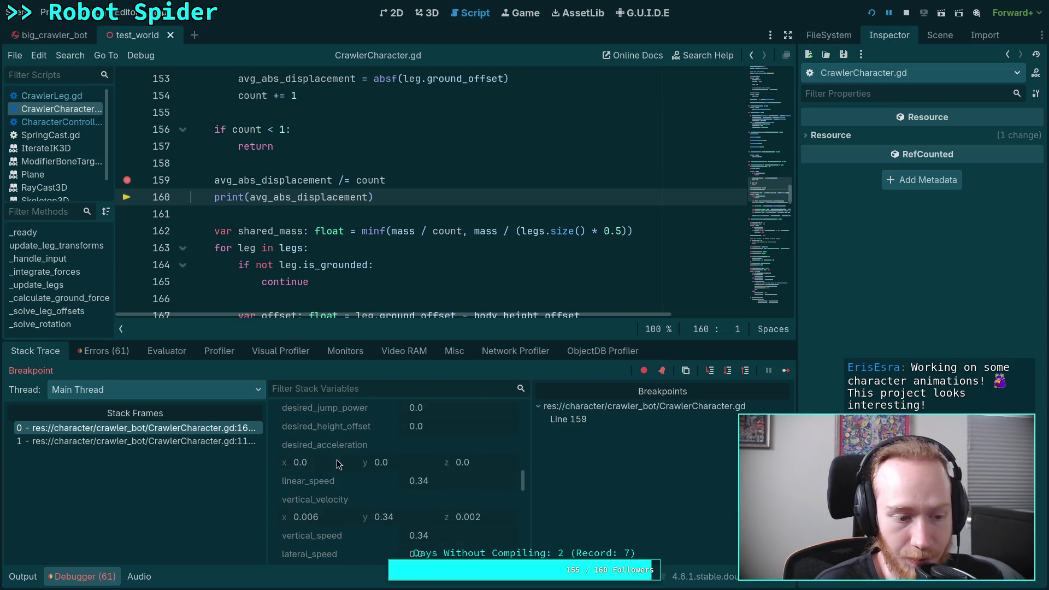
scroll(339, 454, down, 3)
click(459, 555)
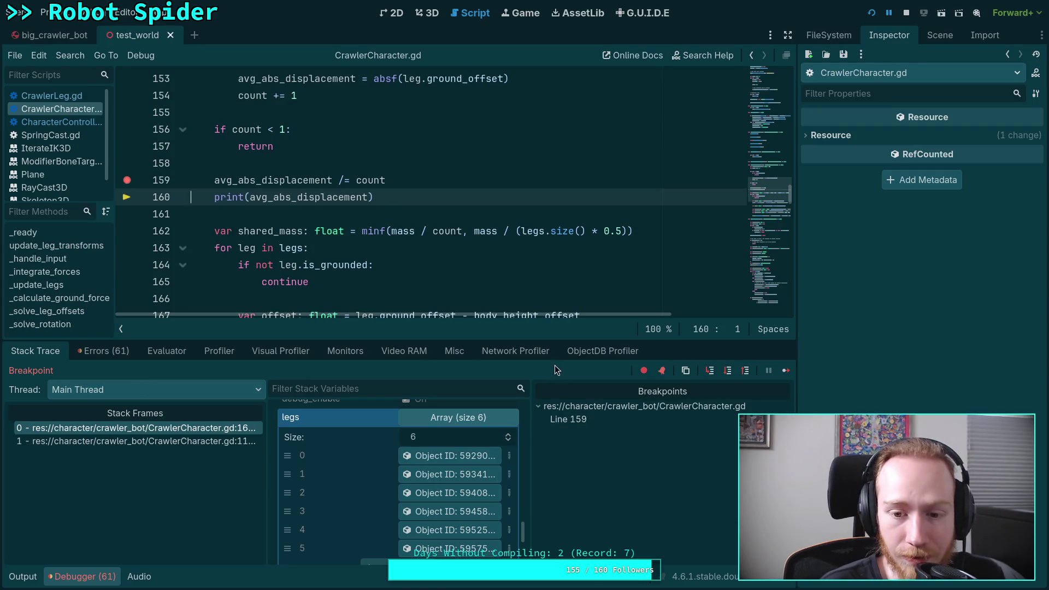
drag(552, 340, 548, 335)
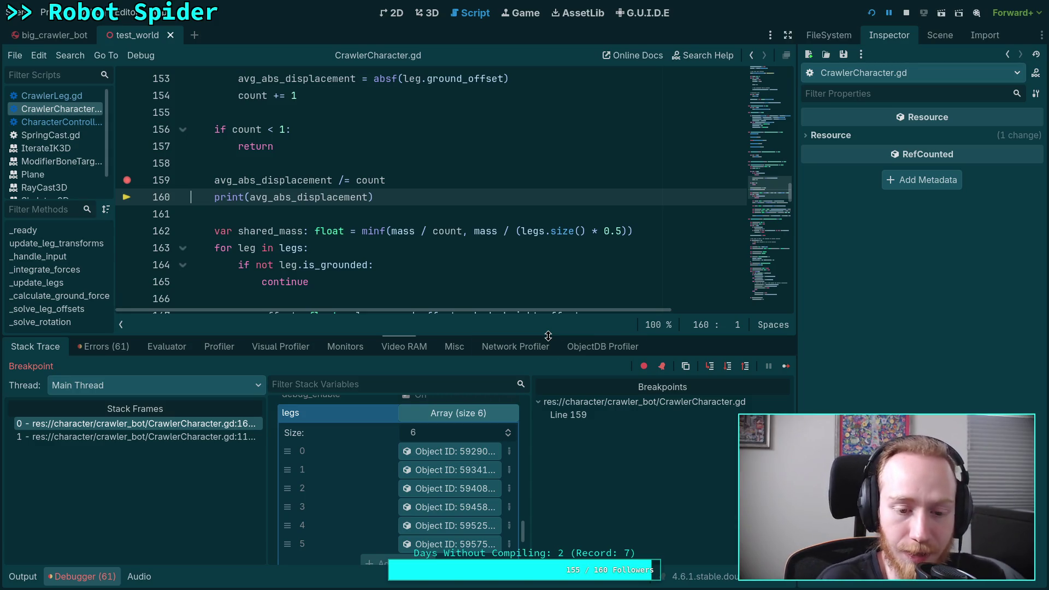
Step: Inspect leg 0 (not grounded, ground offset inf), then resume the game with F12
click(457, 452)
scroll(863, 332, down, 5)
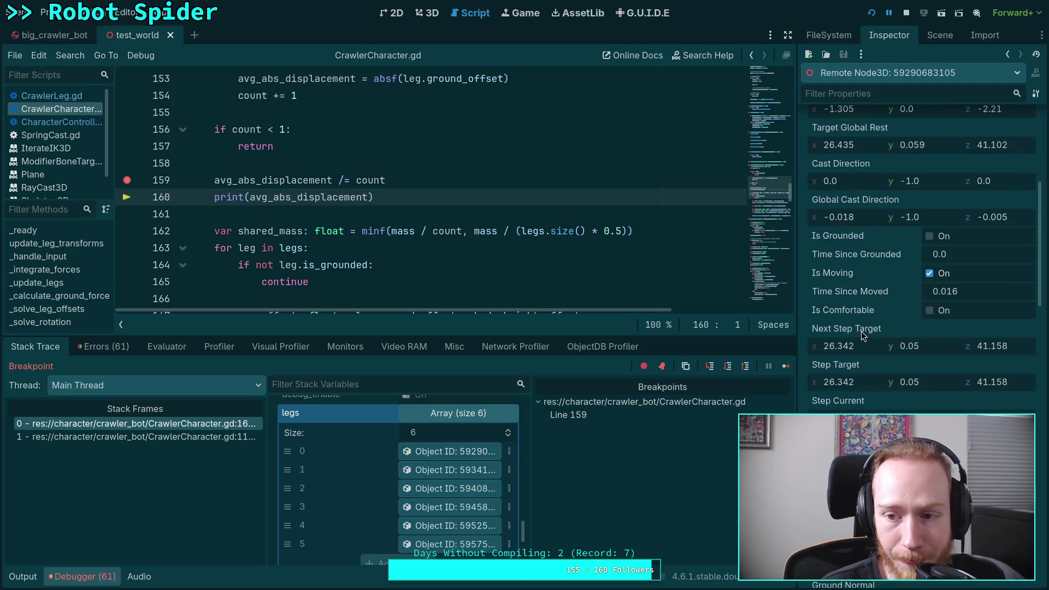
scroll(864, 334, down, 5)
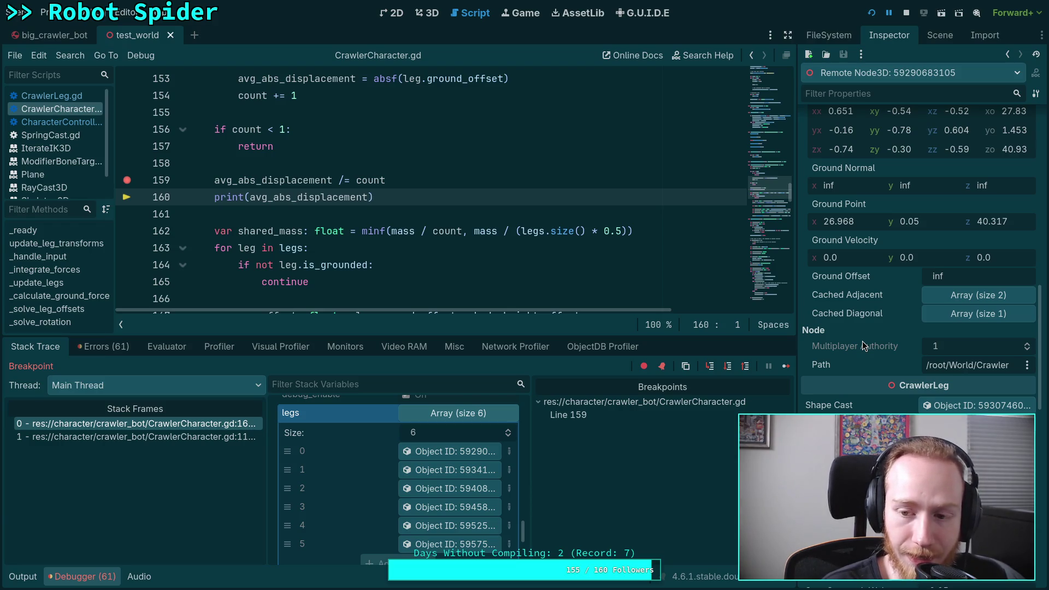
scroll(862, 341, down, 5)
scroll(862, 341, up, 5)
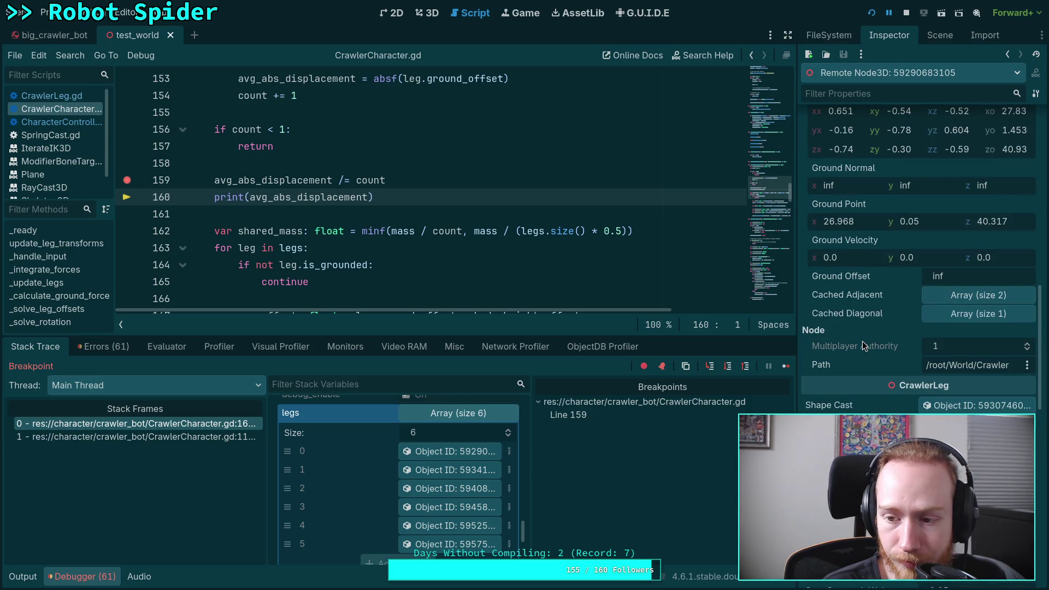
key(F12)
Step: Stop the game, change line 153's accumulation to += so displacement sums, and save
click(907, 13)
click(363, 182)
key(Left)
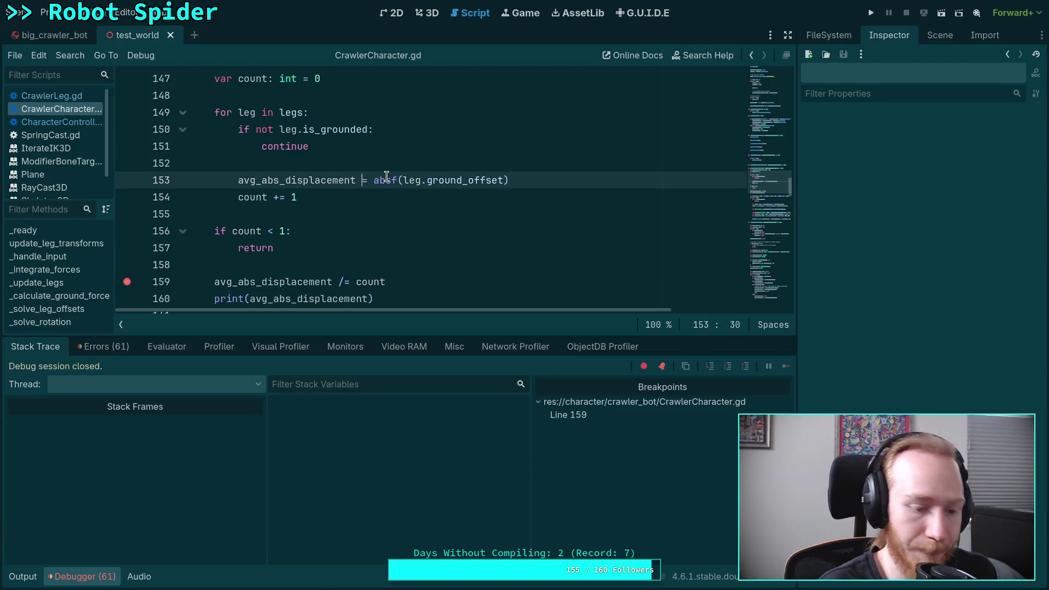
text(+)
key(ctrl+s)
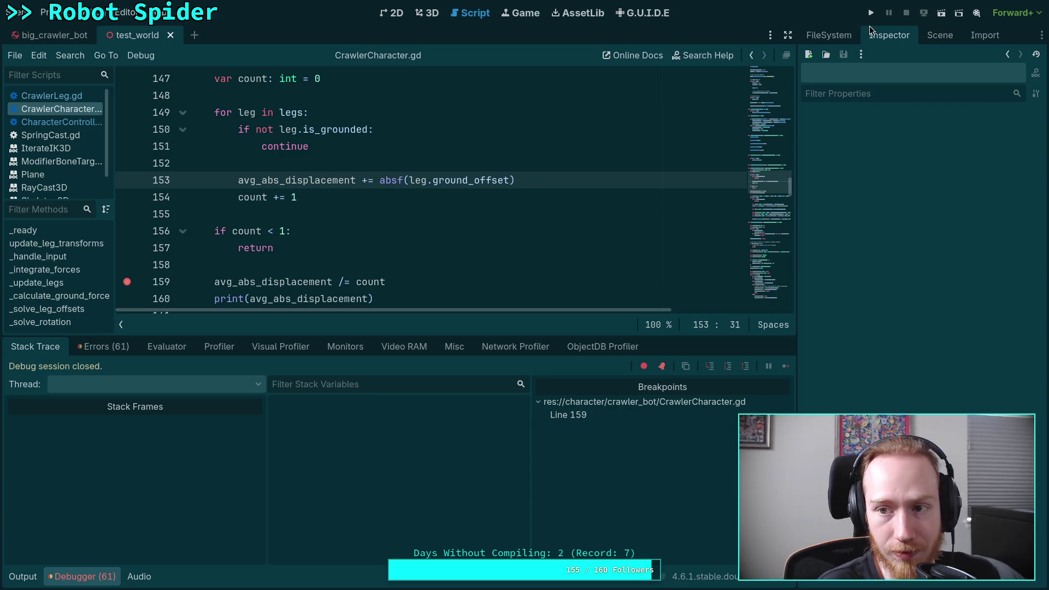
Step: Test the summing fix by running the game, walking the spider with S and W, then stopping
click(871, 12)
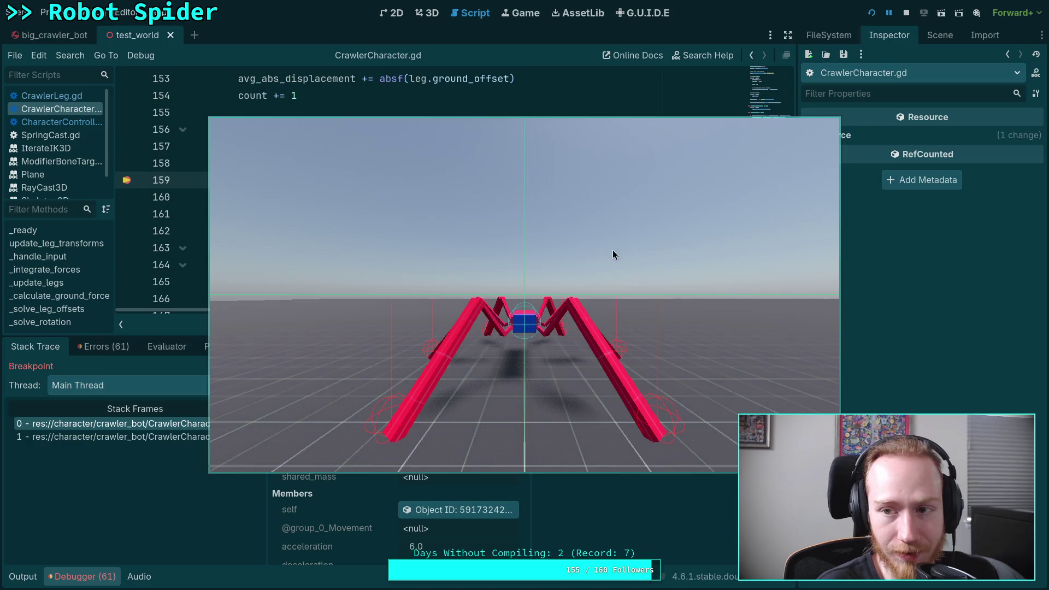
click(907, 12)
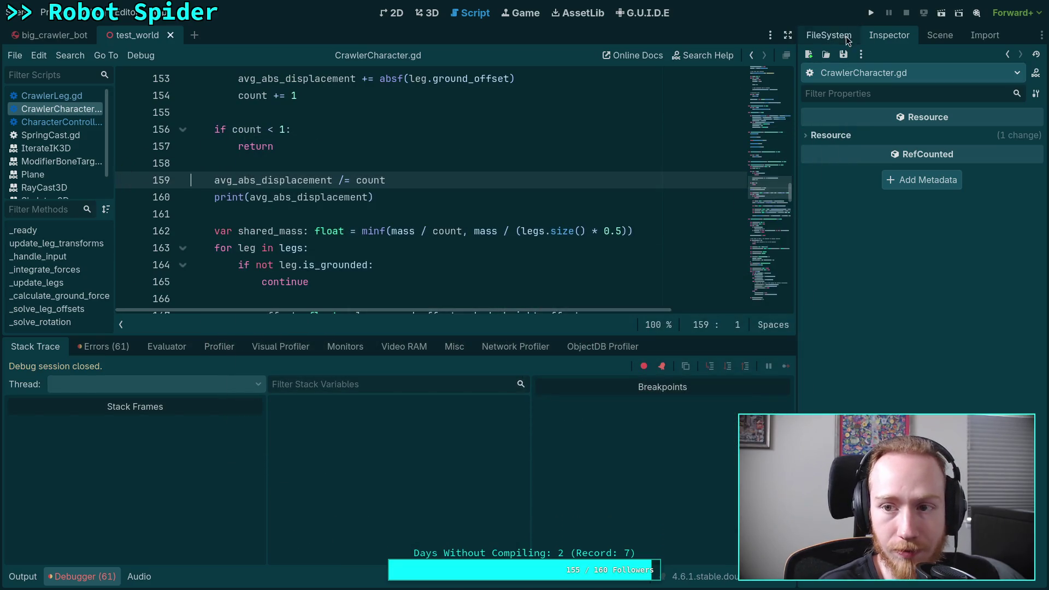
click(871, 13)
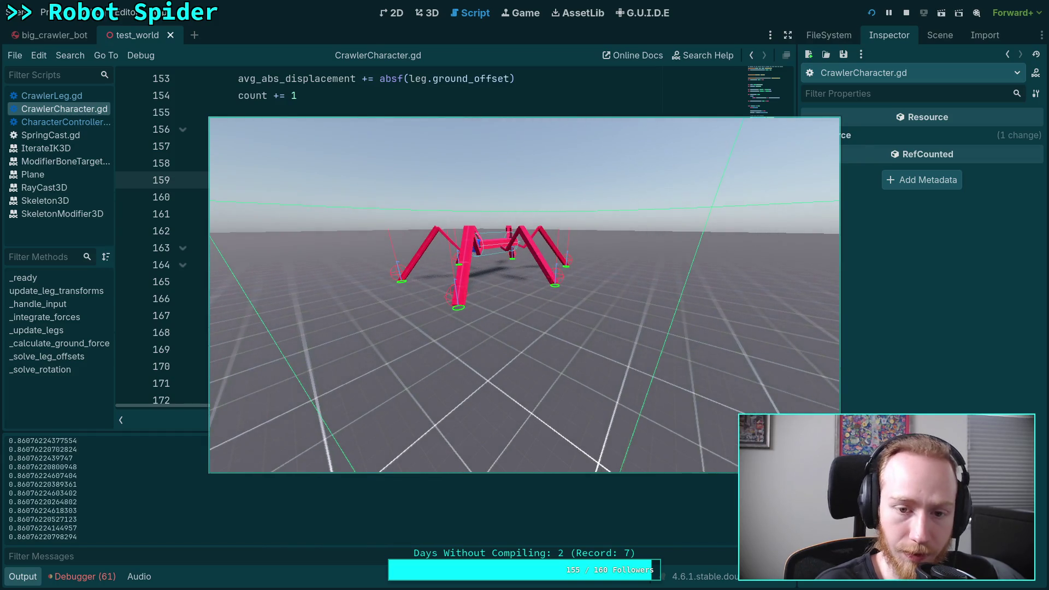
key(s)
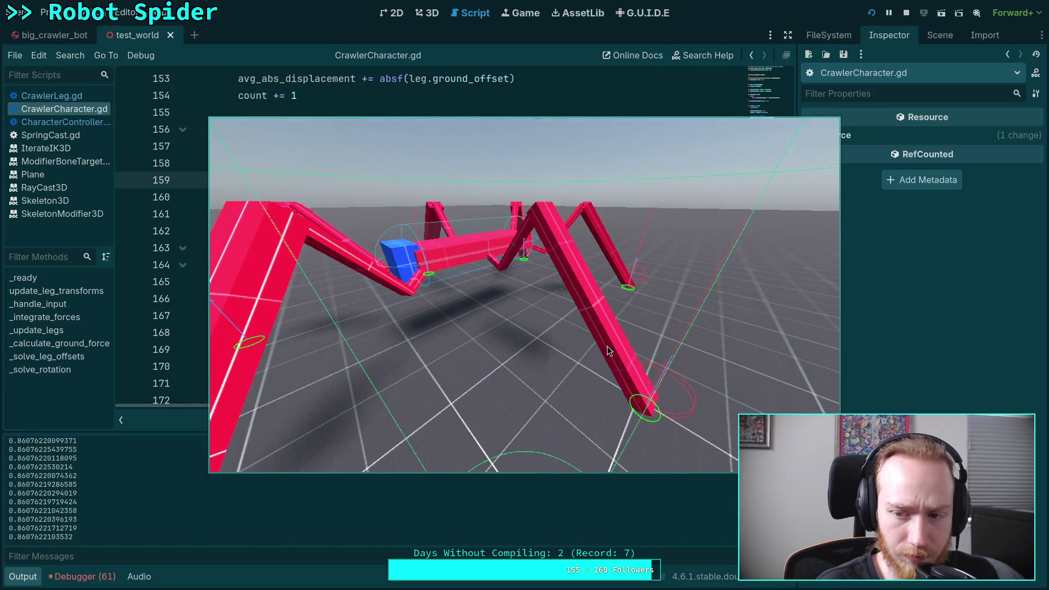
key(w)
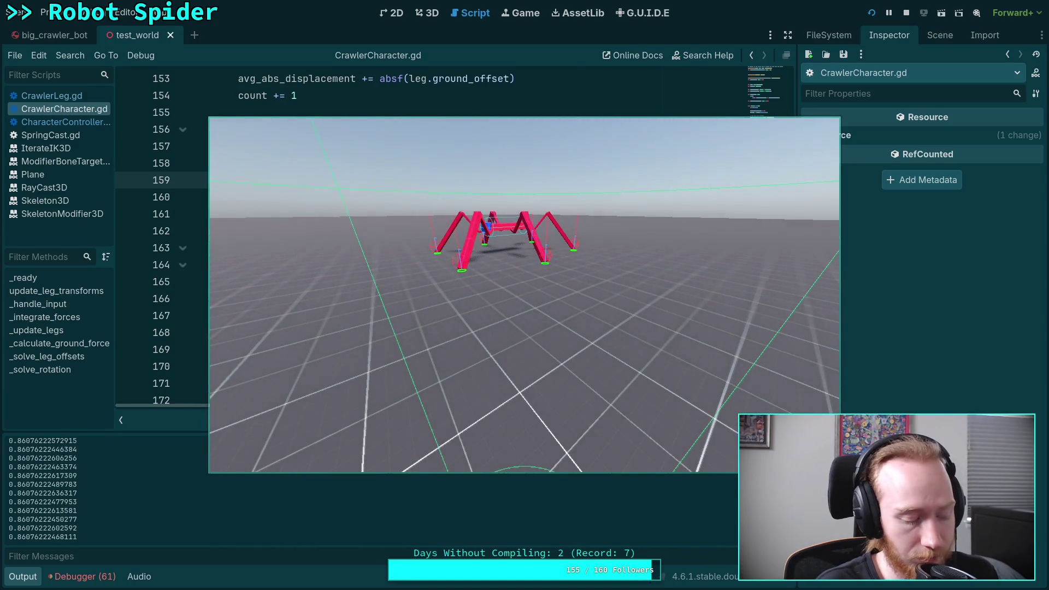
key(s)
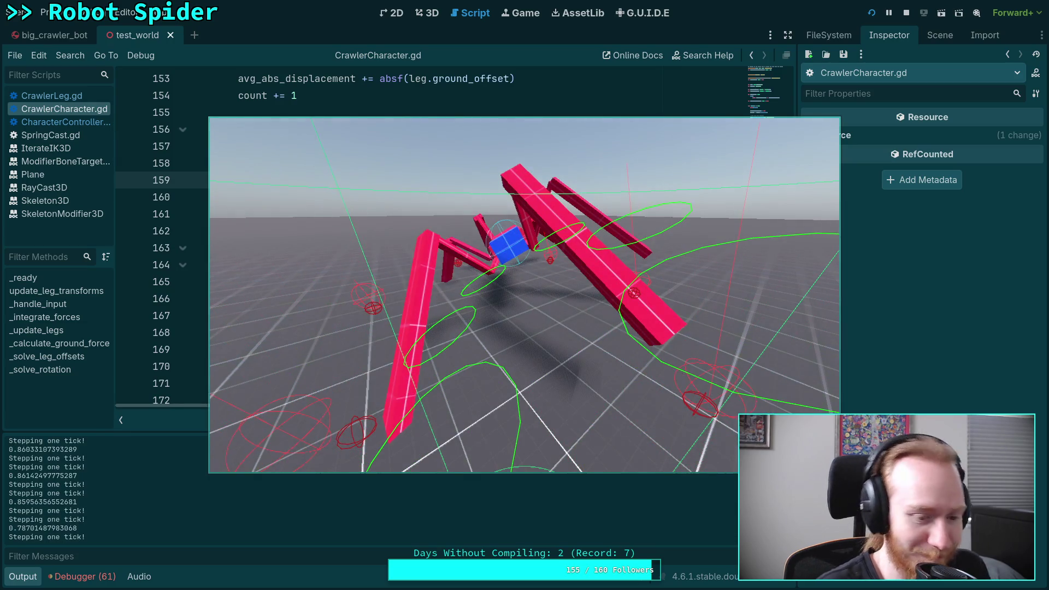
click(907, 12)
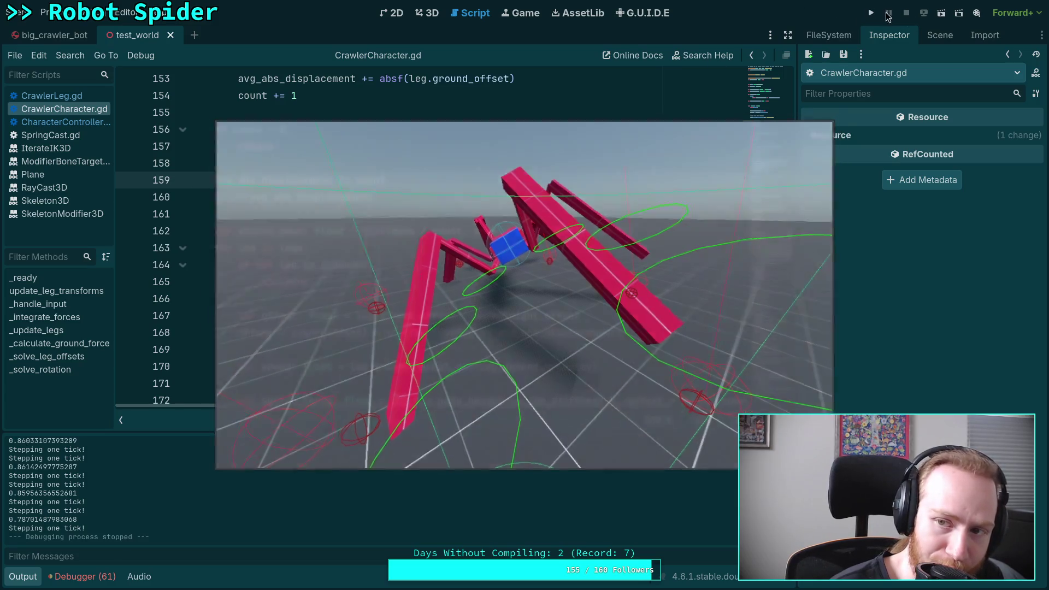
Step: Relaunch the game, step eight physics ticks with period as the legs spread, then stop
click(872, 13)
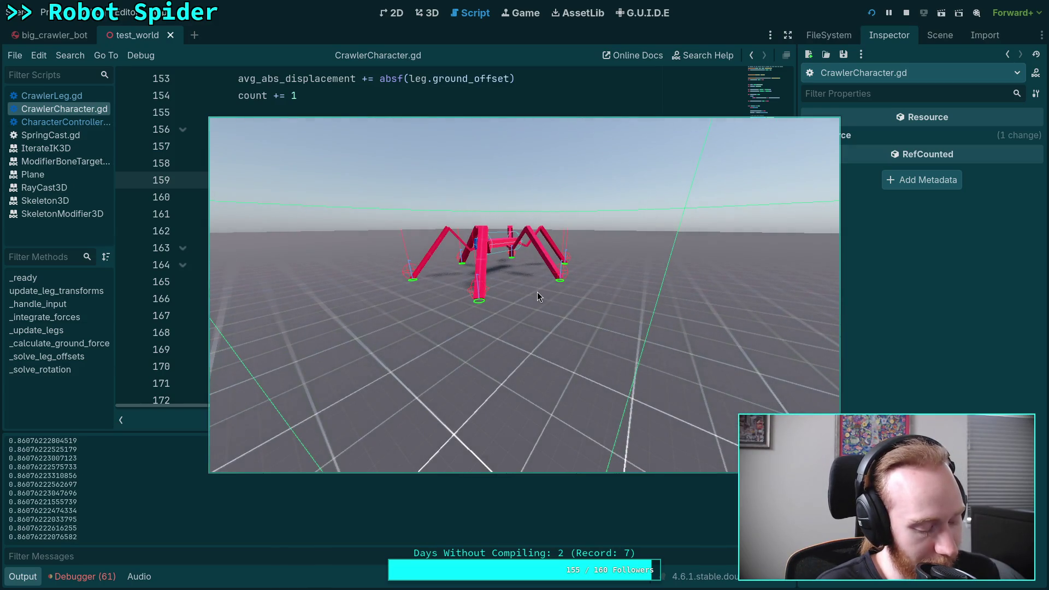
key(period)
key(period)
key(period)
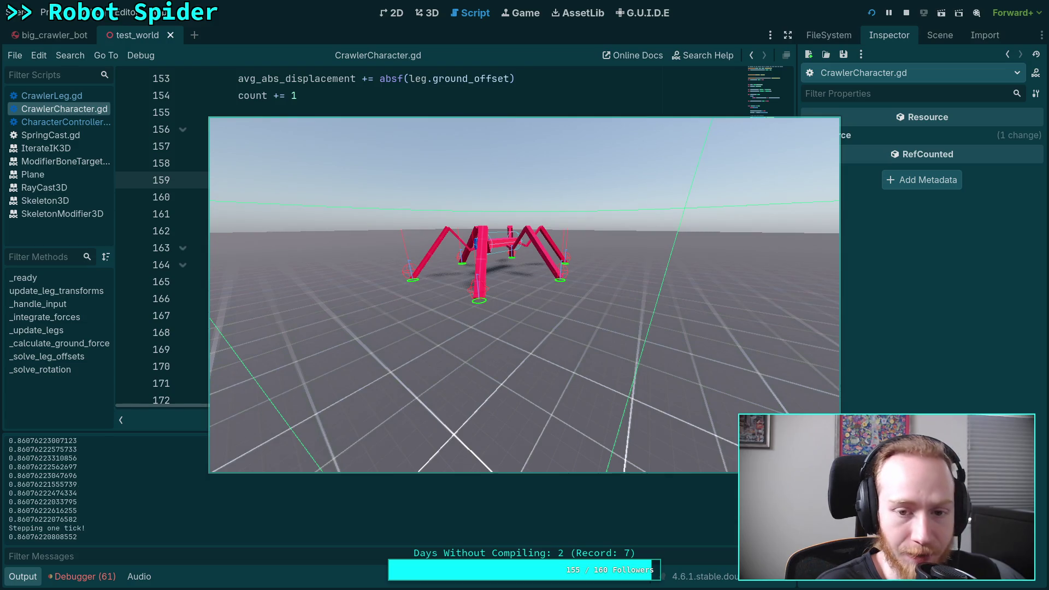
key(period)
key(period)
key(period)
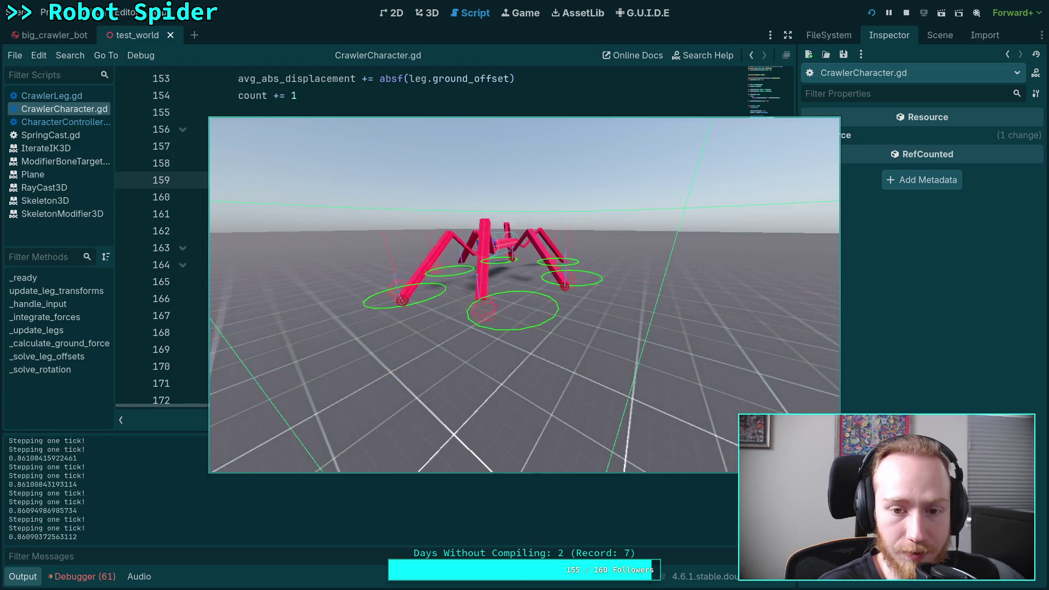
key(period)
key(period)
key(period)
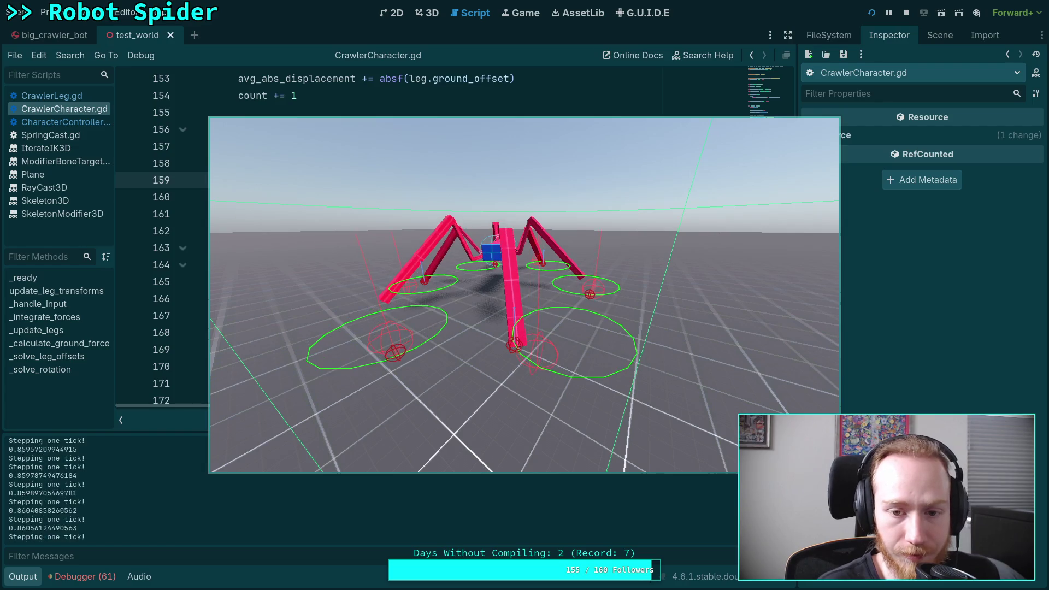
key(period)
key(period)
key(period)
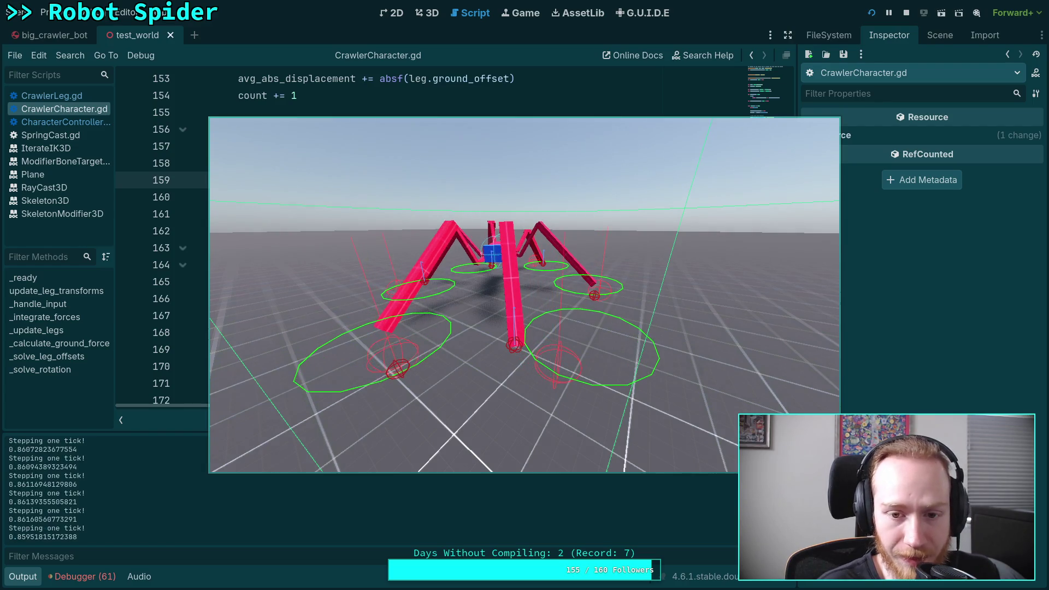
key(period)
key(period)
key(period)
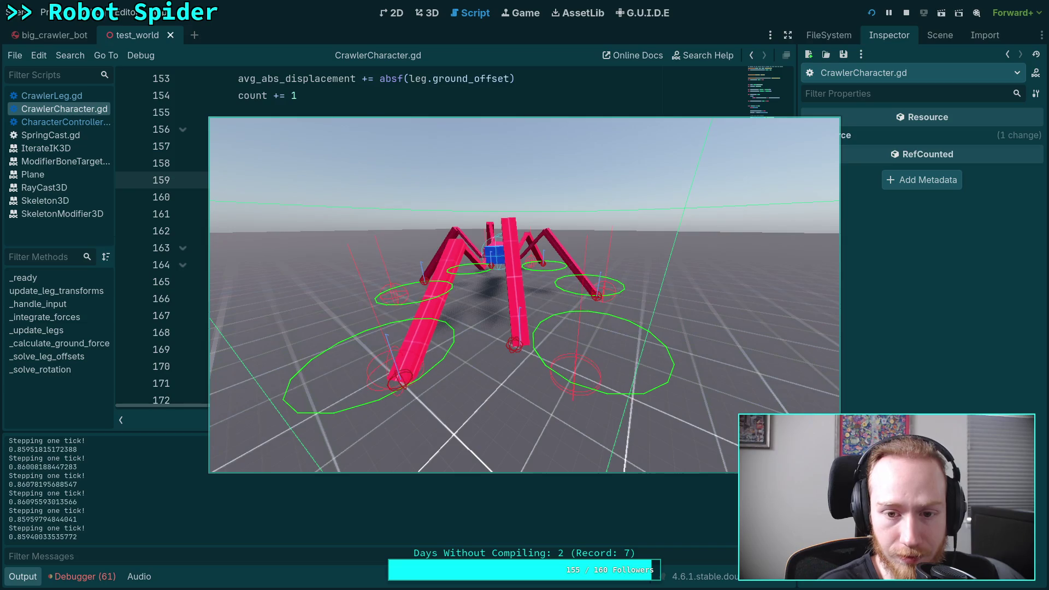
key(period)
key(period)
key(period)
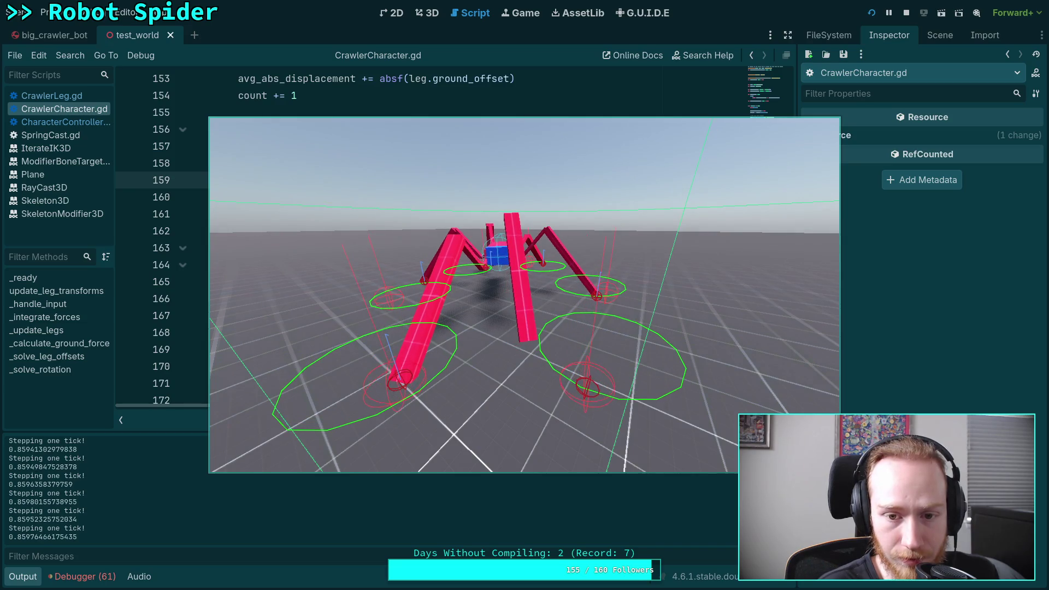
key(period)
key(period)
key(period)
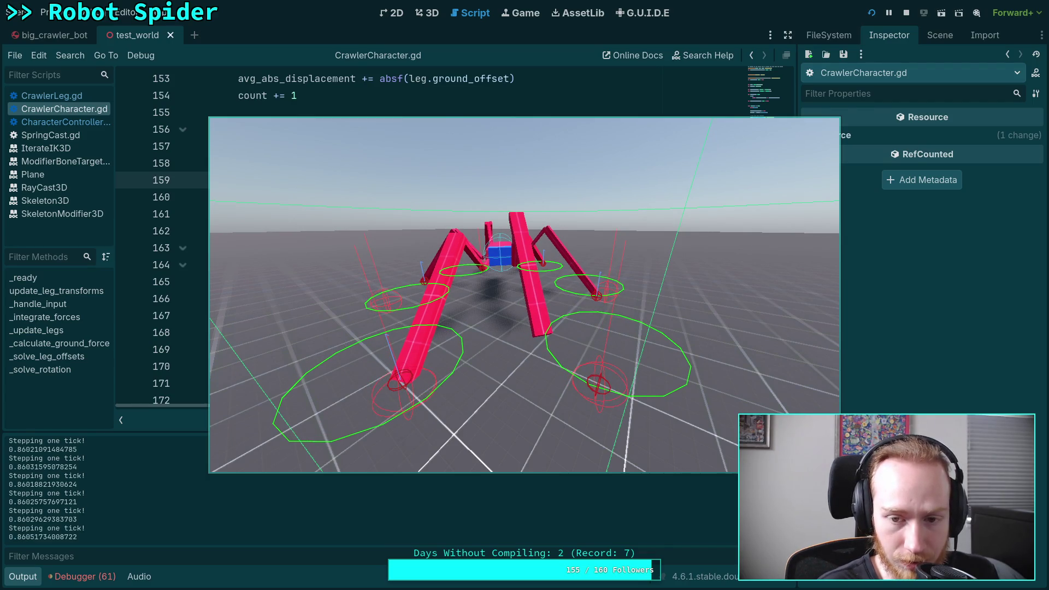
key(period)
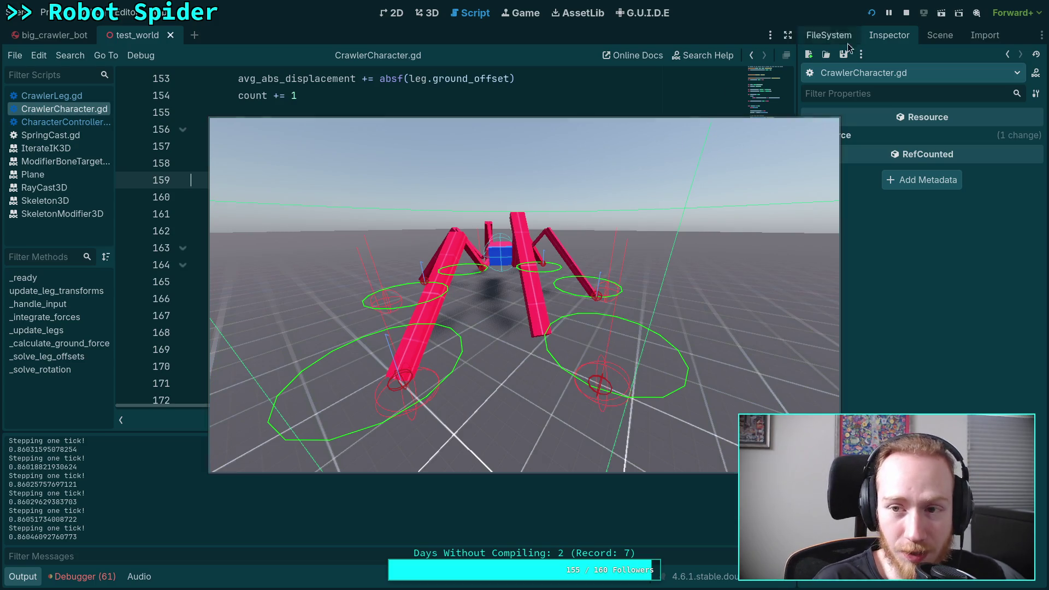
click(907, 12)
scroll(523, 289, down, 3)
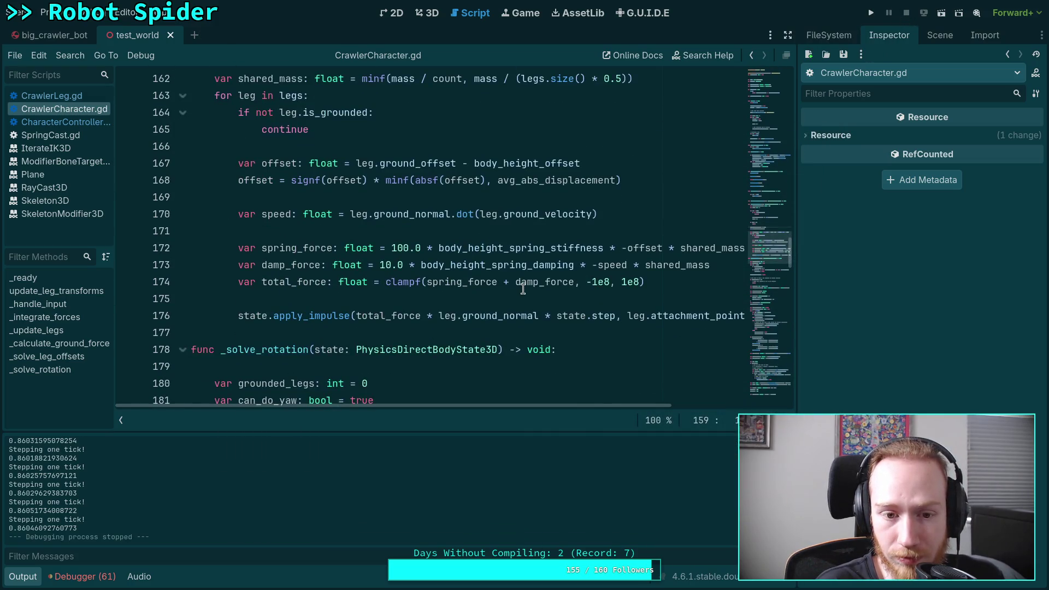
Step: Append * 0.5 to total_force on line 174 and test-run the game
click(662, 280)
text(* 0.5)
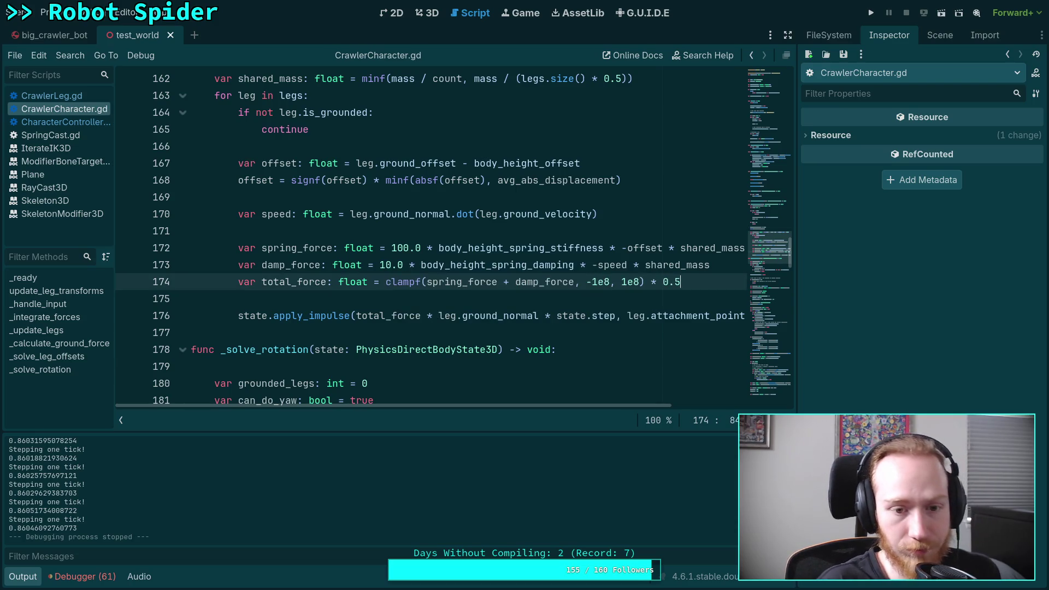
key(F5)
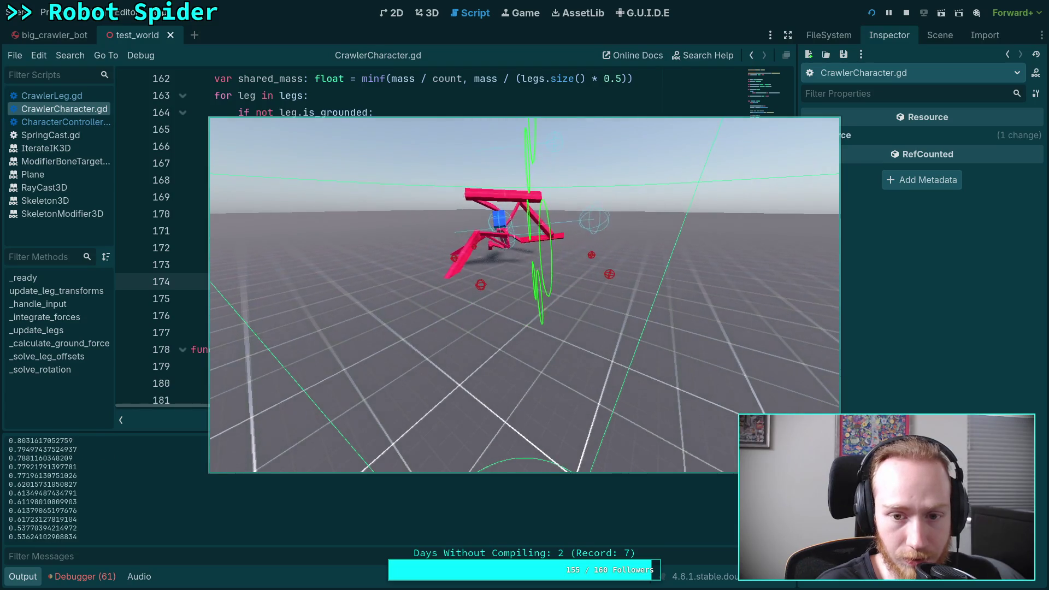
click(907, 13)
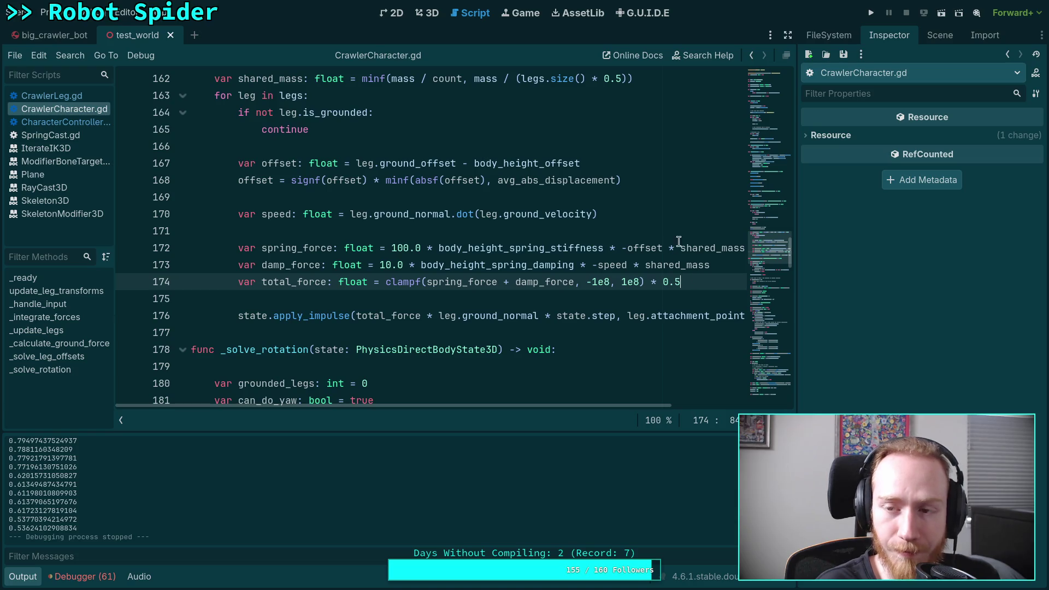
Step: Remove the * 0.5 multiplier, save, and relaunch the game with the original force
drag(687, 282, 646, 283)
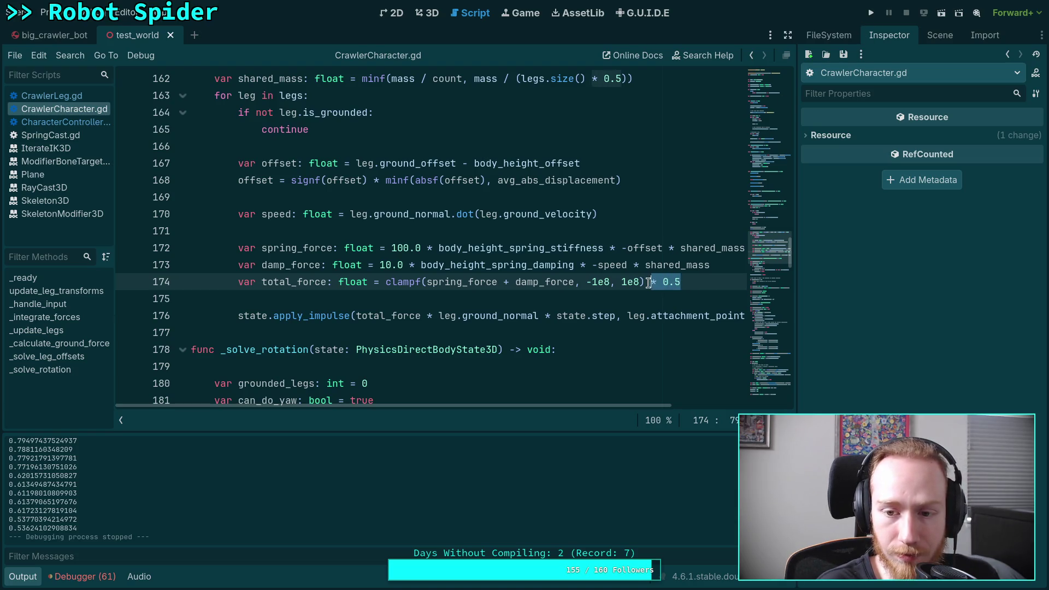
key(BackSpace)
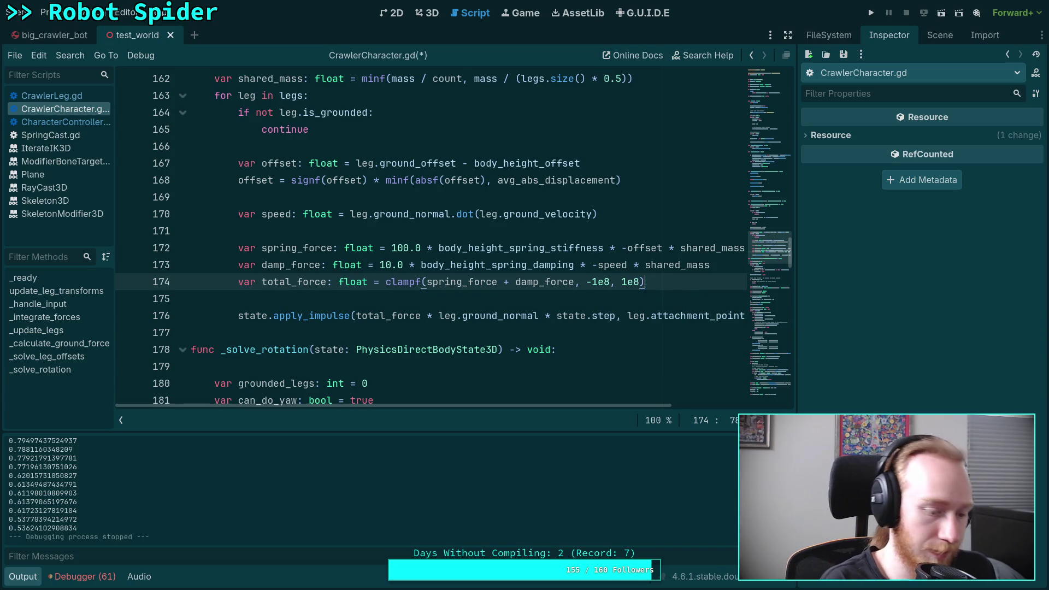
key(ctrl+s)
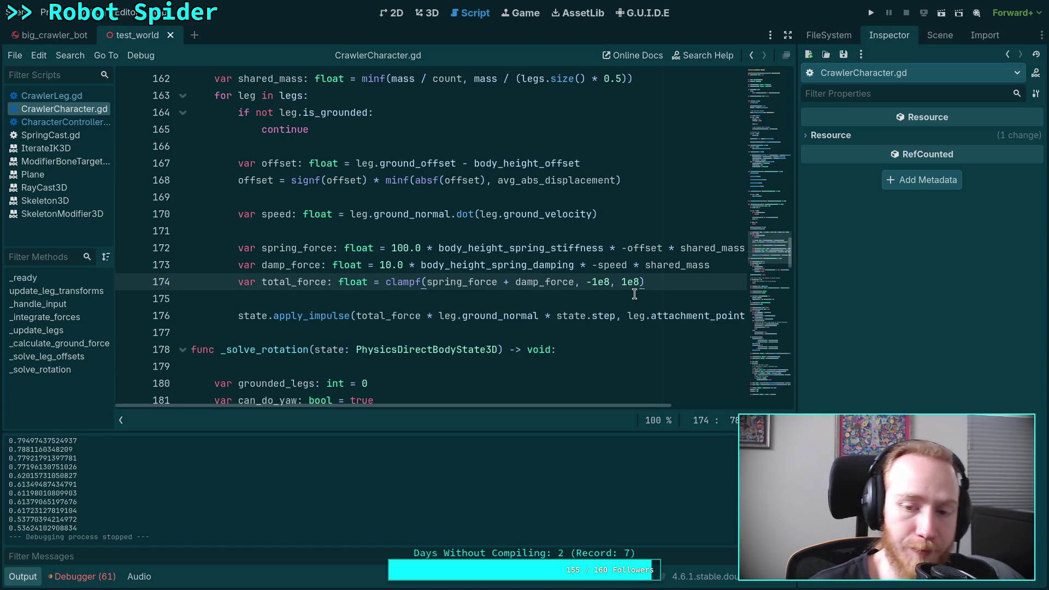
click(872, 12)
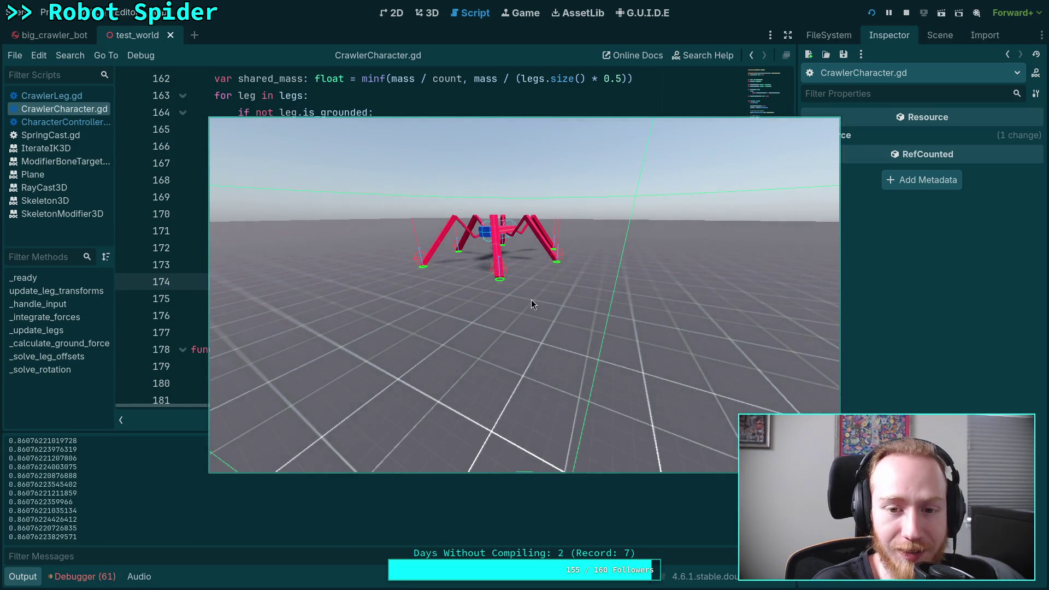
Step: Step the game nine times until the spider tips over at about 1.084 displacement, then stop
key(period)
key(period)
key(period)
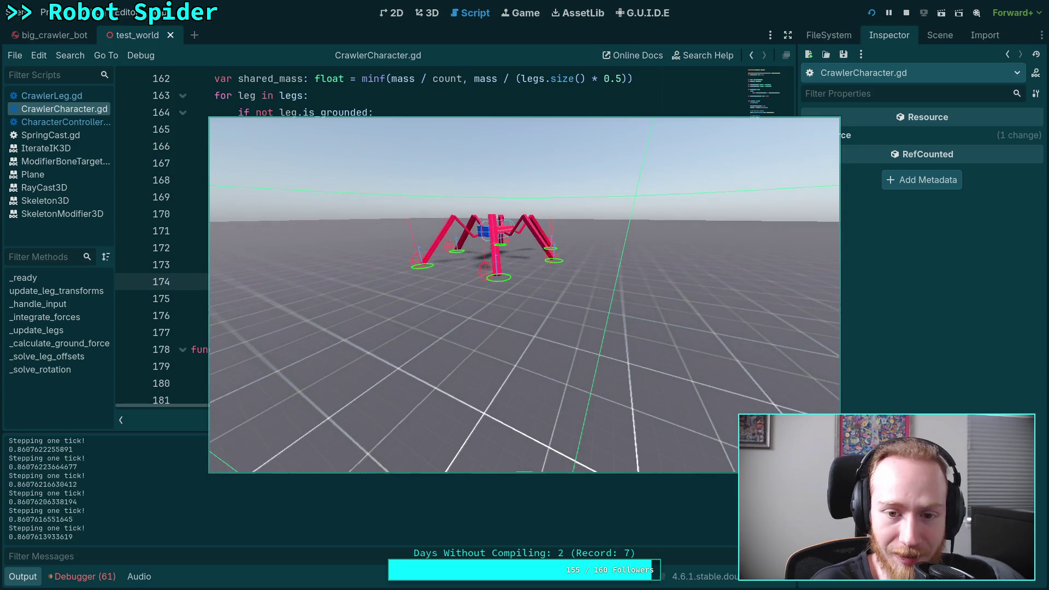
key(period)
key(period)
key(period)
key(period)
key(period)
key(period)
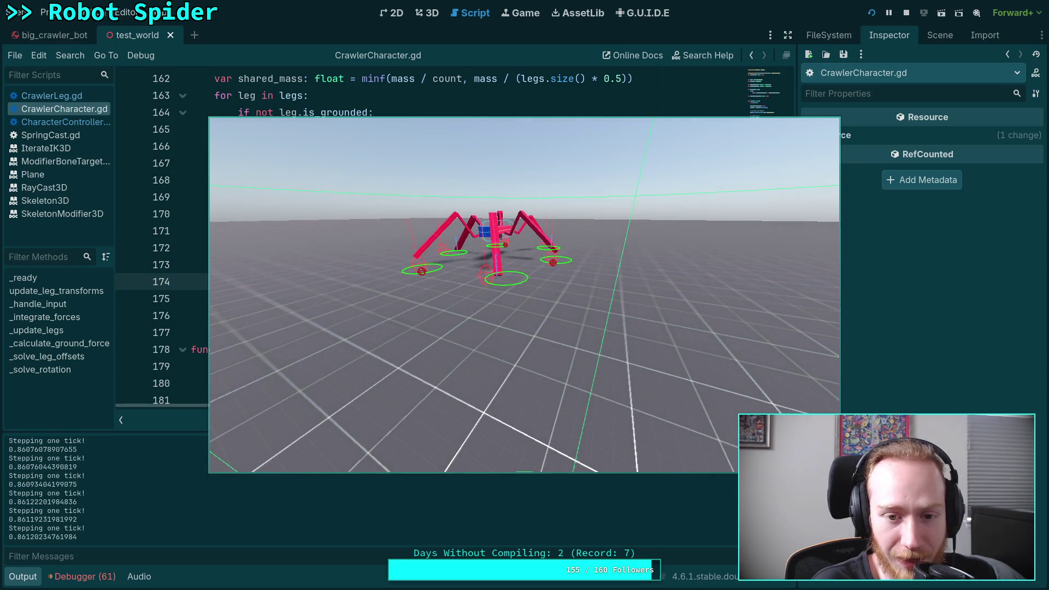
key(period)
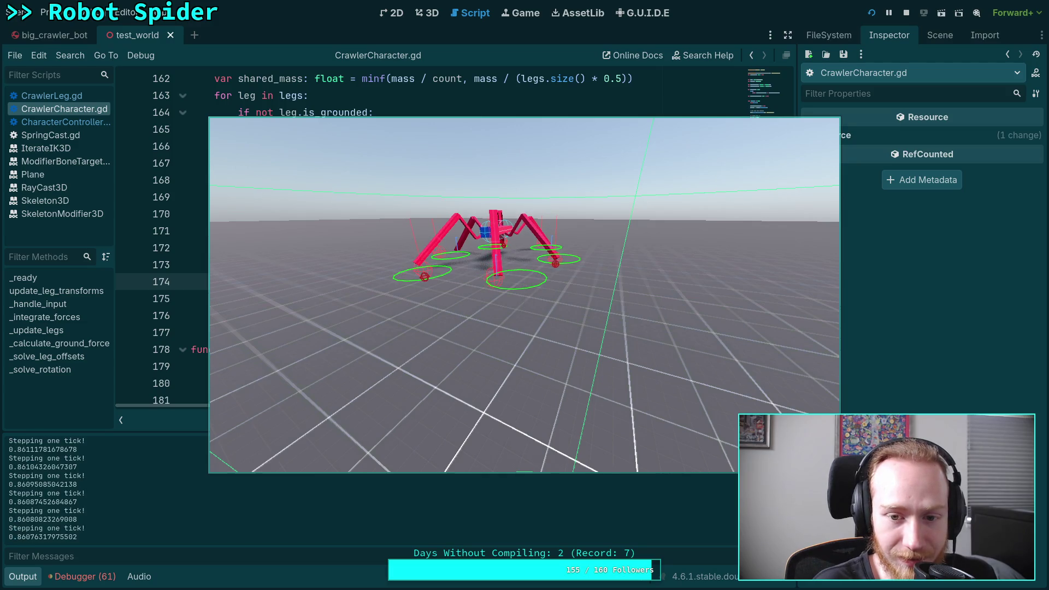
key(period)
key(period)
key(period)
key(period)
key(period)
key(period)
key(period)
key(period)
key(period)
key(period)
key(period)
key(period)
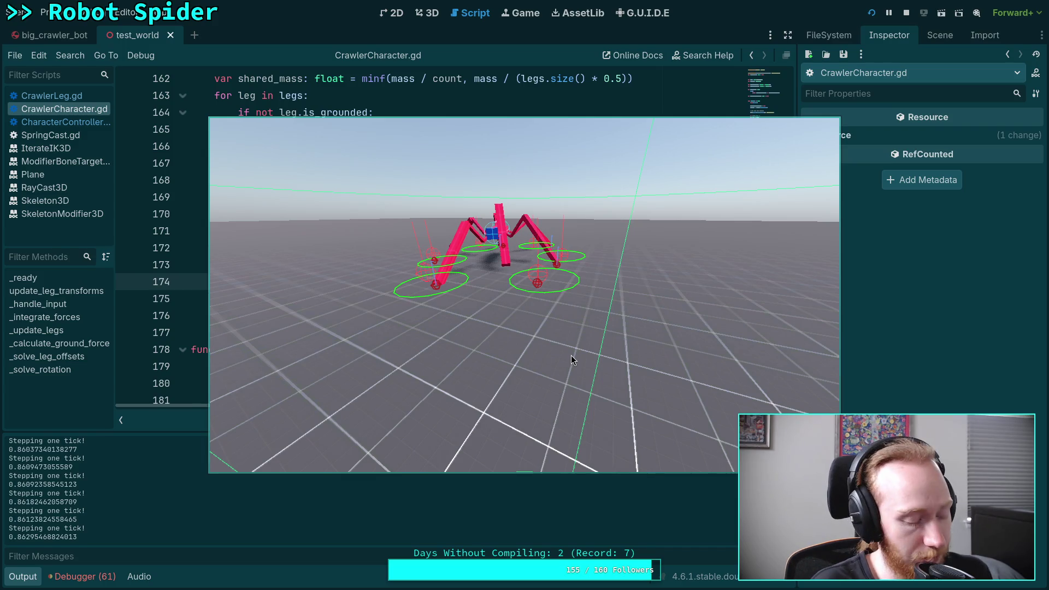
key(space)
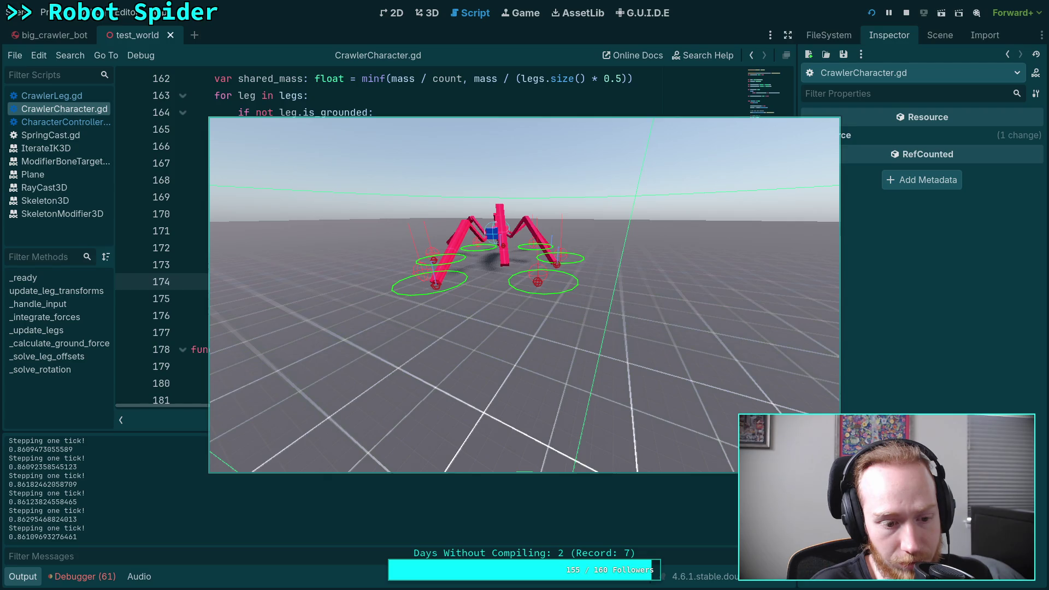
key(space)
key(space)
key(space)
key(space)
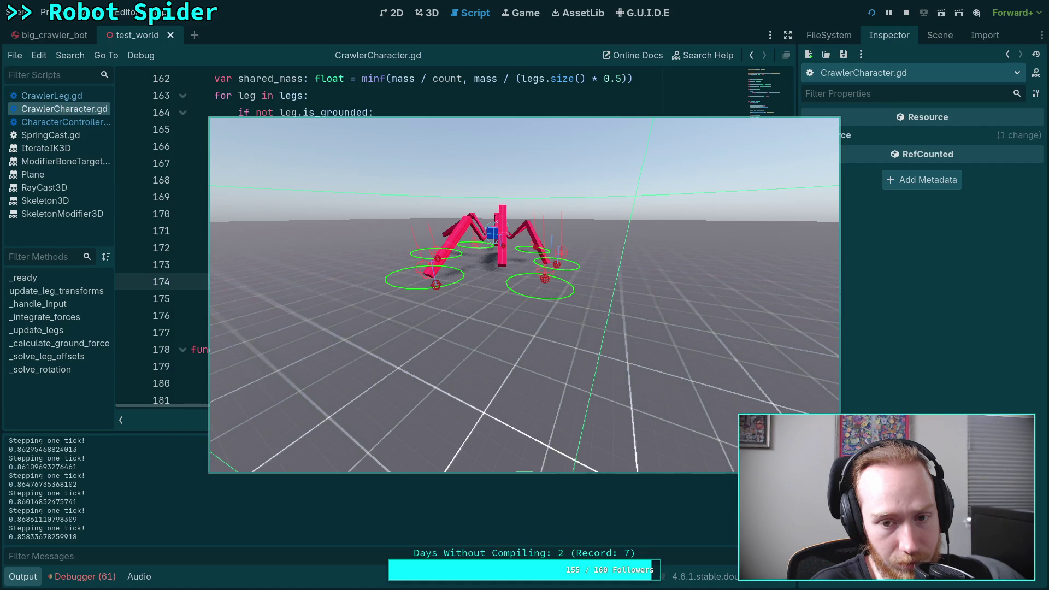
key(space)
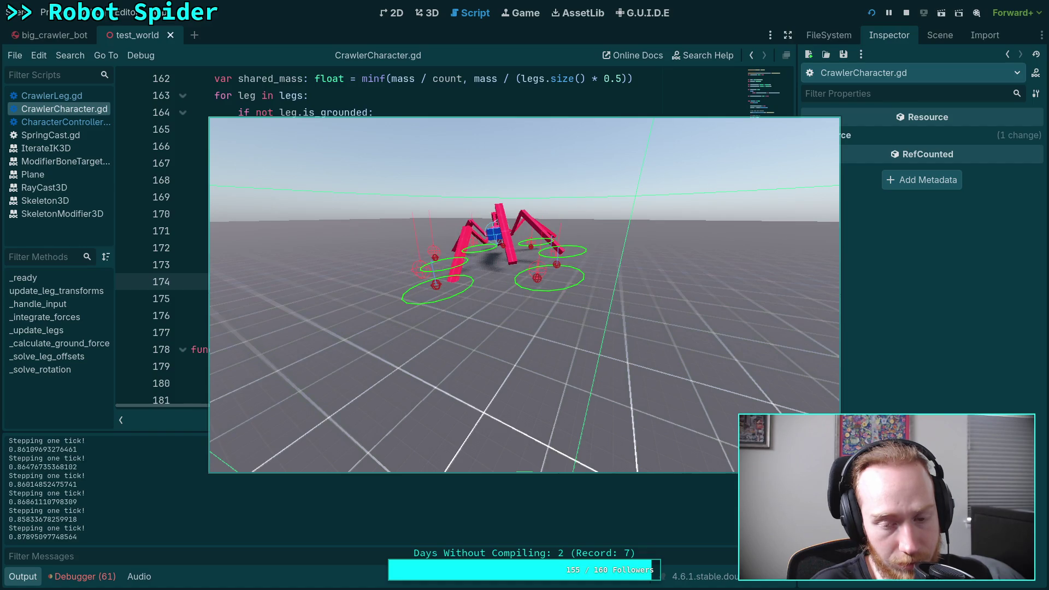
key(space)
key(space)
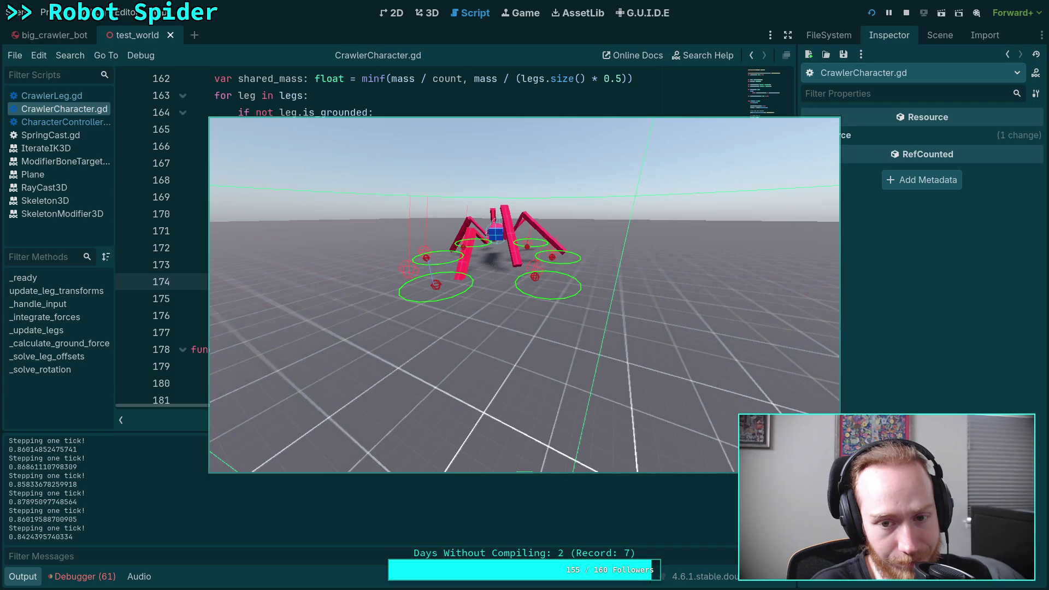
key(space)
key(space)
key(space)
key(space)
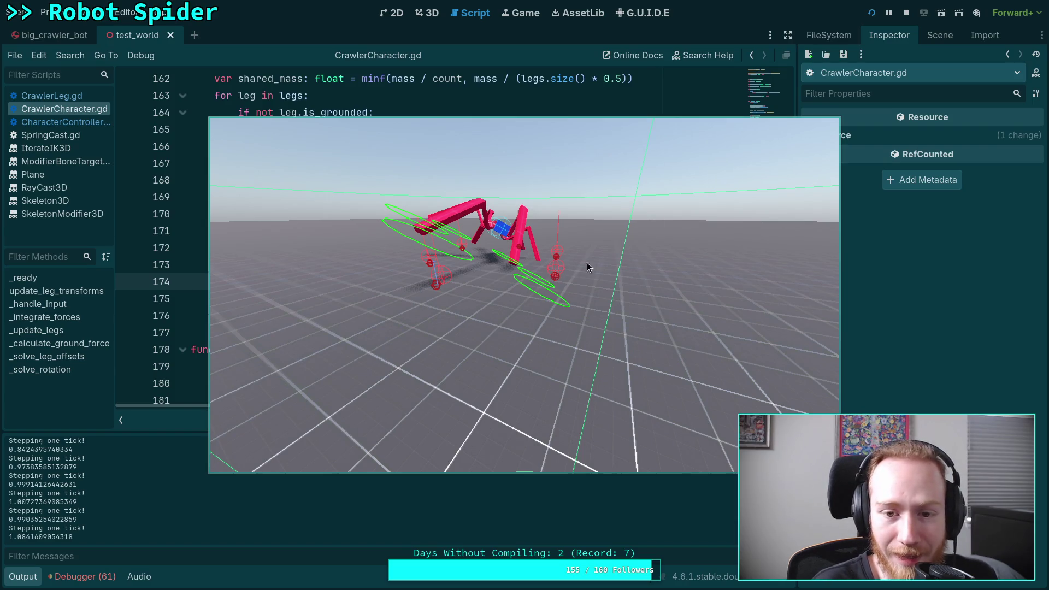
click(907, 15)
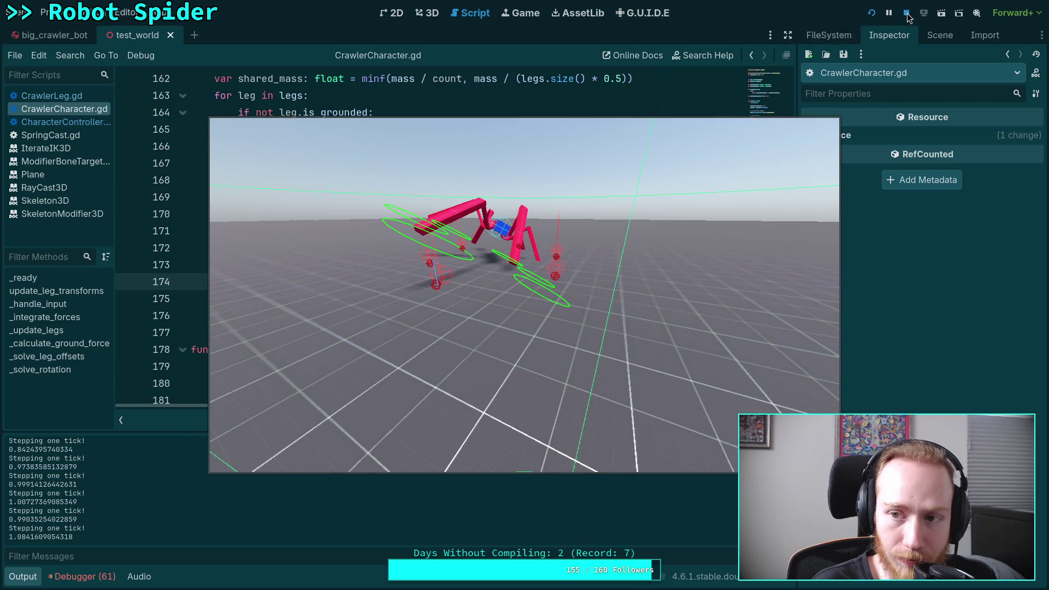
scroll(542, 312, up, 1)
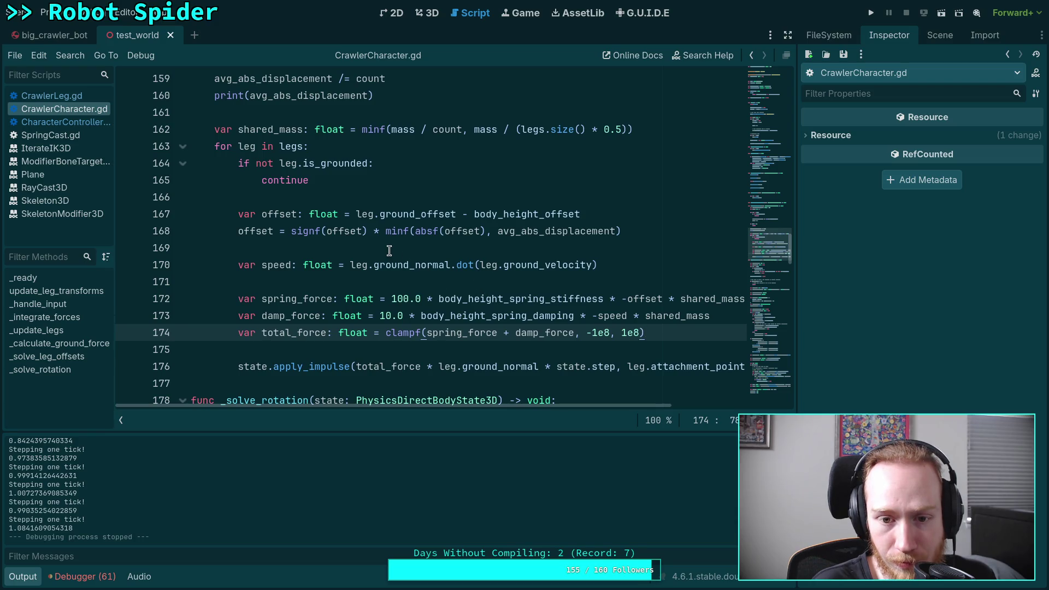
Step: Remove the body height subtraction from line 167
double_click(579, 231)
scroll(390, 256, up, 2)
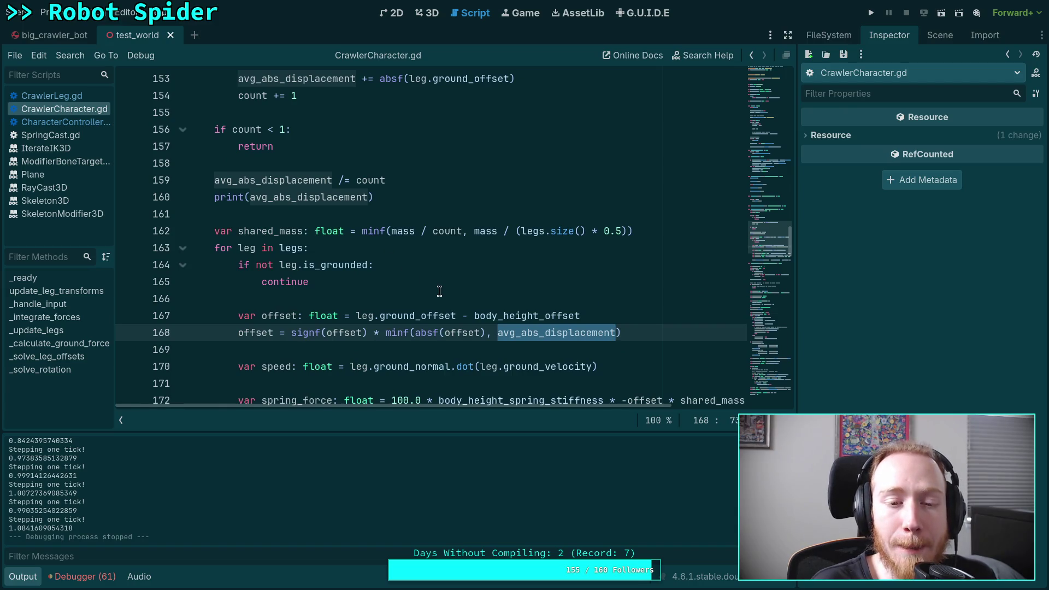
scroll(440, 291, down, 1)
drag(457, 266, 649, 268)
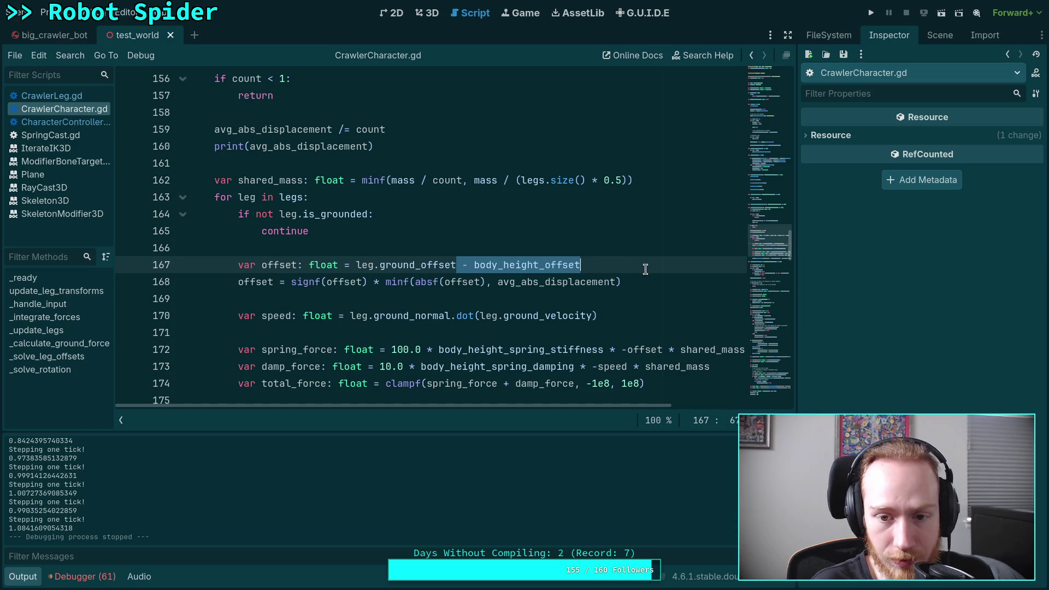
key(BackSpace)
click(671, 281)
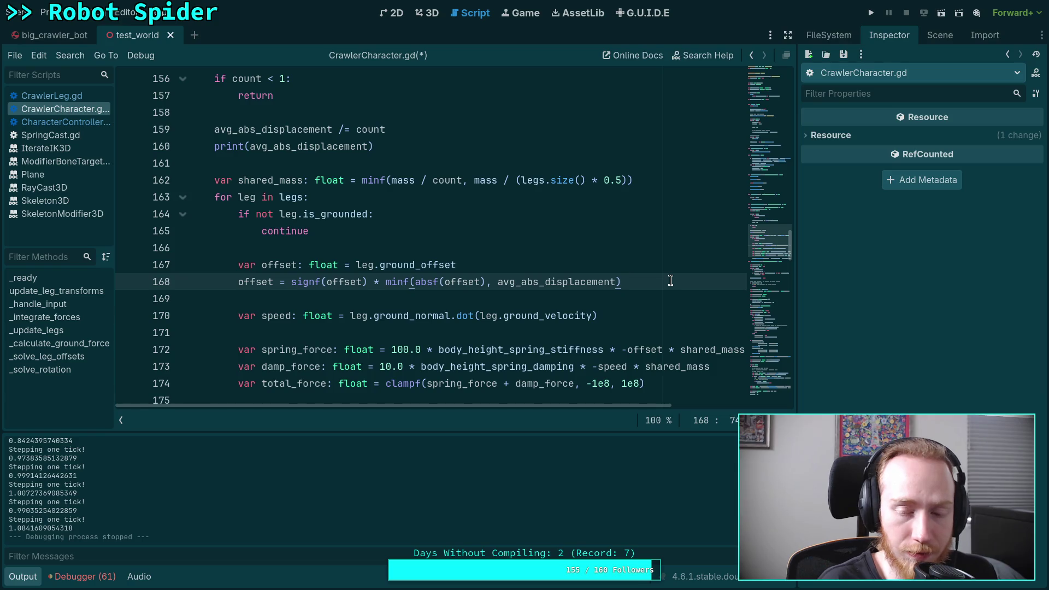
scroll(520, 256, up, 1)
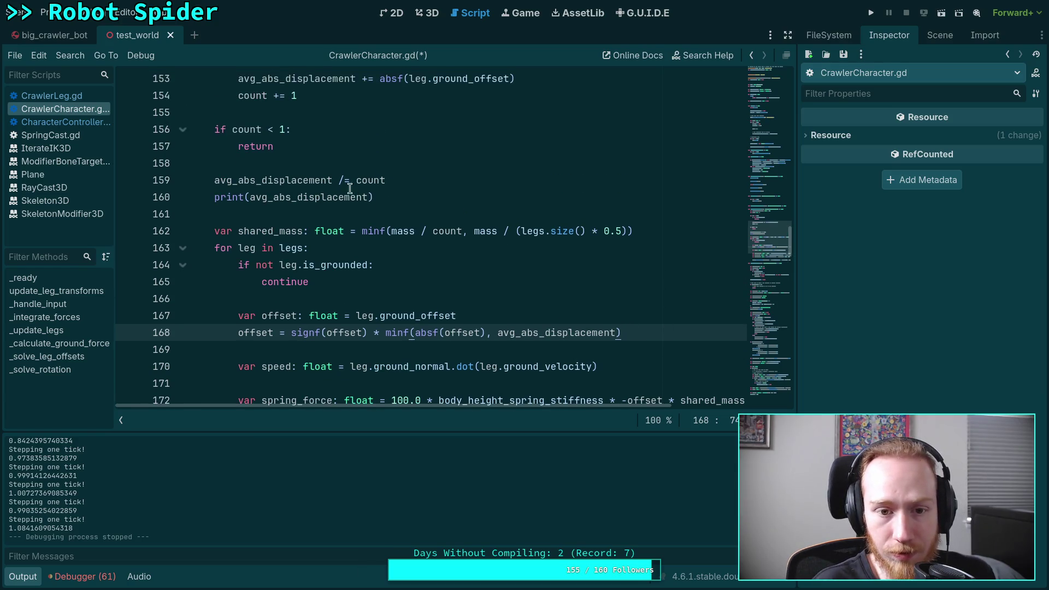
Step: Add 'avg_abs_displacement -= body_height_offset' on a new line after line 159
click(408, 180)
key(Return)
text(av)
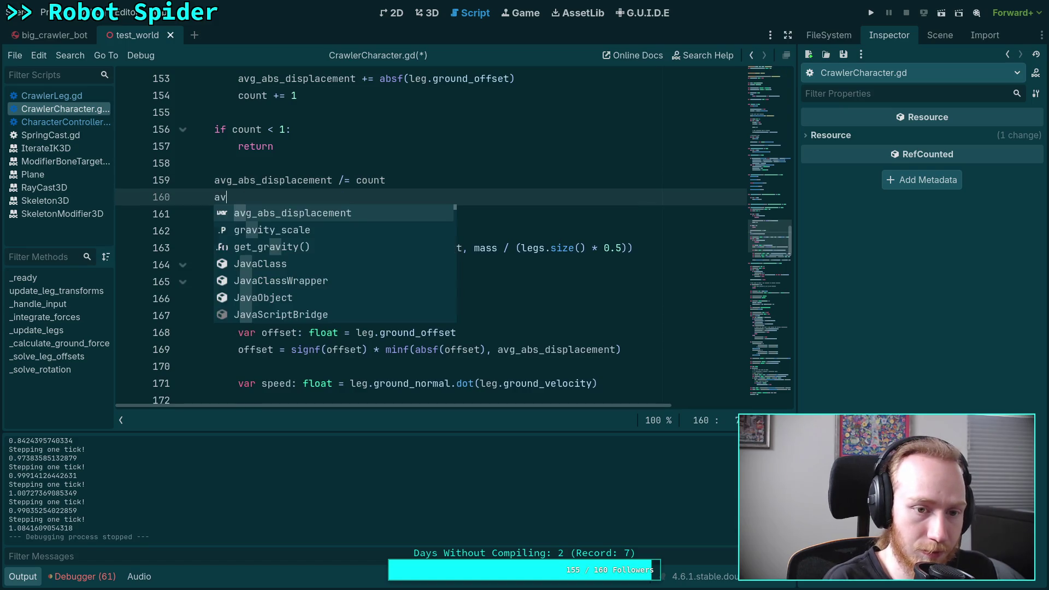
key(Return)
text(=hei)
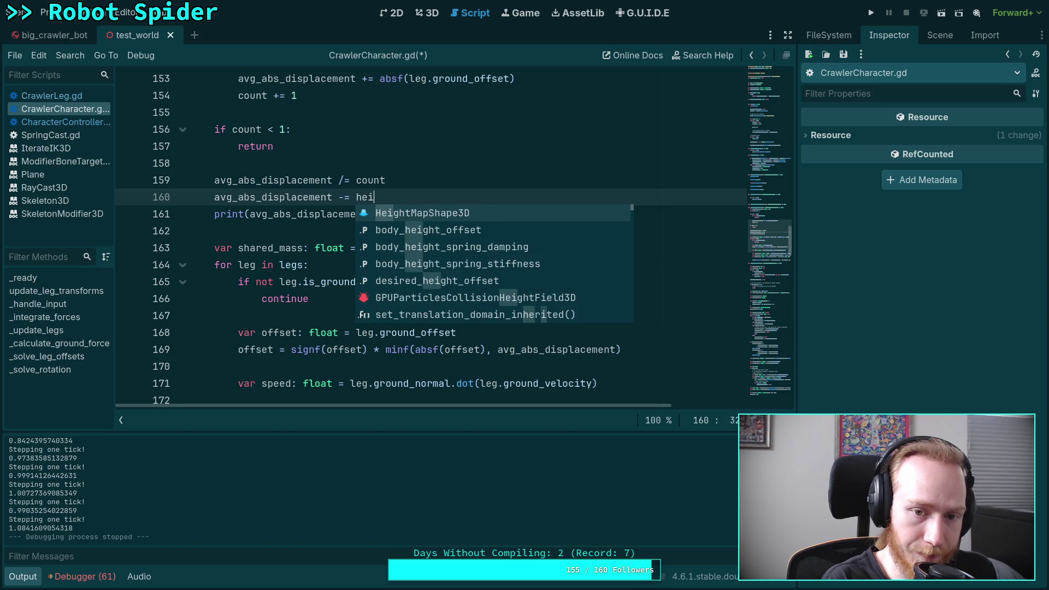
text(g)
key(Down)
key(Return)
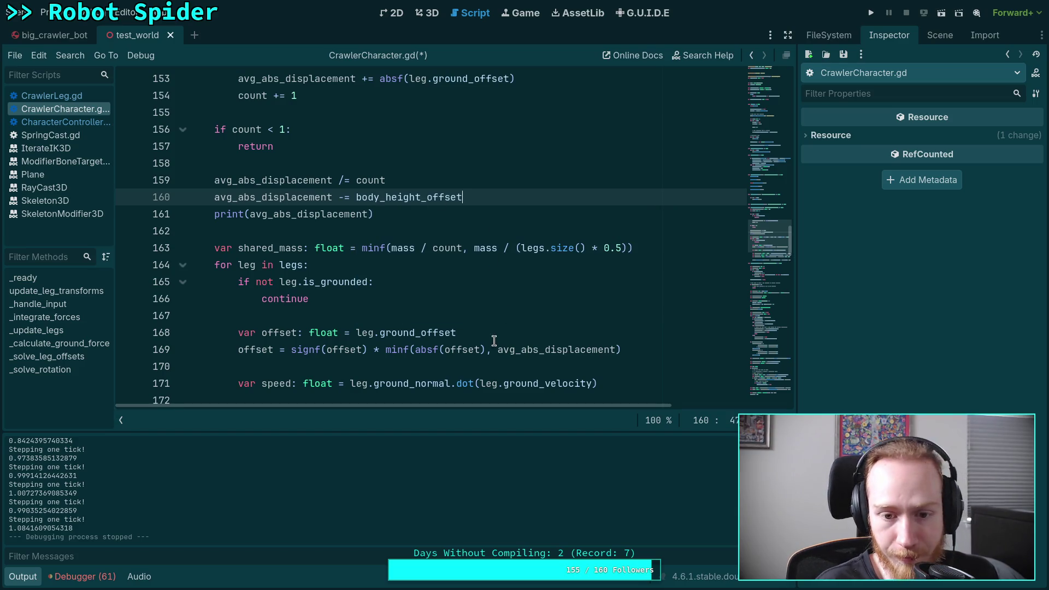
Step: Append '- body_height_offset' to the leg offset line, save, and run the project
click(510, 332)
text(- bod)
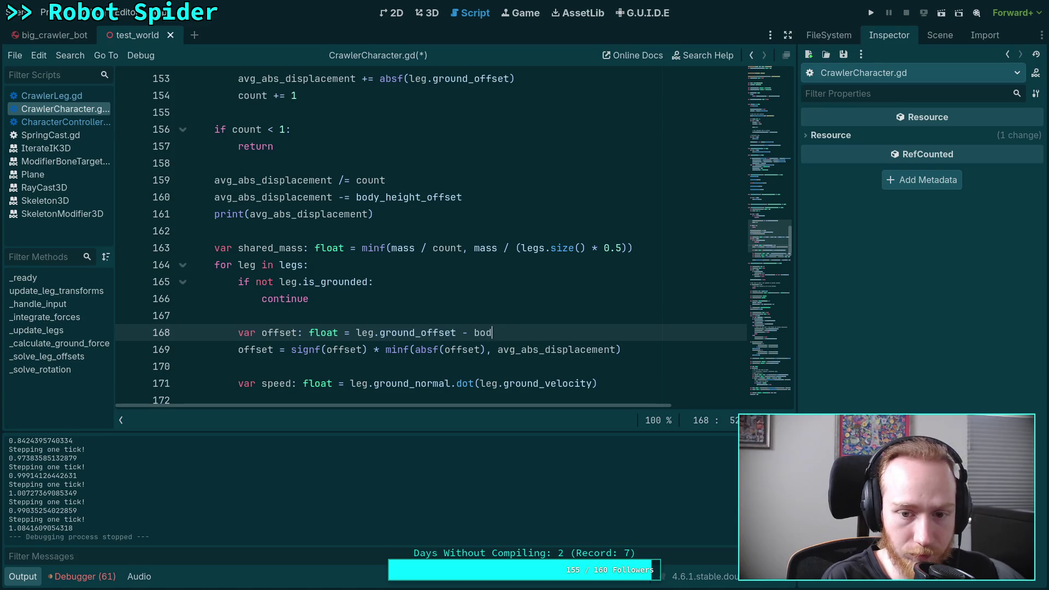
key(Return)
key(ctrl+s)
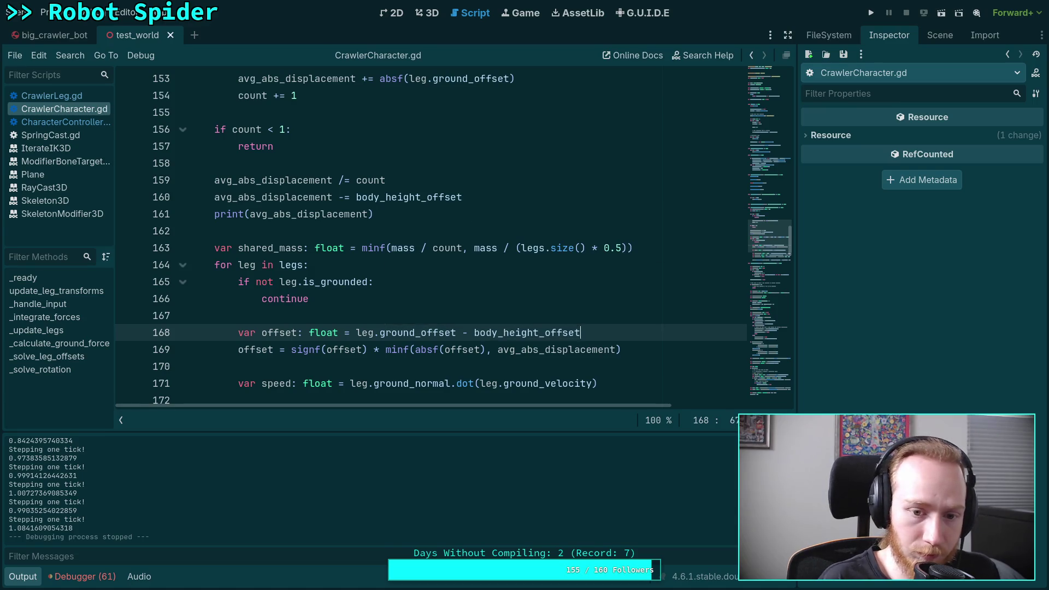
key(F5)
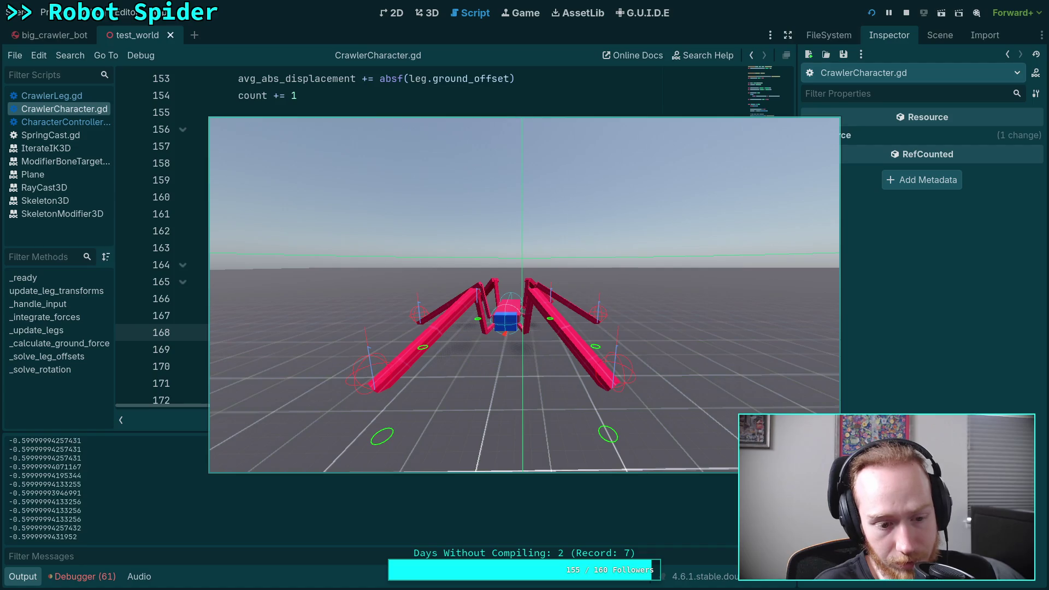
Step: Stop the game and turn line 160's subtraction into a plain assignment
click(906, 13)
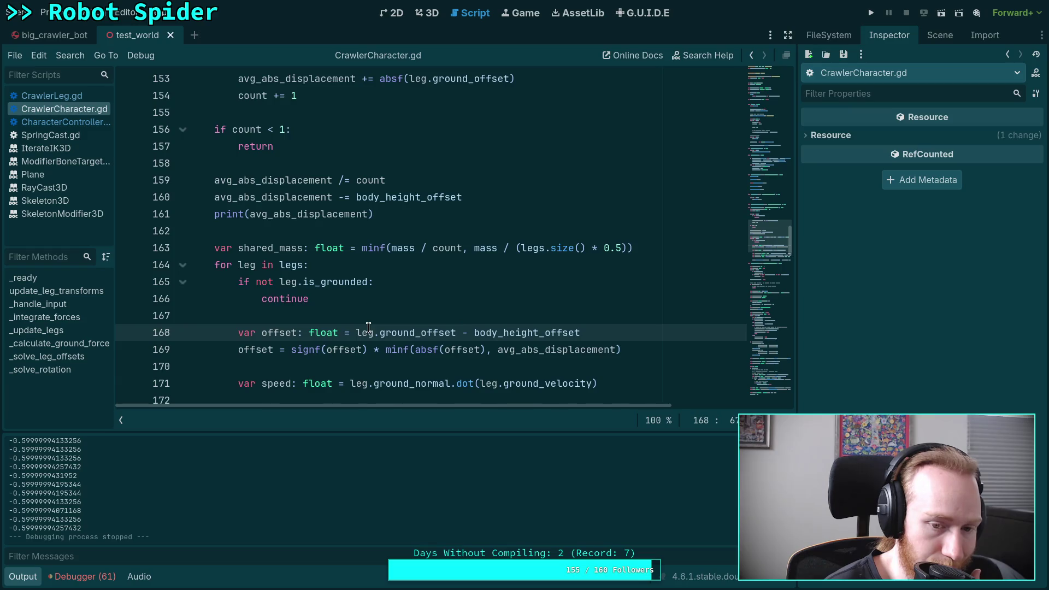
scroll(369, 328, down, 1)
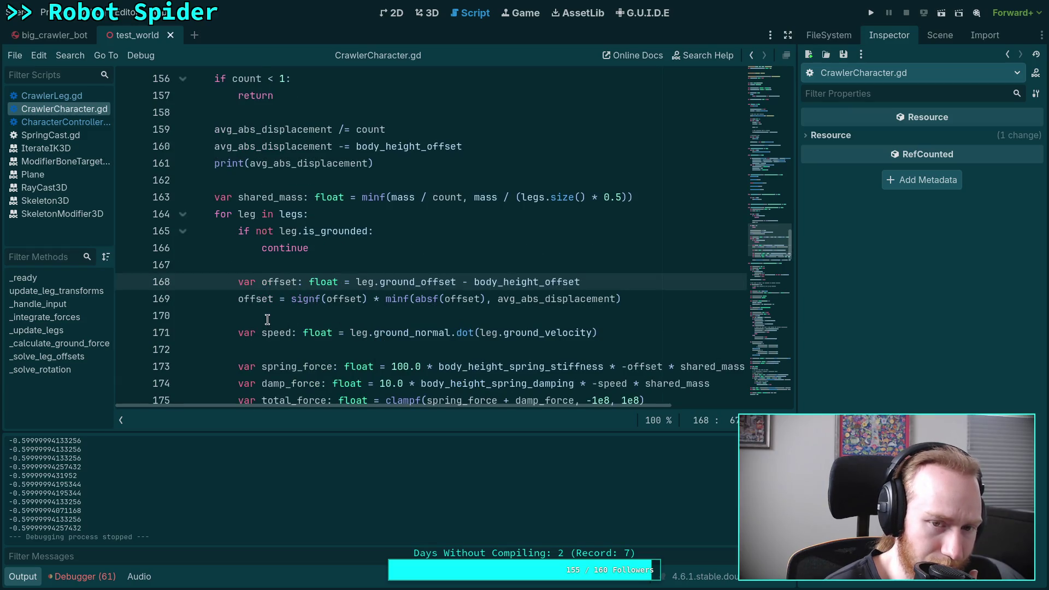
scroll(267, 319, down, 1)
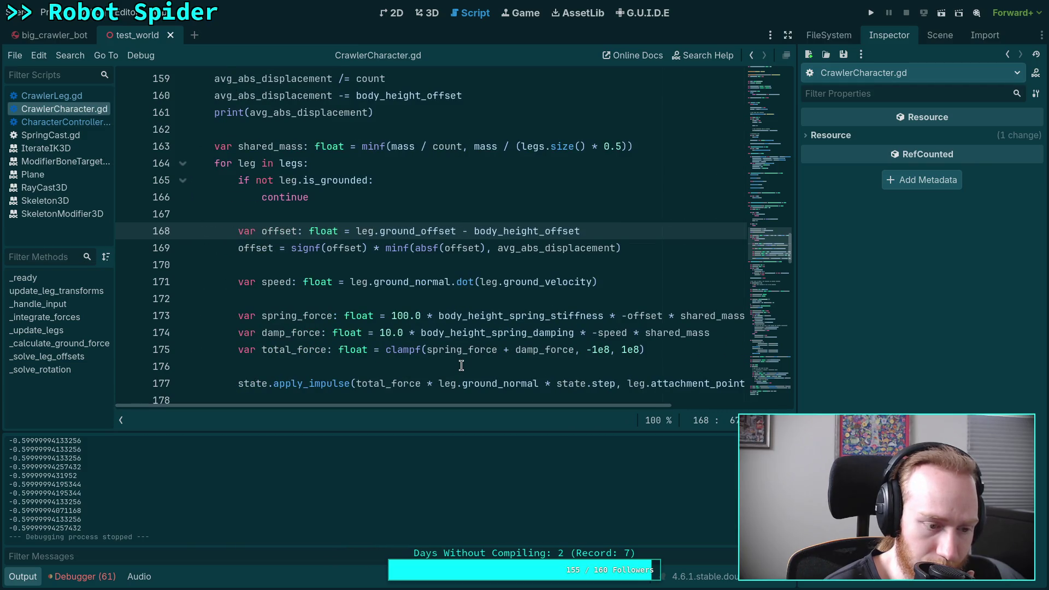
scroll(462, 365, up, 1)
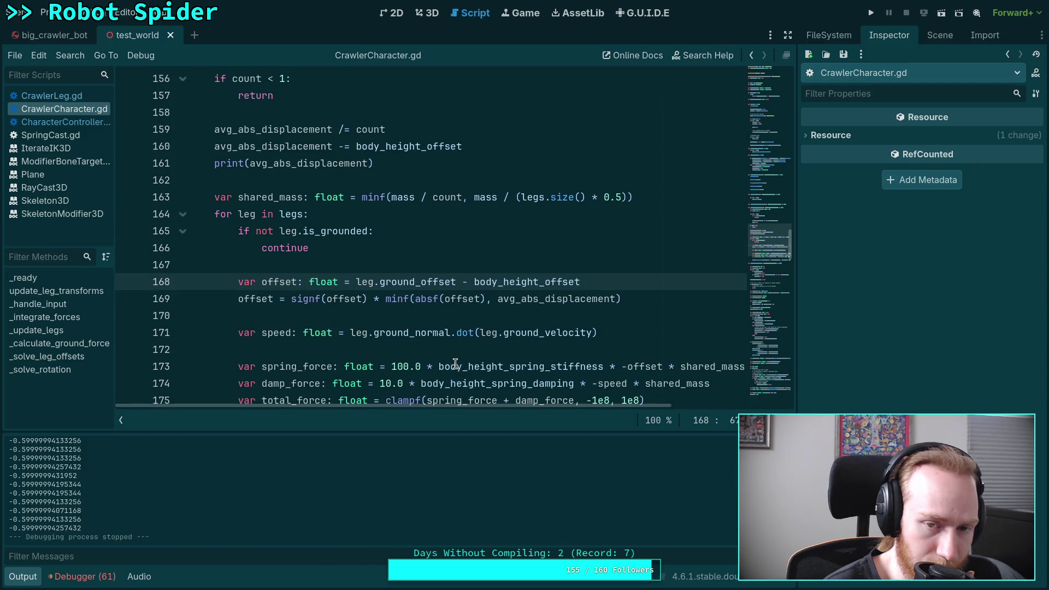
double_click(288, 142)
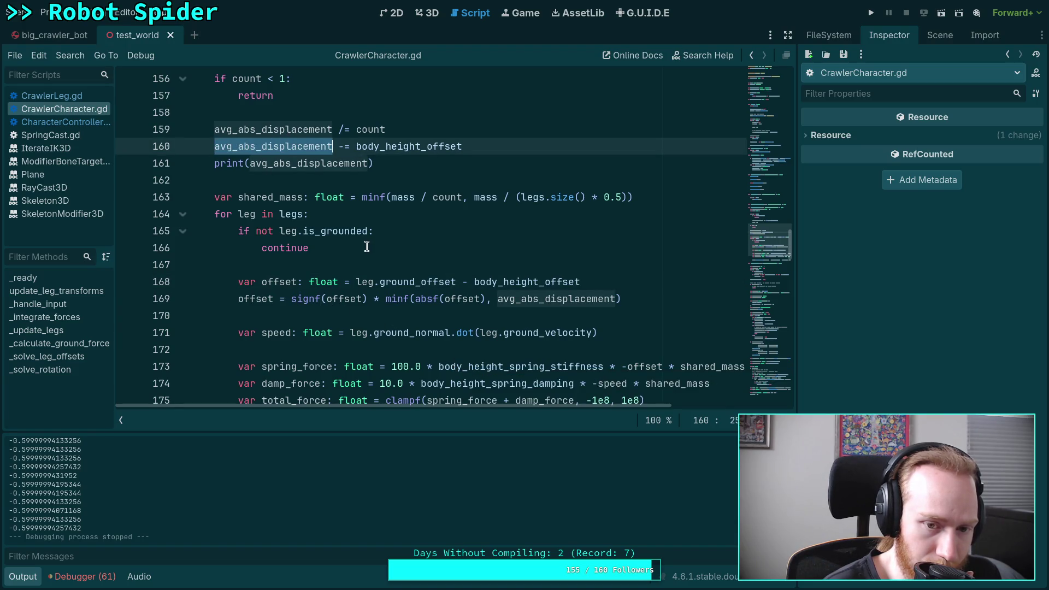
mouse_move(337, 239)
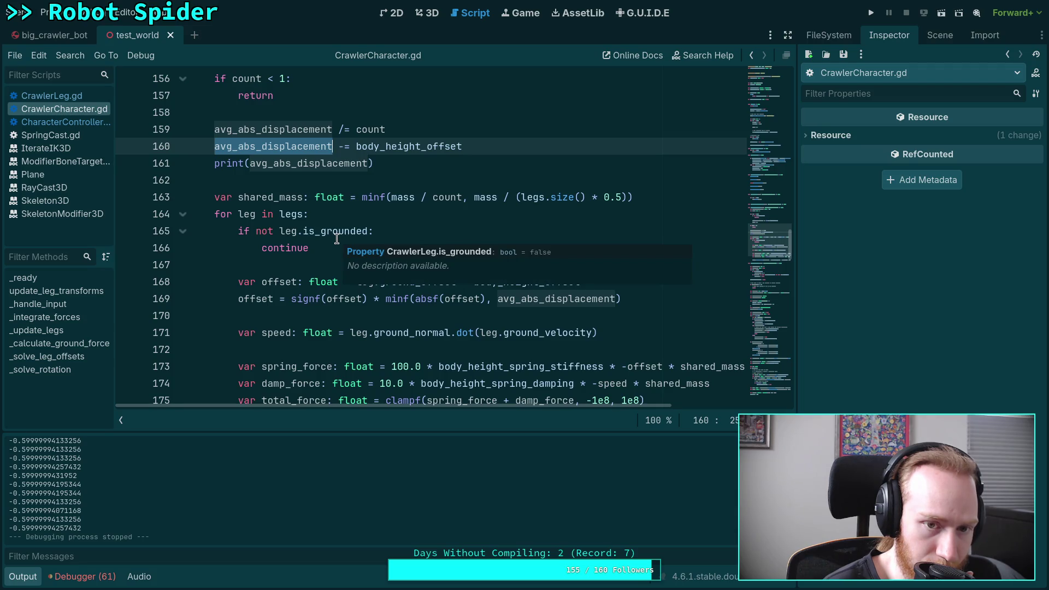
scroll(311, 235, up, 2)
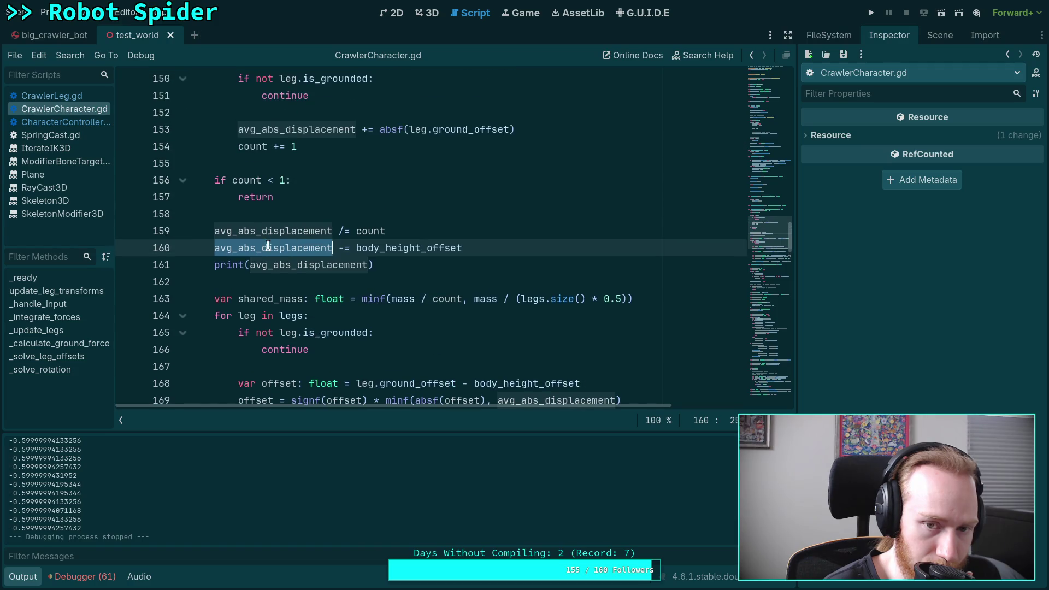
mouse_move(267, 242)
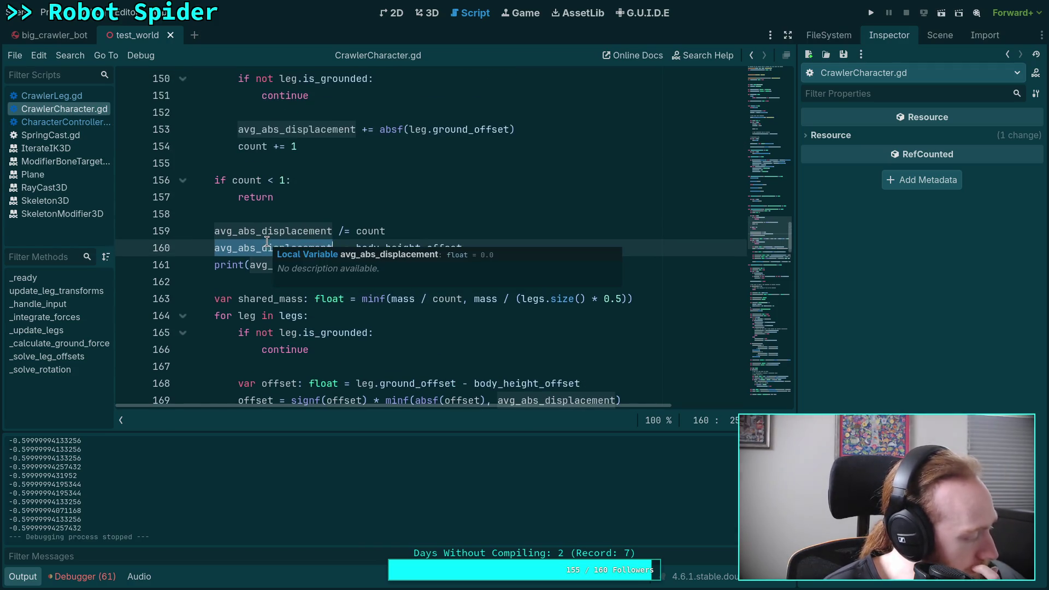
click(464, 251)
key(BackSpace)
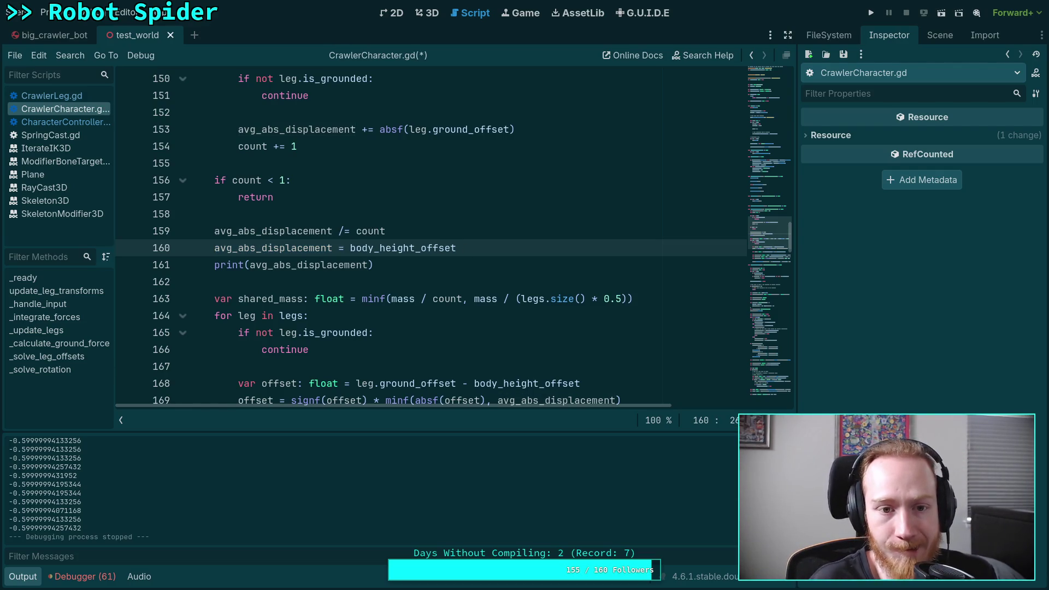
Step: Make line 153 absf(leg.ground_offset - body_height_offset), delete line 160, save, and relaunch
click(508, 130)
text(- body)
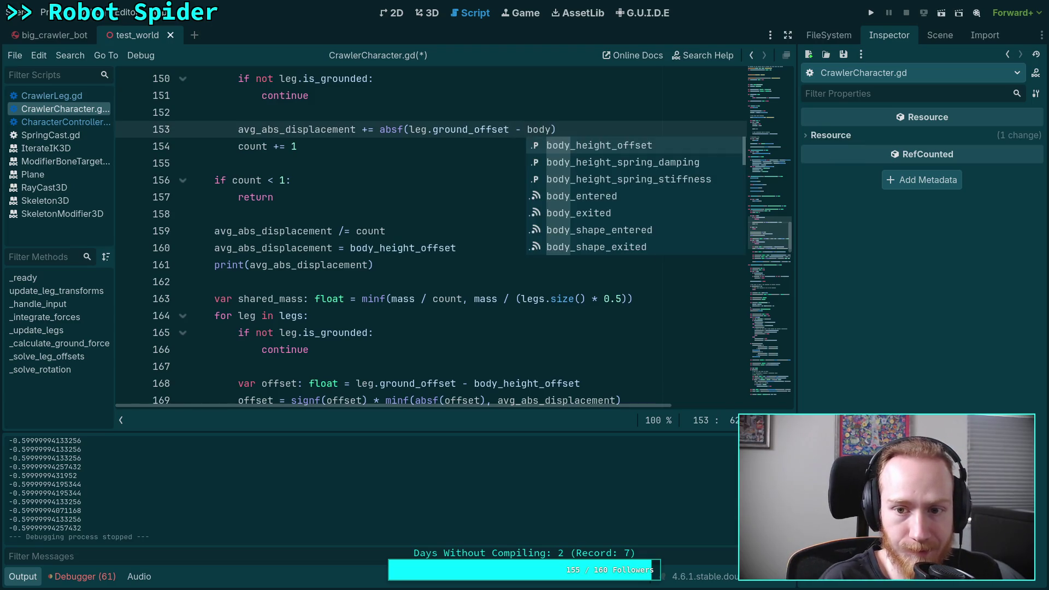
key(Return)
click(482, 242)
key(shift+Up)
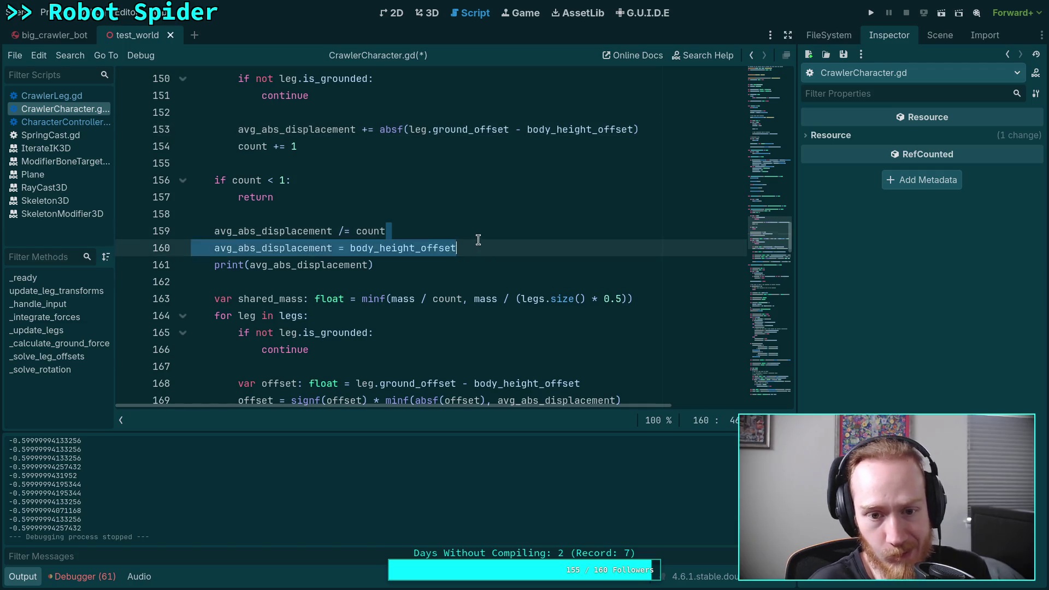
key(BackSpace)
key(ctrl+s)
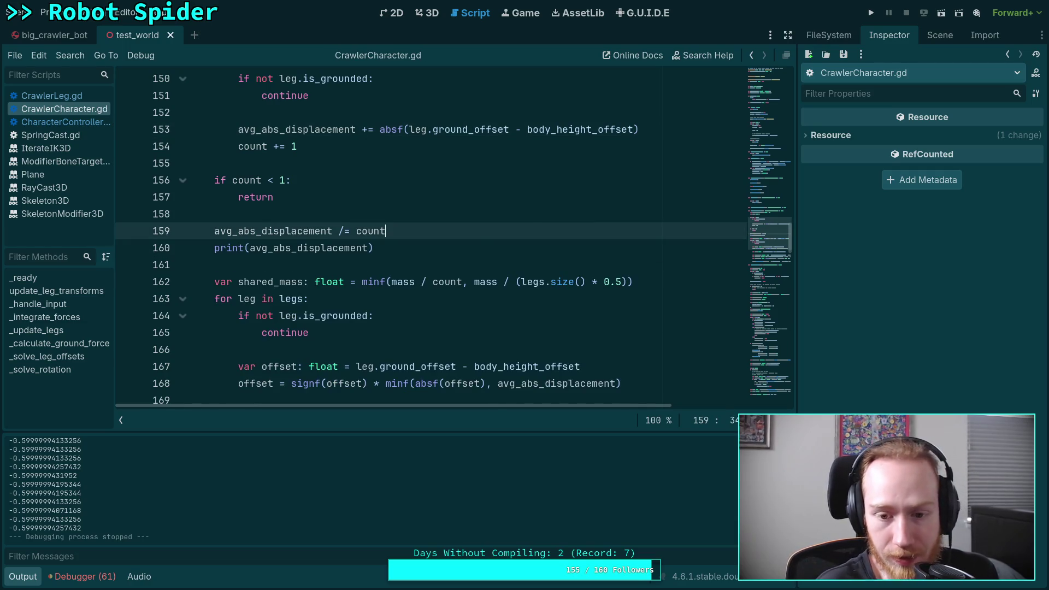
click(871, 13)
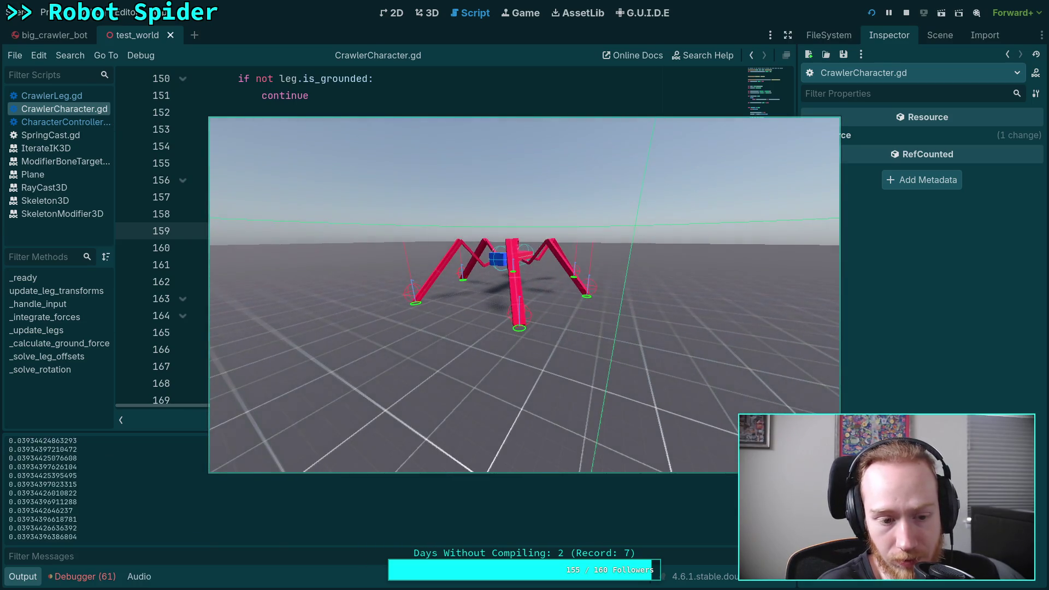
Step: Step the simulation eight times, watching displacement settle between about 0.043 and 0.069
key(period)
key(period)
key(period)
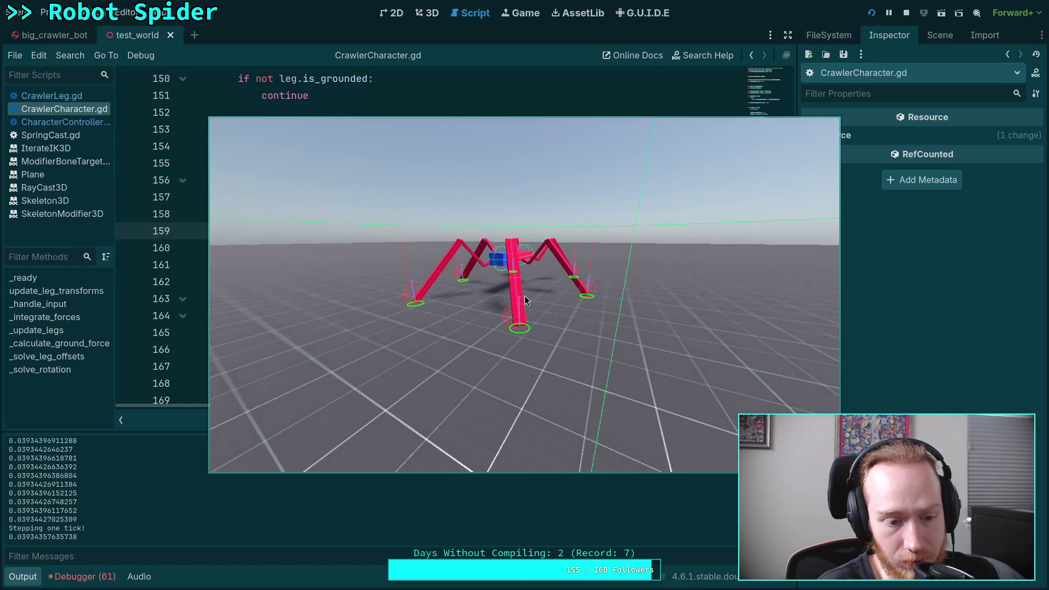
key(period)
key(period)
key(period)
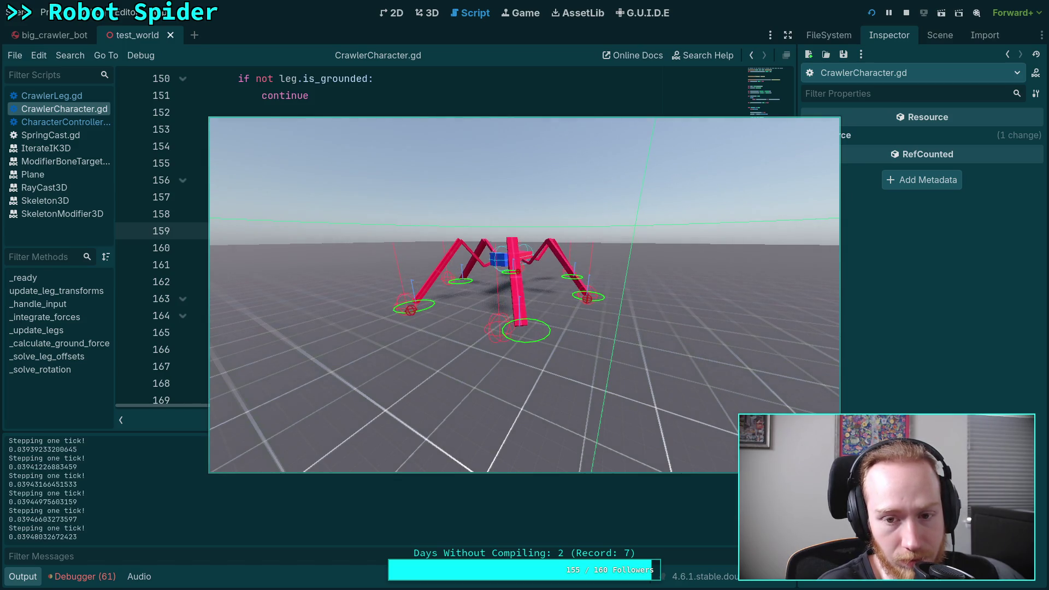
key(period)
key(period)
key(period)
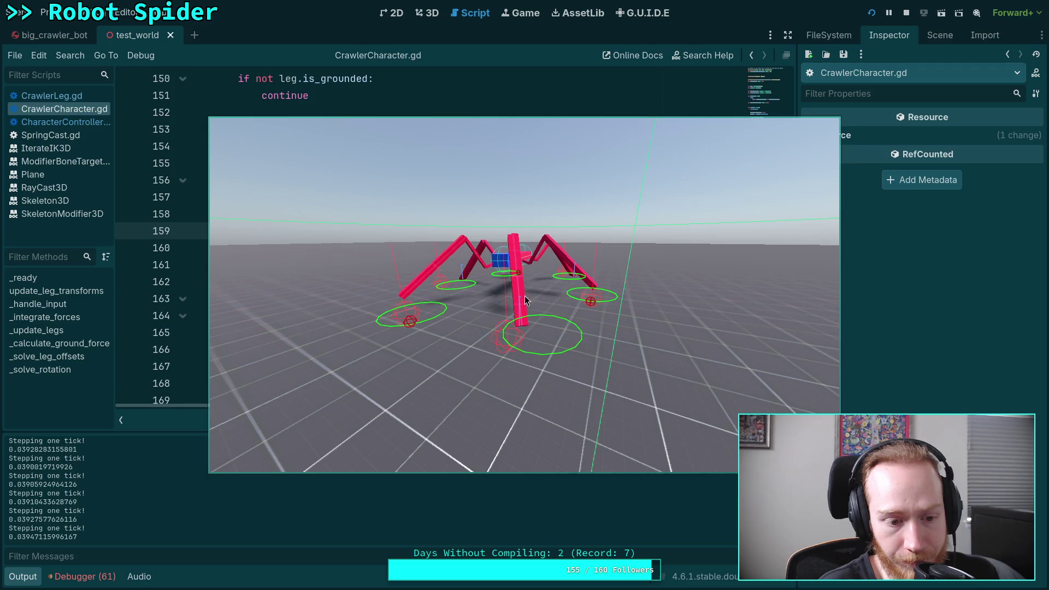
key(period)
key(period)
key(period)
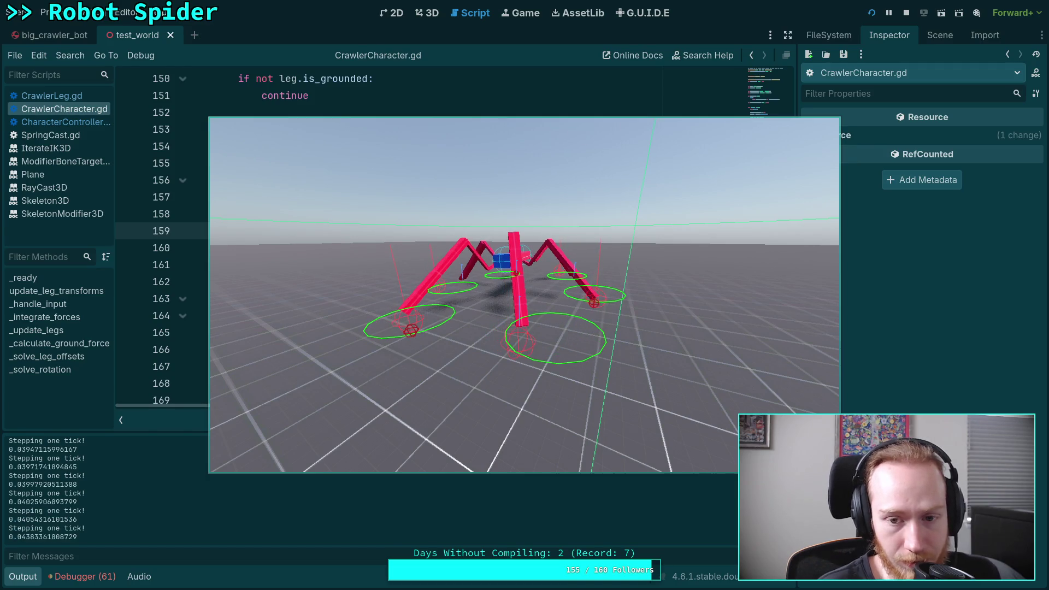
key(period)
key(period)
key(period)
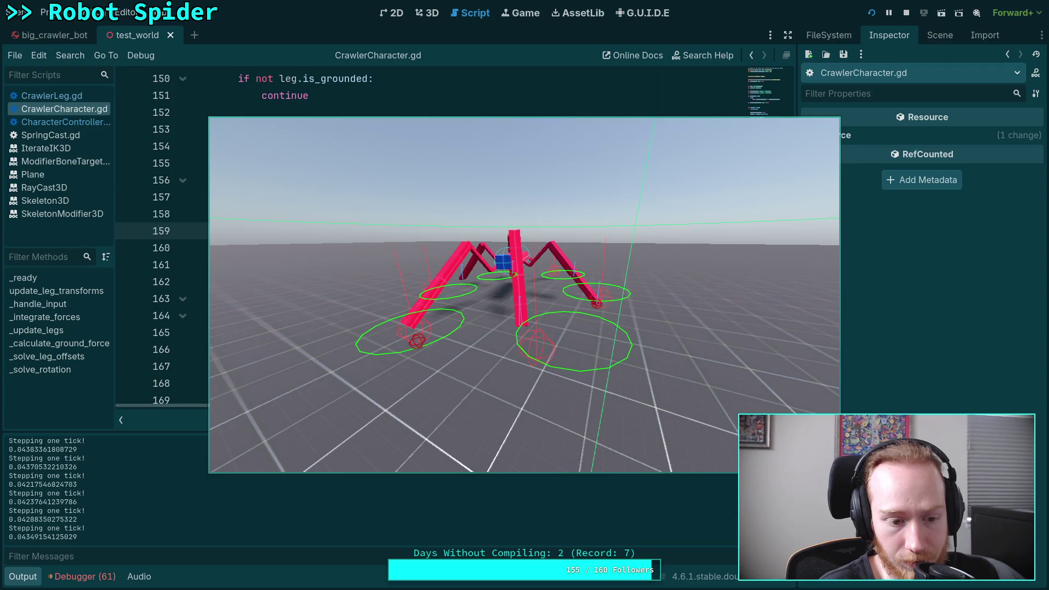
key(period)
key(period)
key(period)
key(period)
key(period)
key(period)
key(period)
key(period)
key(period)
key(period)
key(period)
key(period)
key(period)
key(period)
key(period)
key(period)
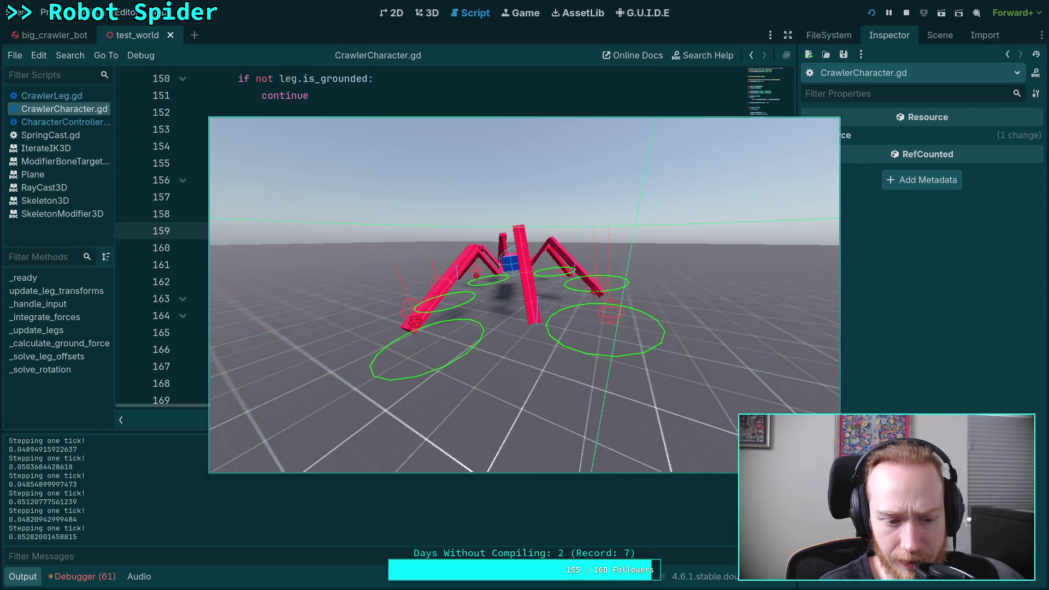
key(period)
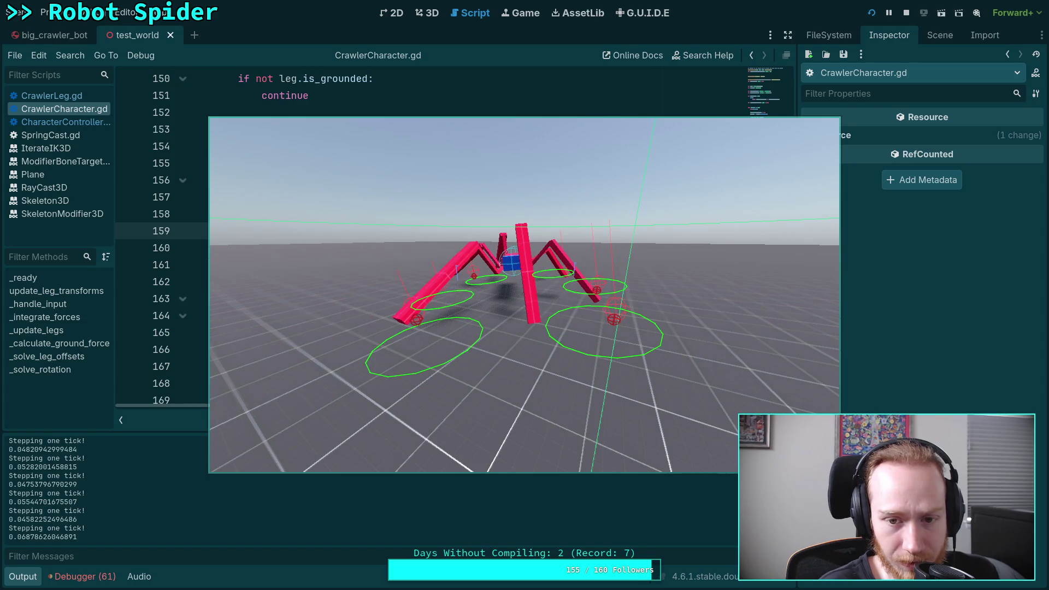
key(period)
key(period)
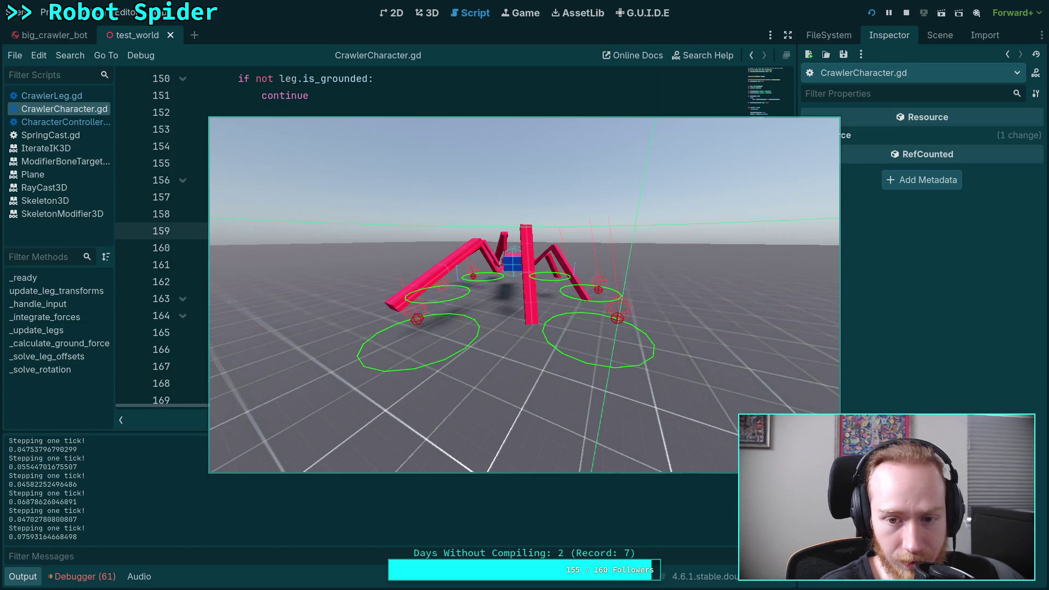
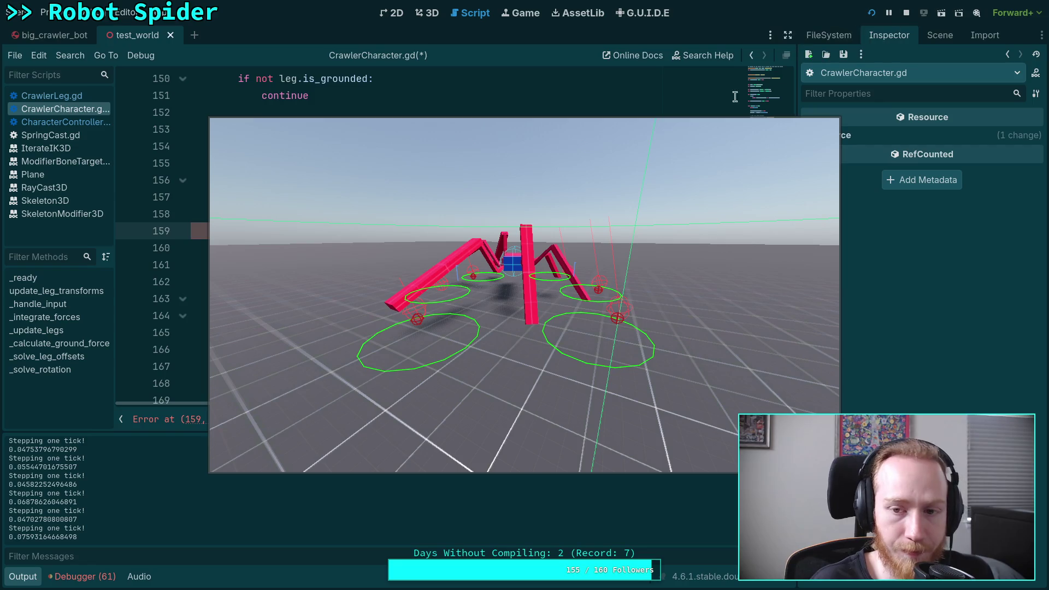
Step: Stop the running game and delete the stray 4 after count on line 159
click(697, 243)
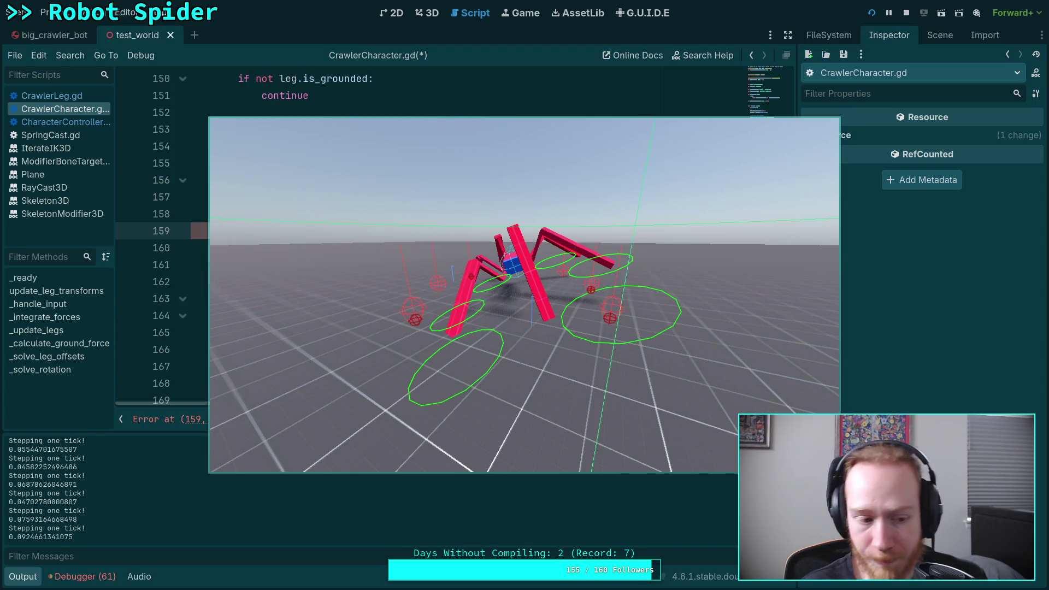
click(907, 13)
scroll(602, 230, down, 1)
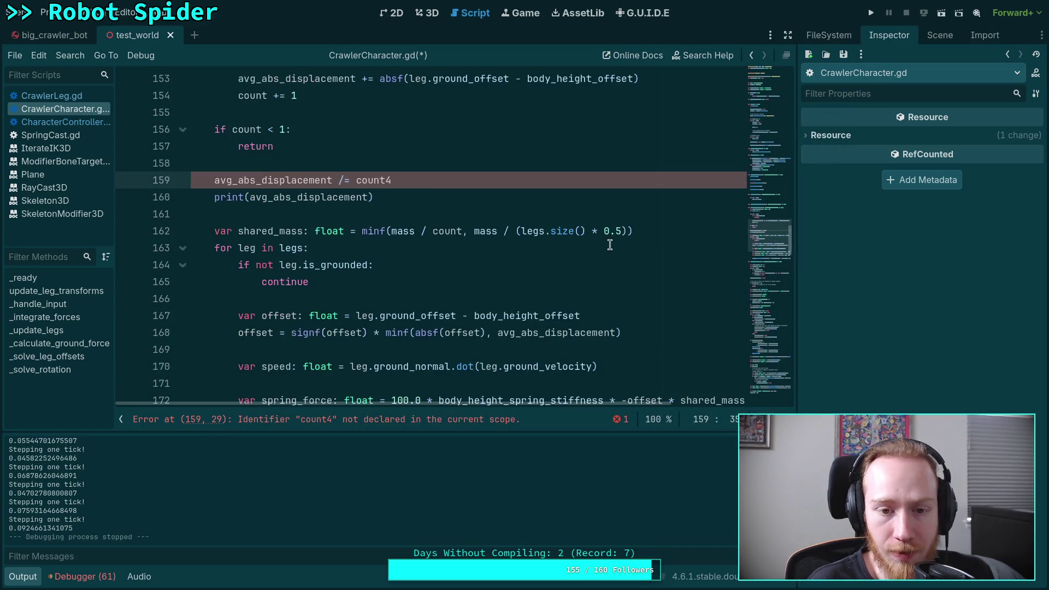
key(BackSpace)
Step: Append ' * 0.5' to the total_force clampf on line 174 and save the script
scroll(547, 205, down, 1)
scroll(592, 208, down, 2)
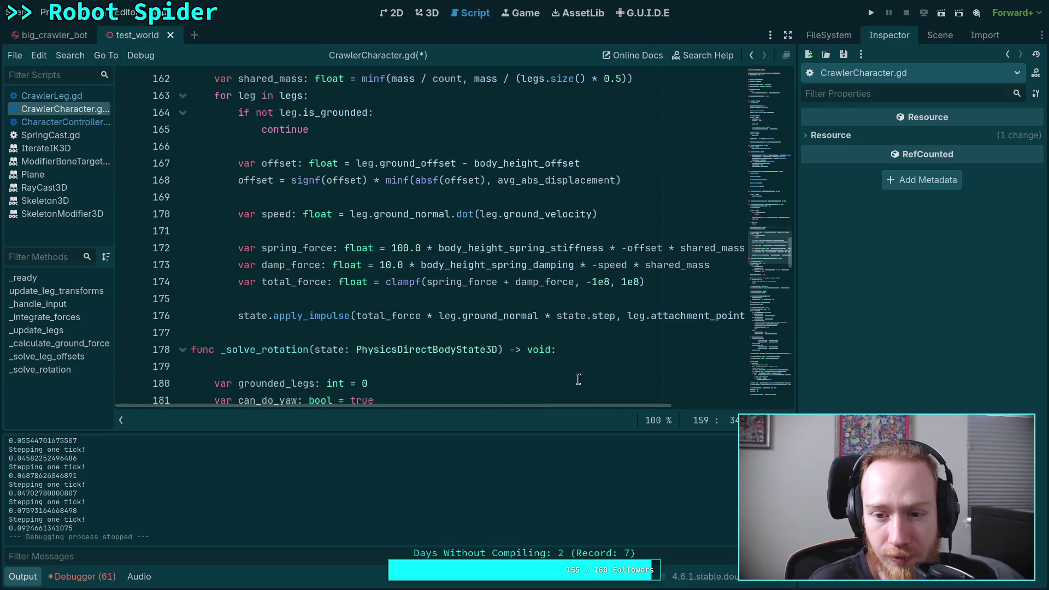
drag(581, 406, 641, 406)
click(670, 287)
text(* 0.5)
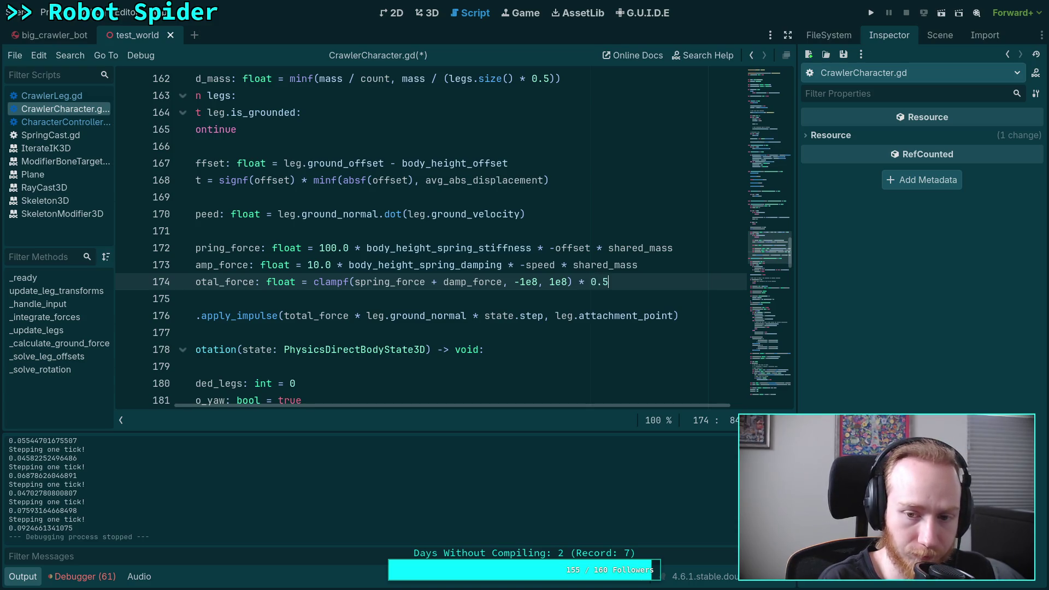
key(ctrl+s)
Step: Test-run the spider game with the halved force, then stop it
click(871, 13)
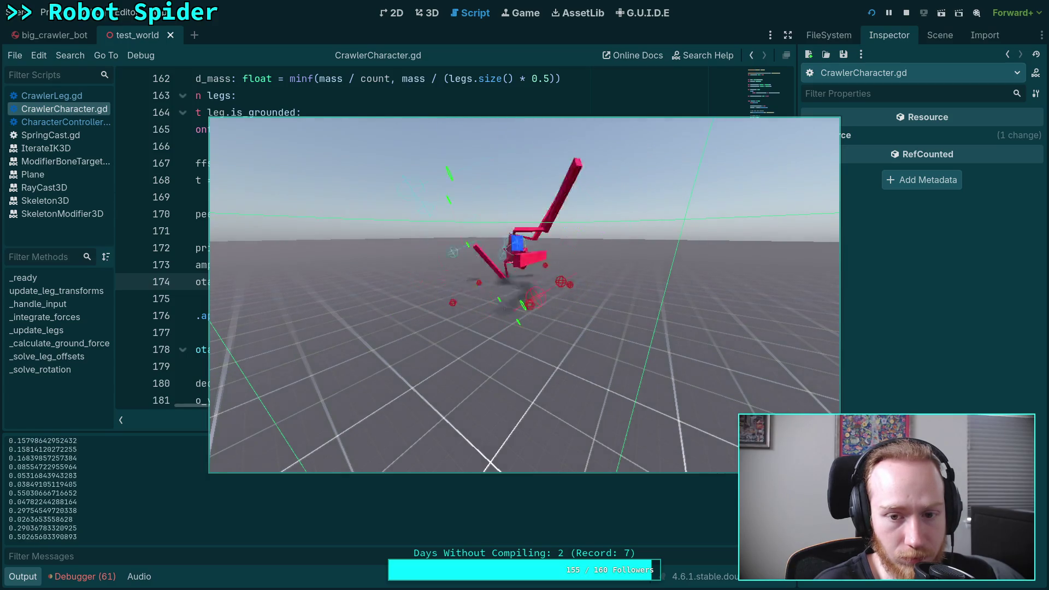
click(906, 12)
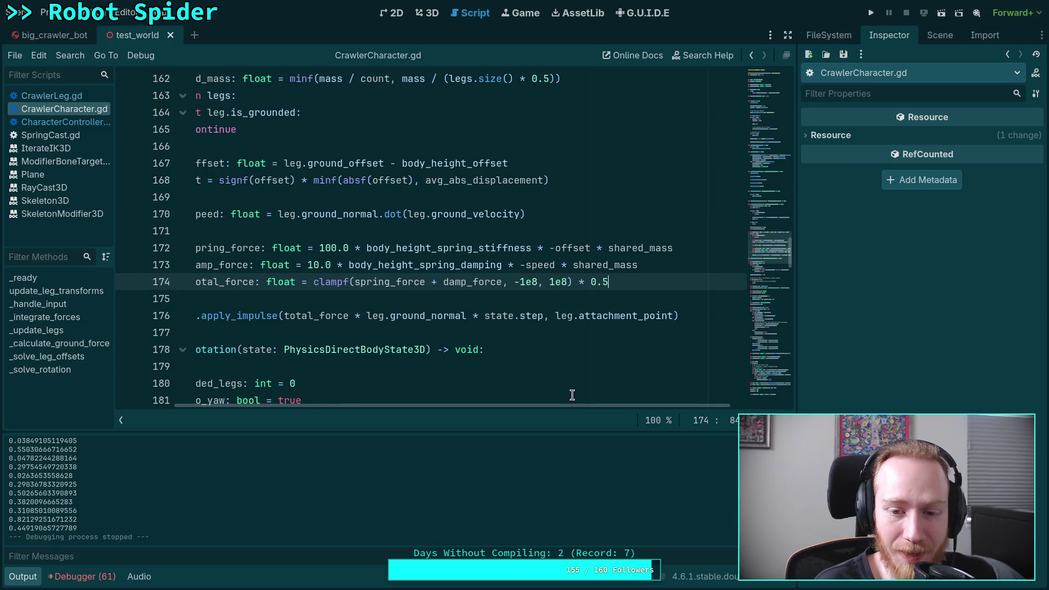
drag(564, 406, 498, 387)
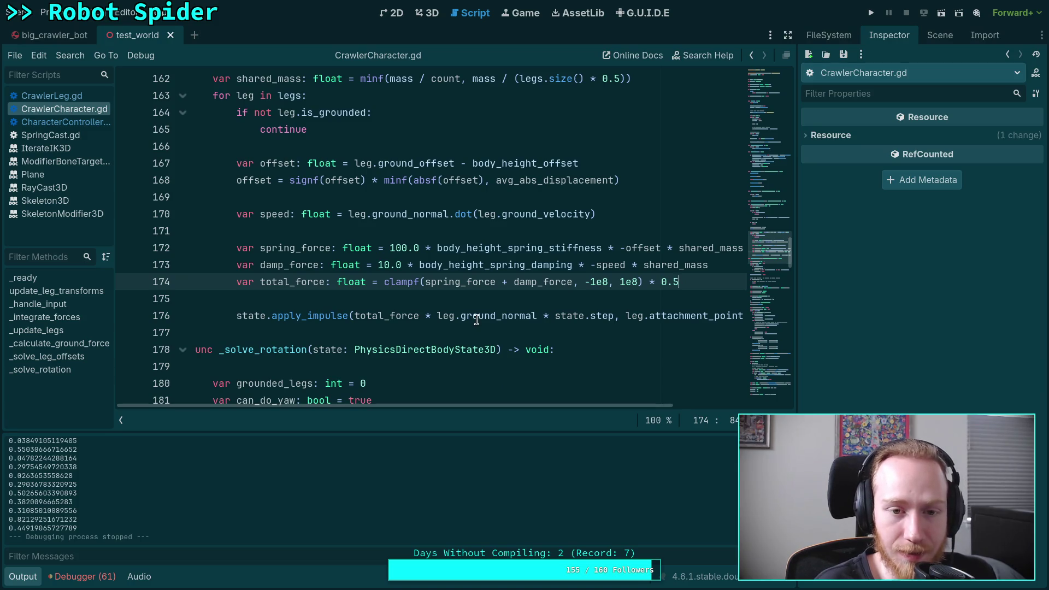
Step: Insert a new line 160 beginning 'avg_abs_displacement = minf' after line 159
scroll(411, 304, up, 1)
scroll(472, 284, up, 1)
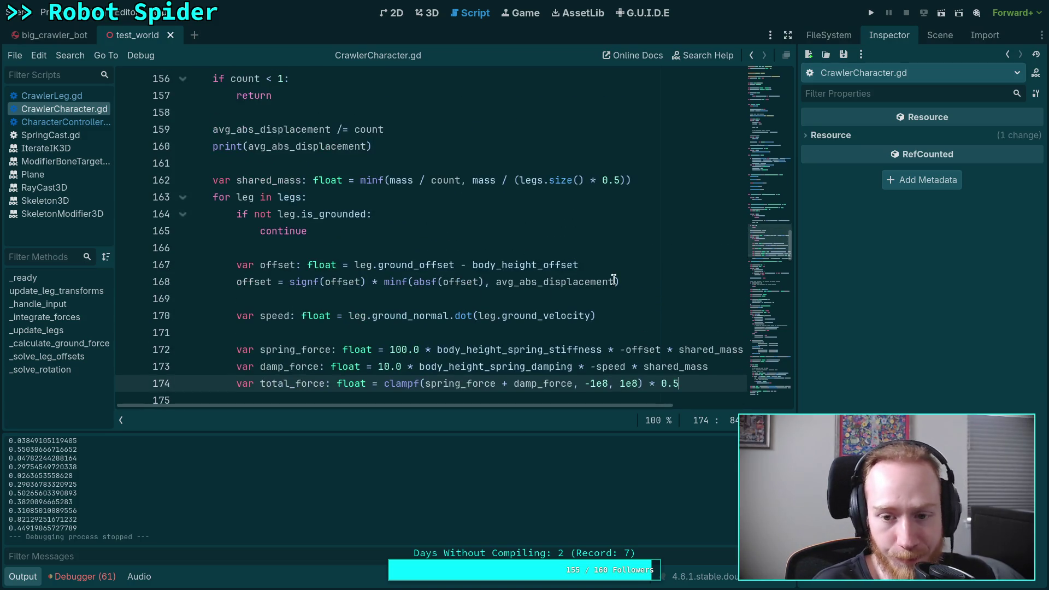
double_click(555, 281)
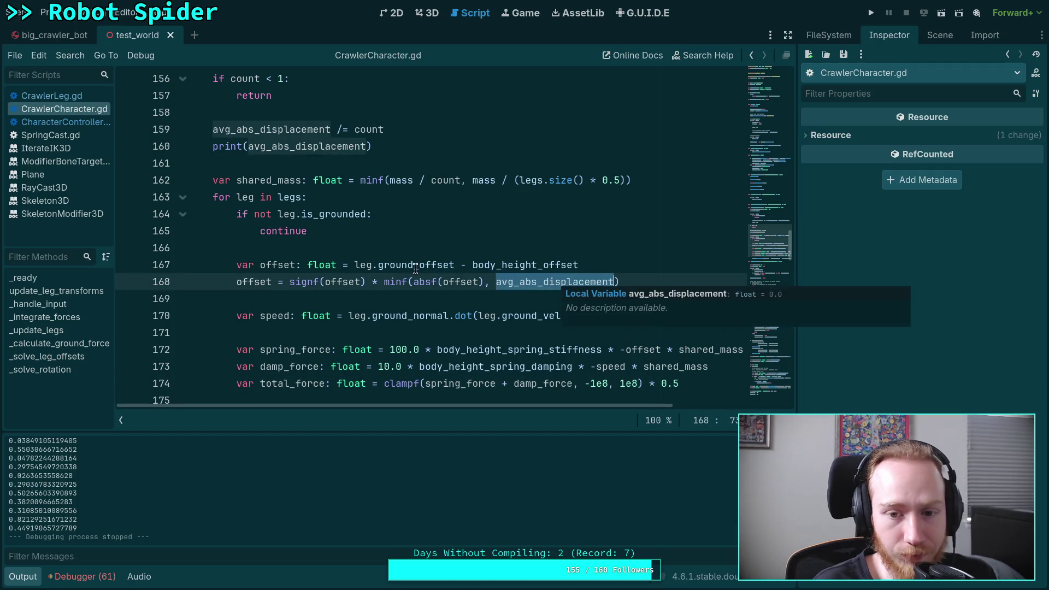
scroll(414, 268, up, 3)
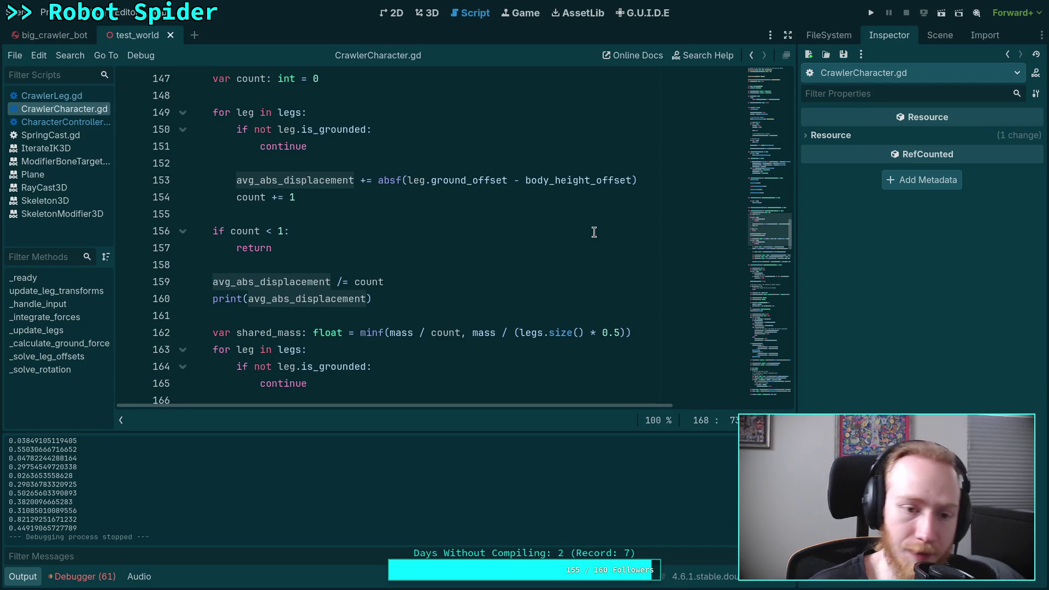
click(467, 284)
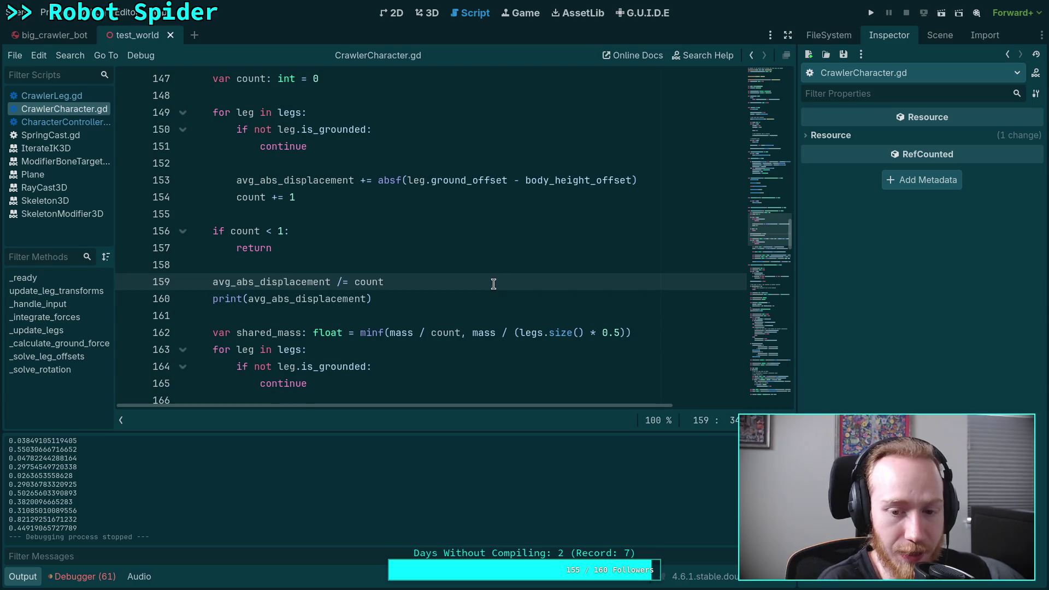
key(Return)
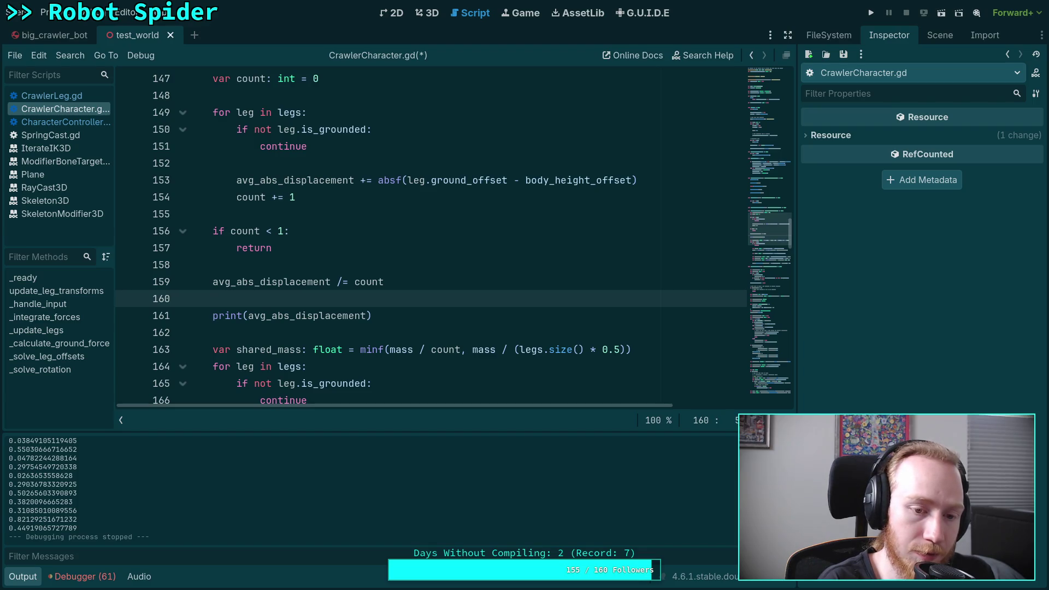
text(avg)
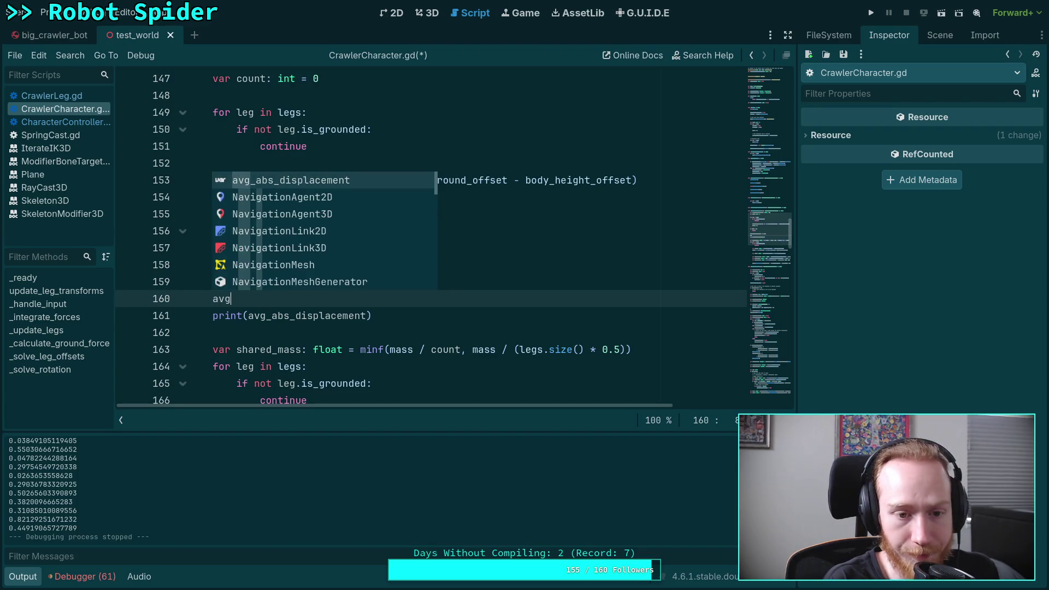
key(Return)
text(= minf)
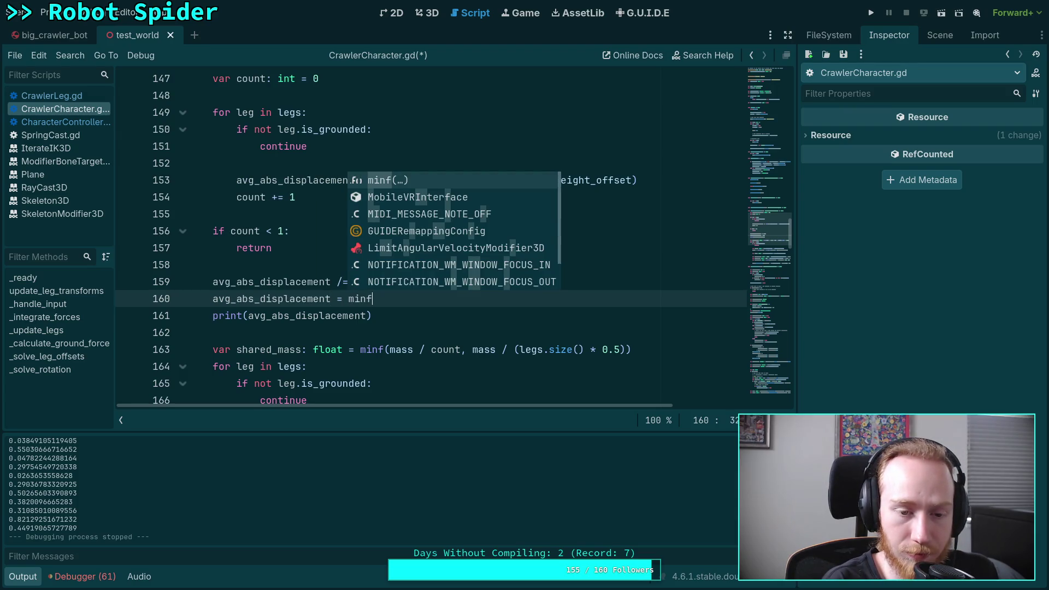
key(Return)
Step: Fill minf's arguments with avg_abs_displacement and body_height_offset * 0.1, save, and run the game
text(av)
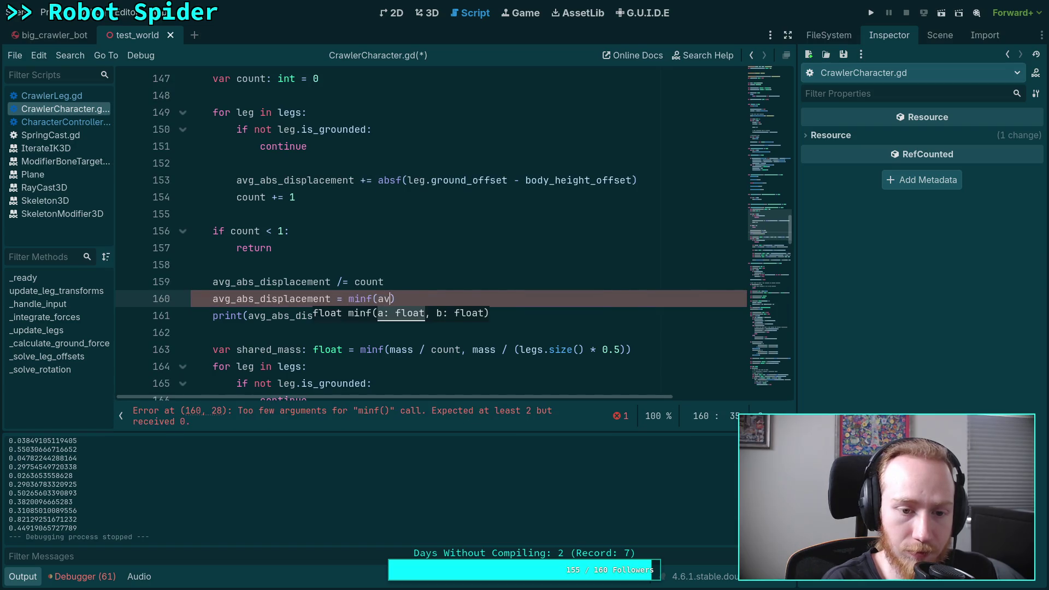
key(Return)
text(, )
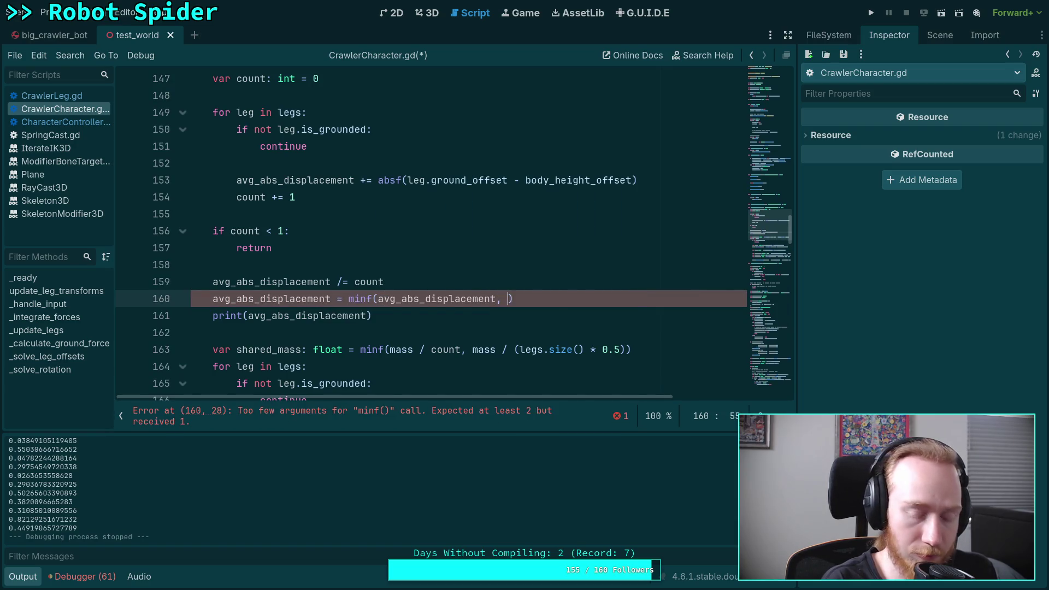
text(bod)
key(Return)
text(* 0.1)
key(ctrl+s)
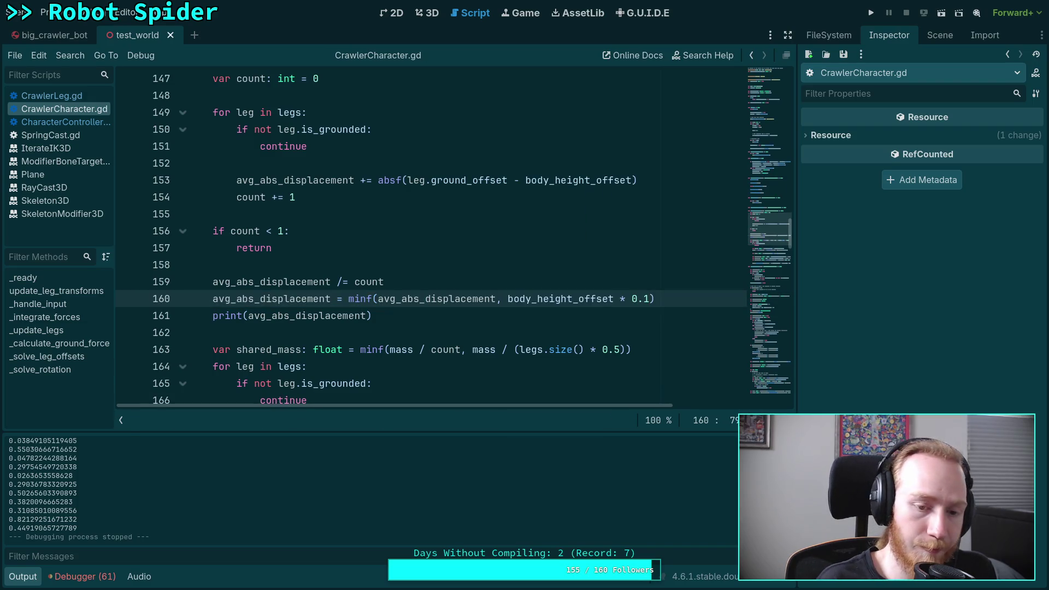
click(871, 13)
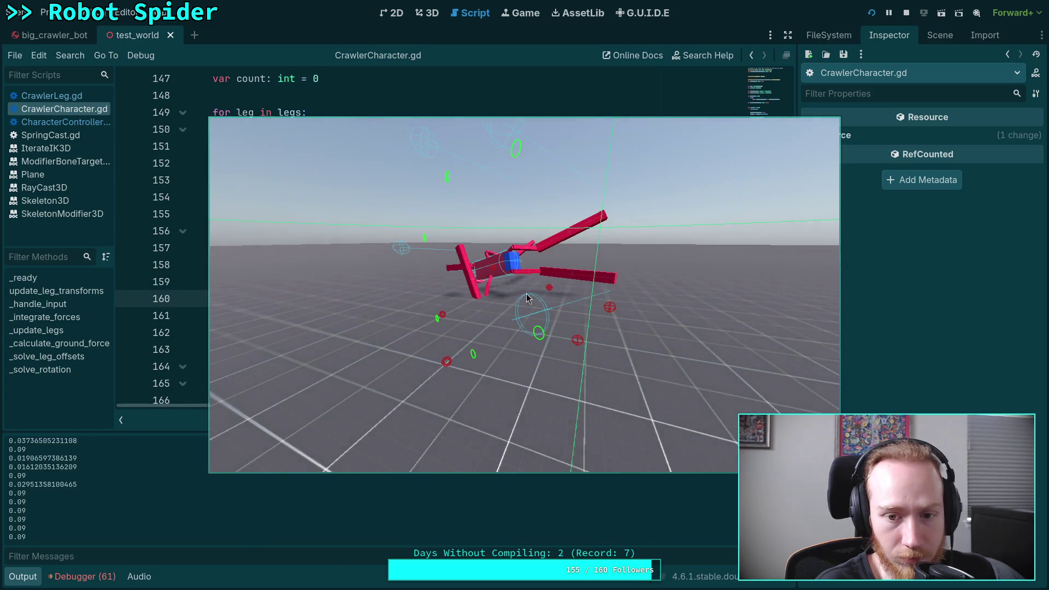
Step: Stop the test run and collapse the Output panel to show more code
click(906, 12)
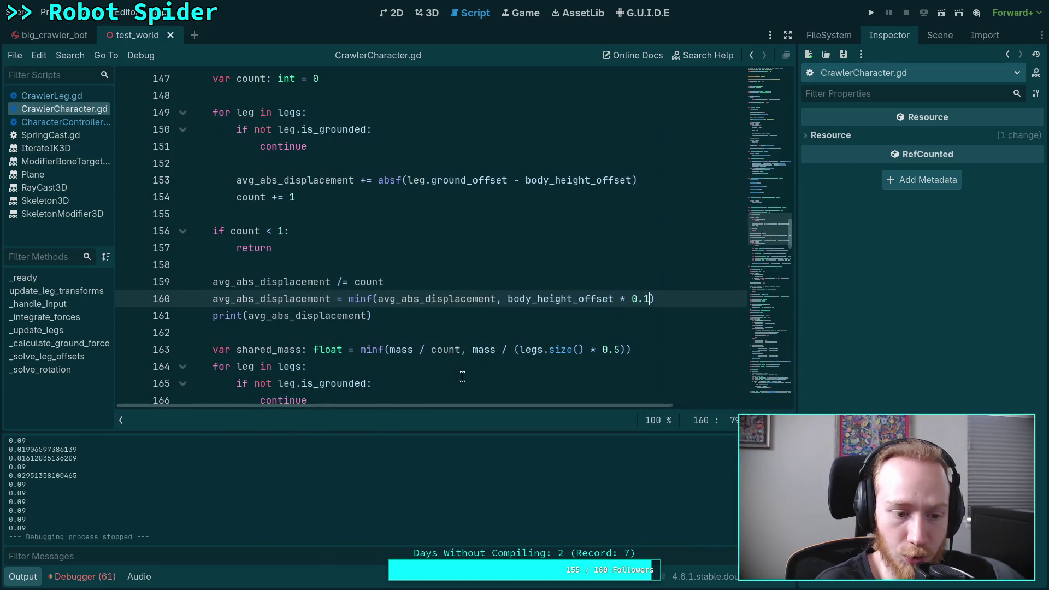
click(22, 577)
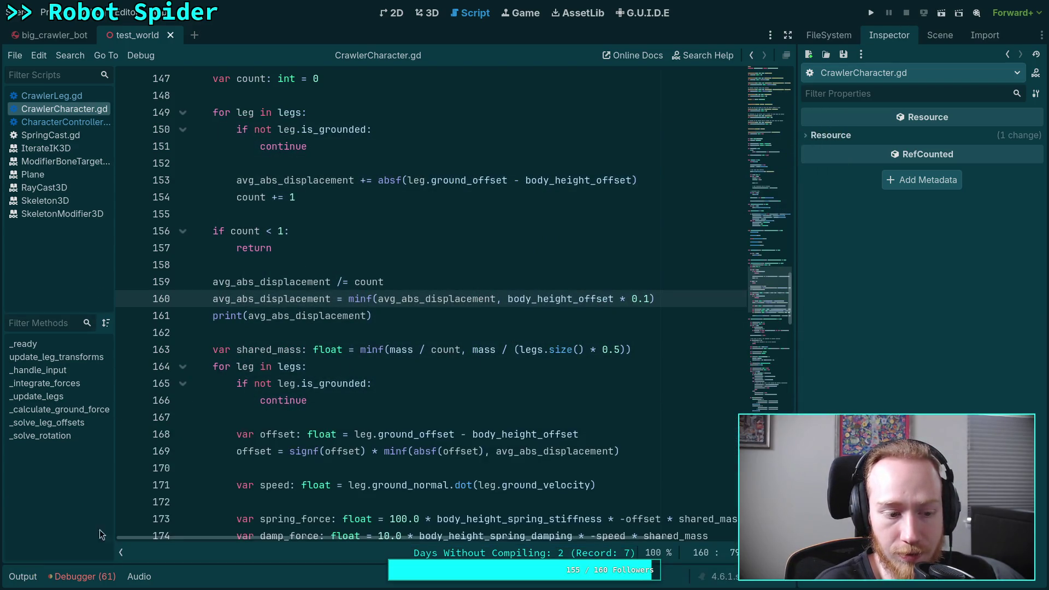
scroll(295, 410, down, 4)
scroll(425, 420, up, 1)
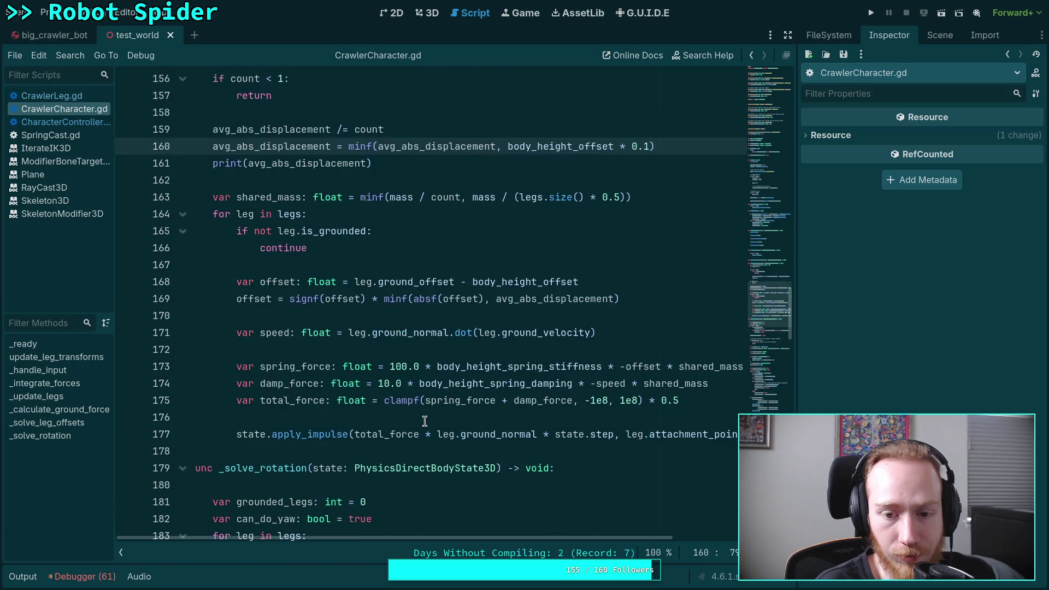
scroll(425, 421, up, 1)
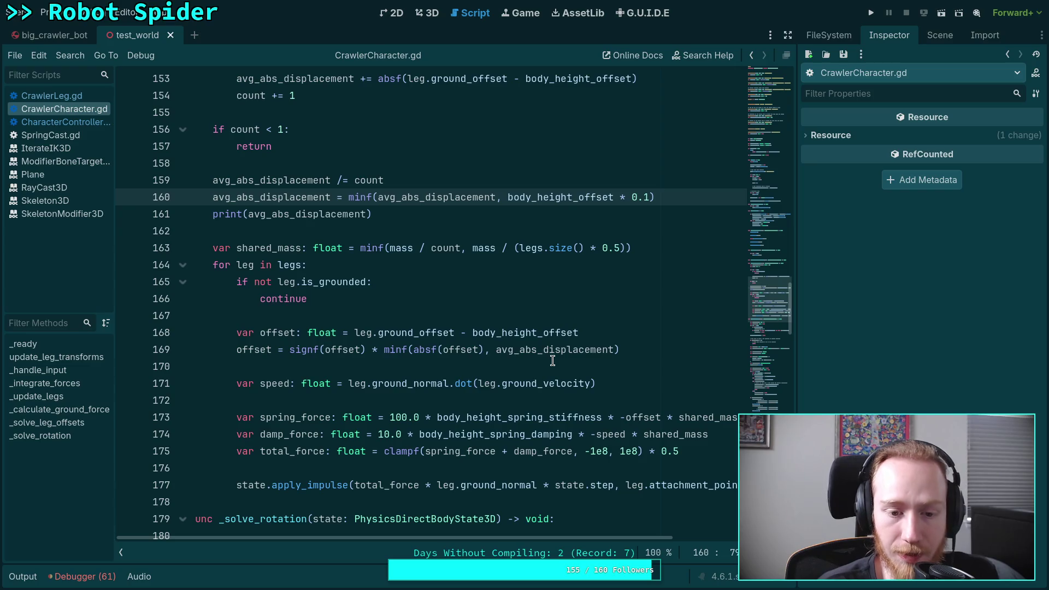
Step: Review line 171, then open CharacterController.gd and CrawlerLeg.gd from the script list
click(710, 387)
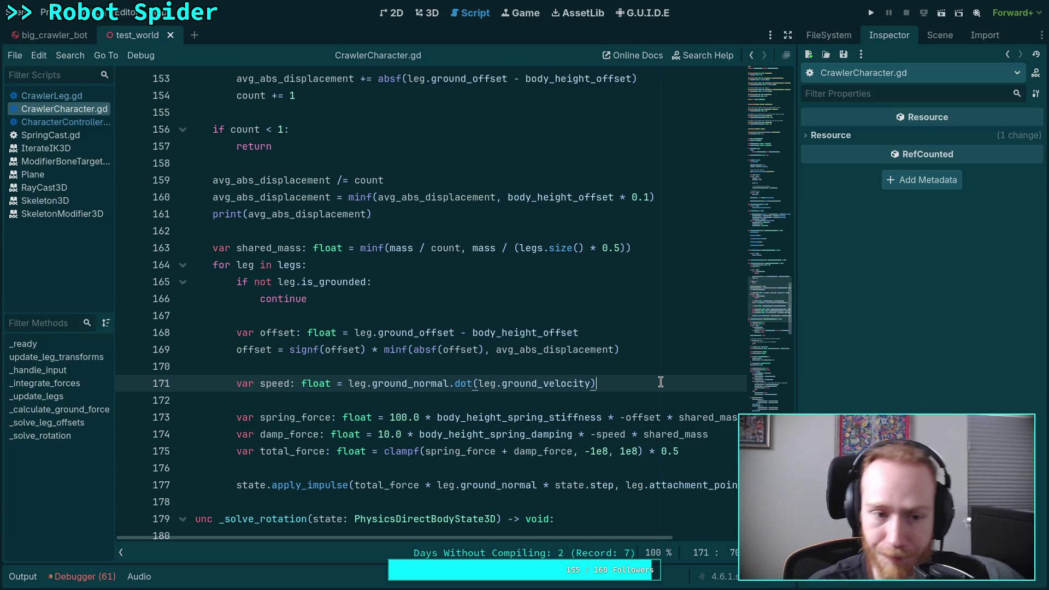
click(80, 122)
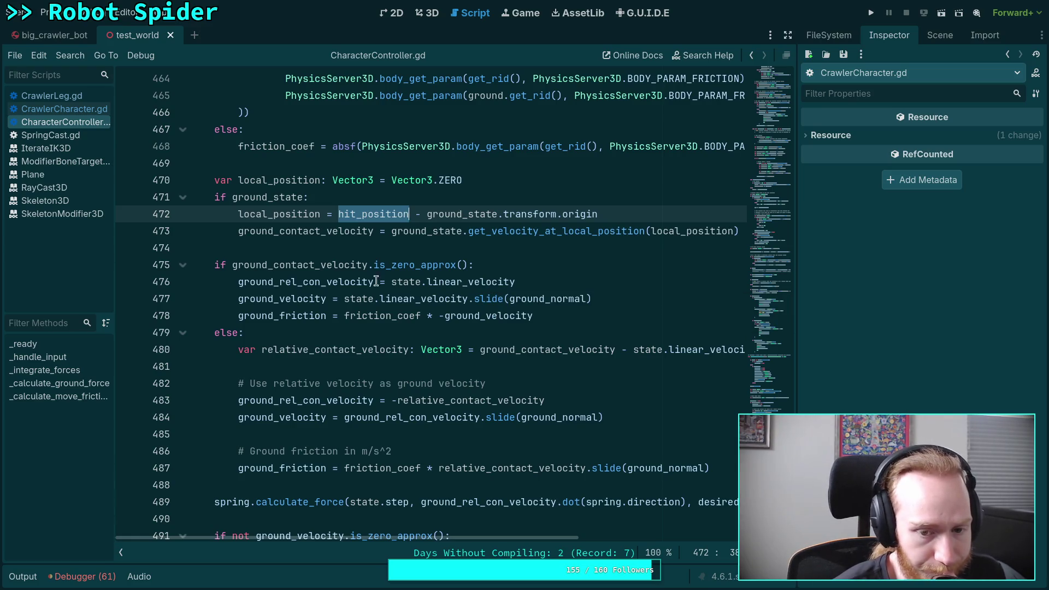
click(76, 101)
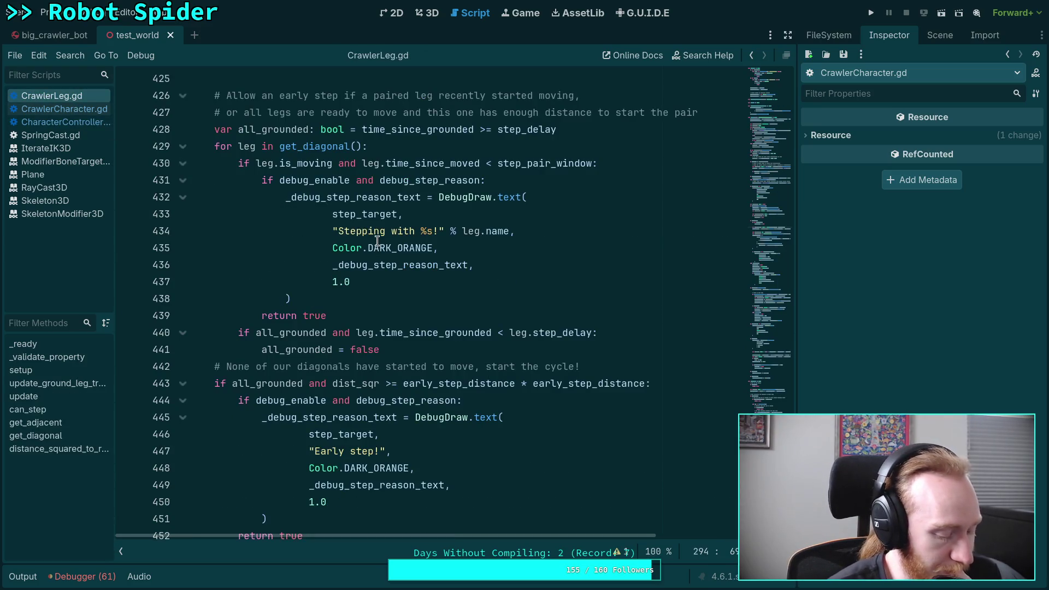
Step: Start a live text search in Neovim, then return to the Godot script editor
key(alt+Tab)
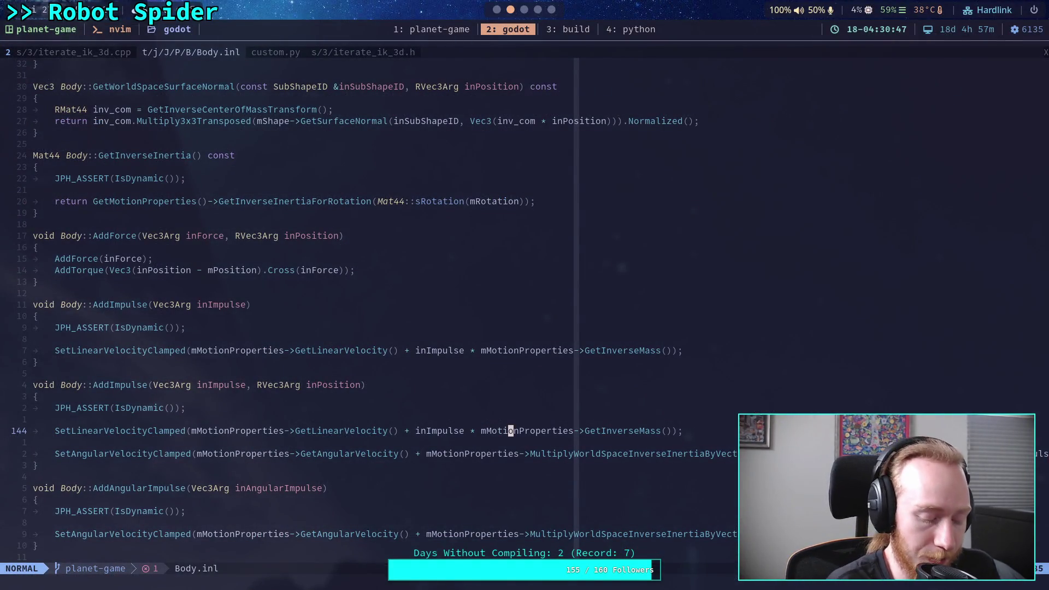
key(space)
key(f)
key(g)
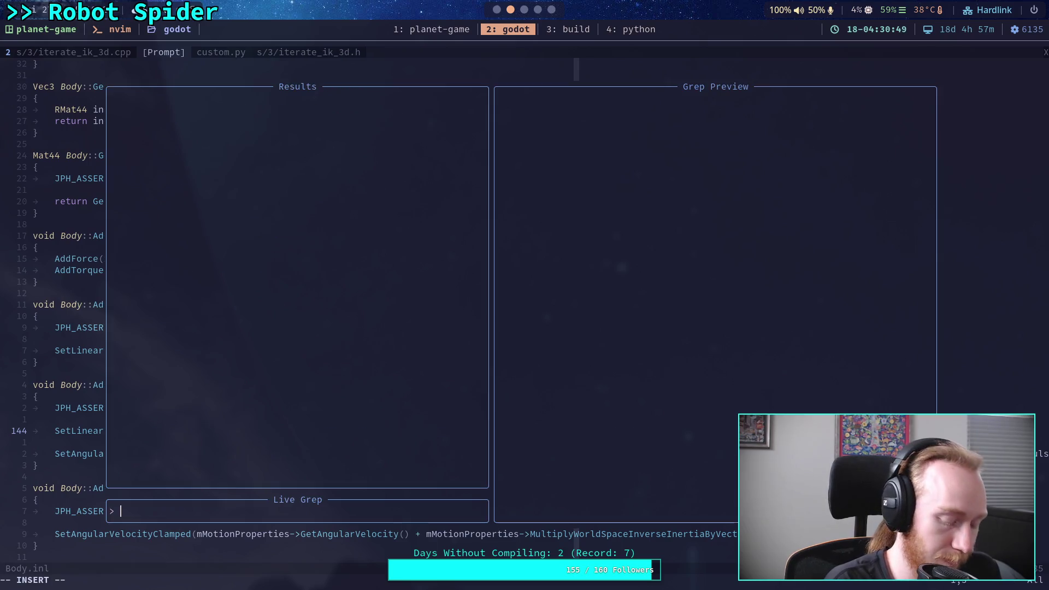
key(alt+Tab)
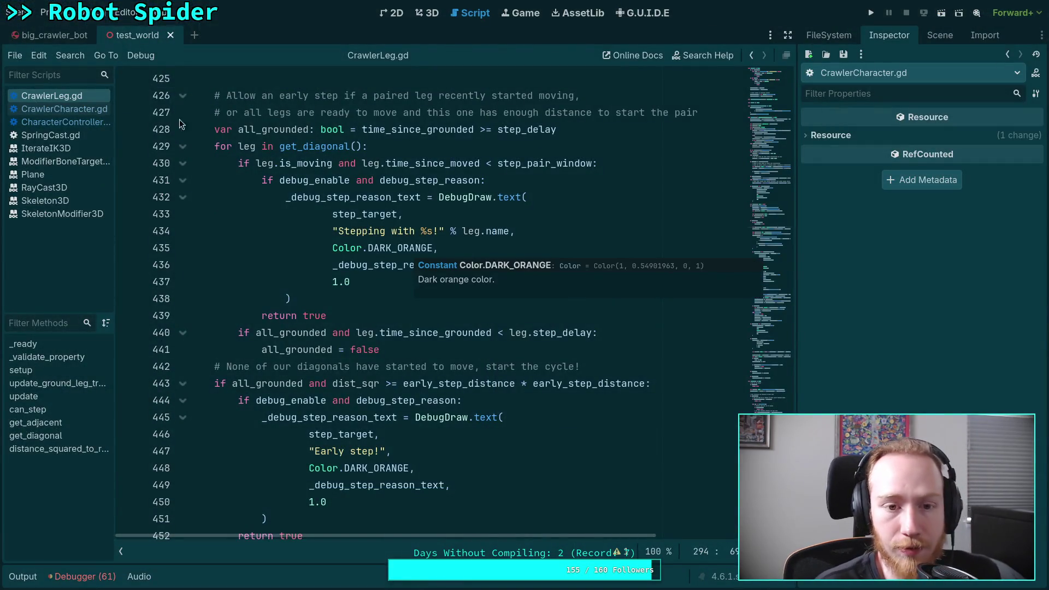
Step: Scroll CrawlerLeg.gd to the get_velocity_at_local_position call and view its documentation
scroll(334, 245, down, 8)
scroll(335, 246, up, 10)
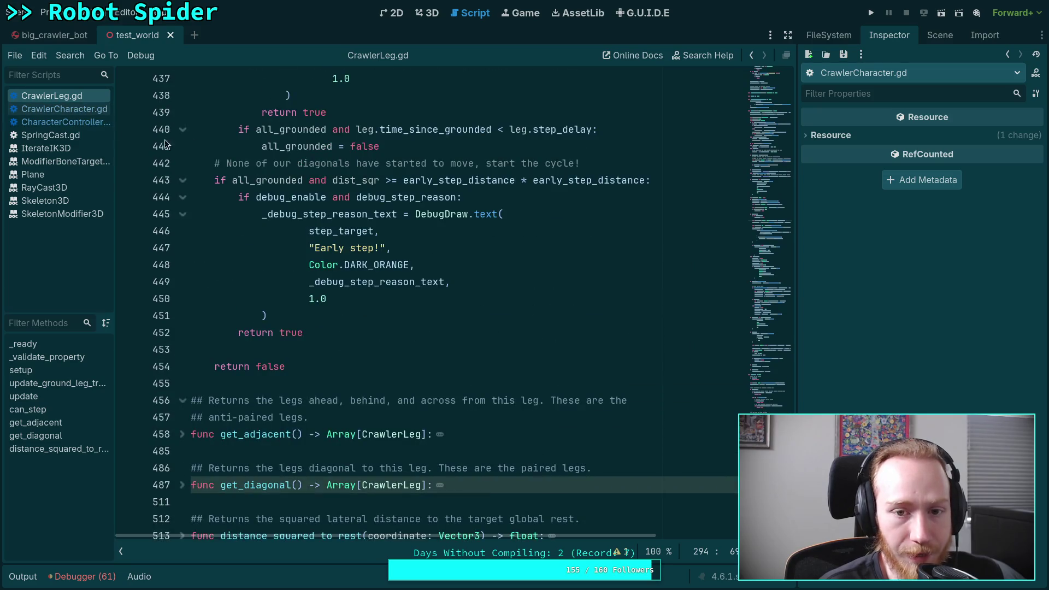
scroll(438, 270, up, 15)
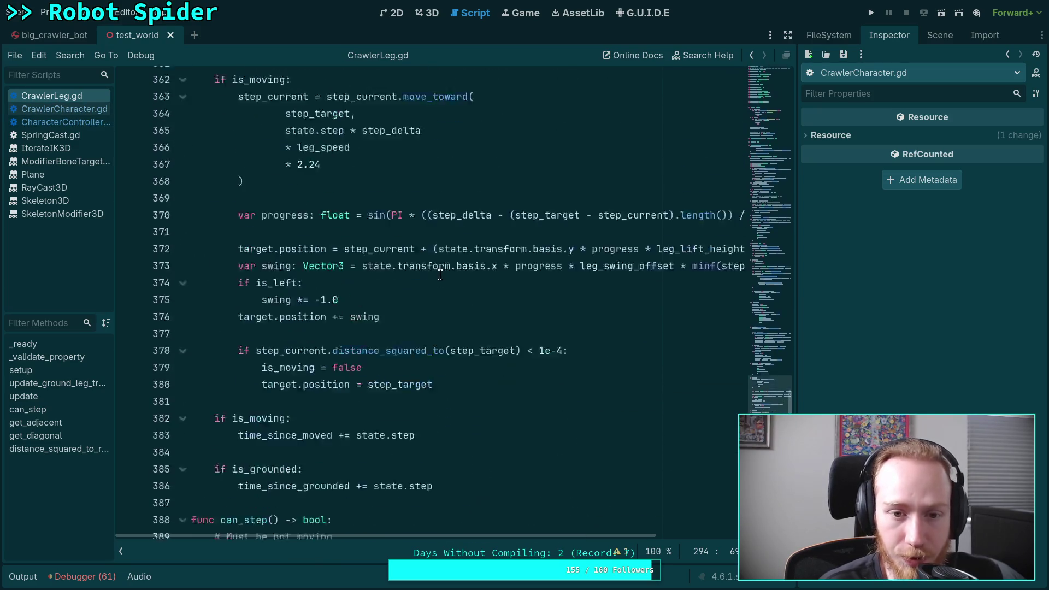
scroll(441, 274, up, 7)
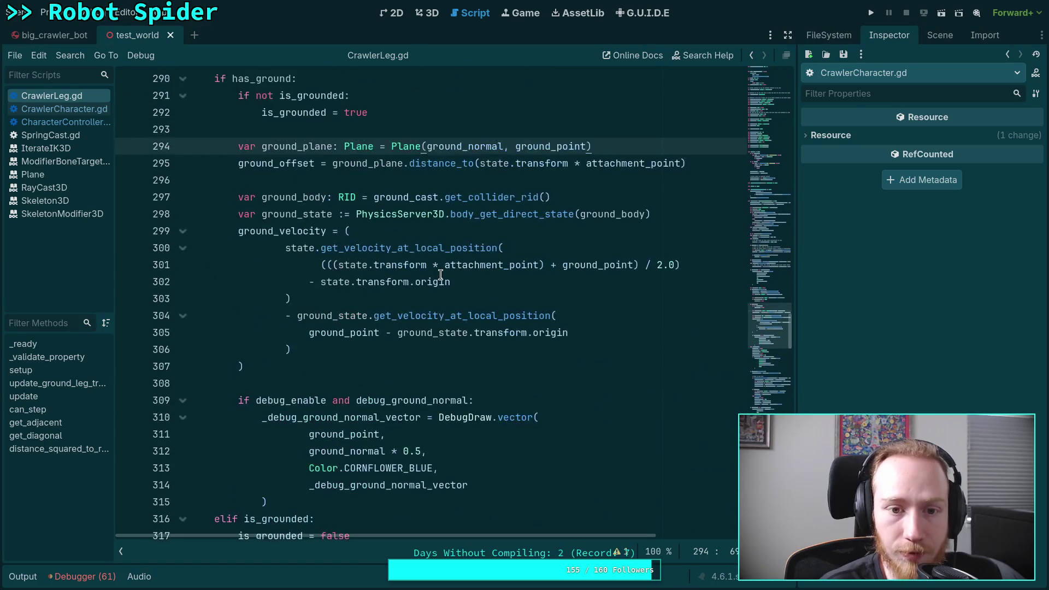
double_click(394, 248)
drag(482, 284, 320, 281)
click(362, 248)
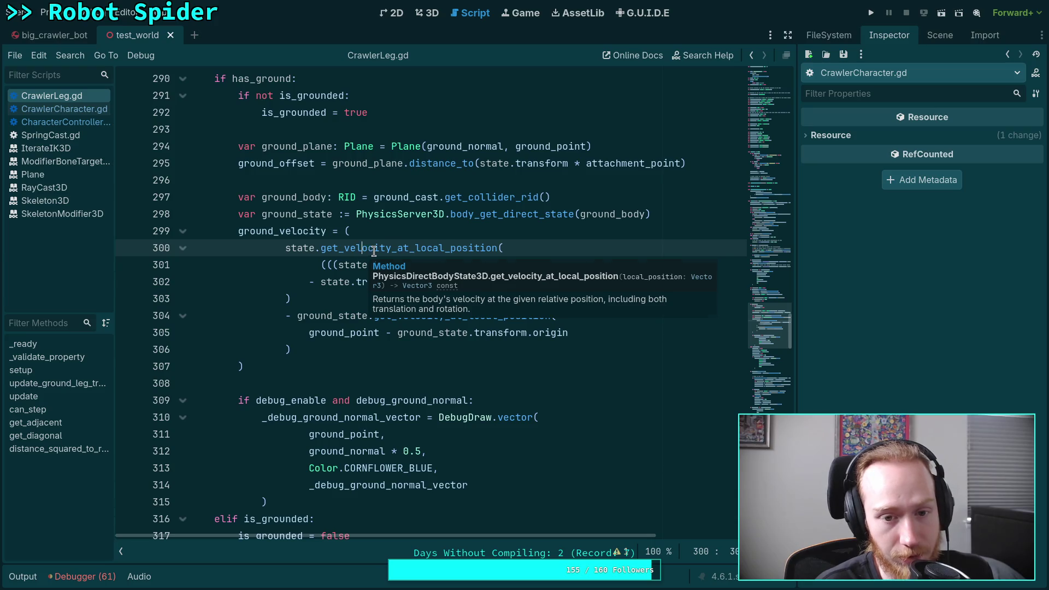
double_click(362, 249)
key(super+2)
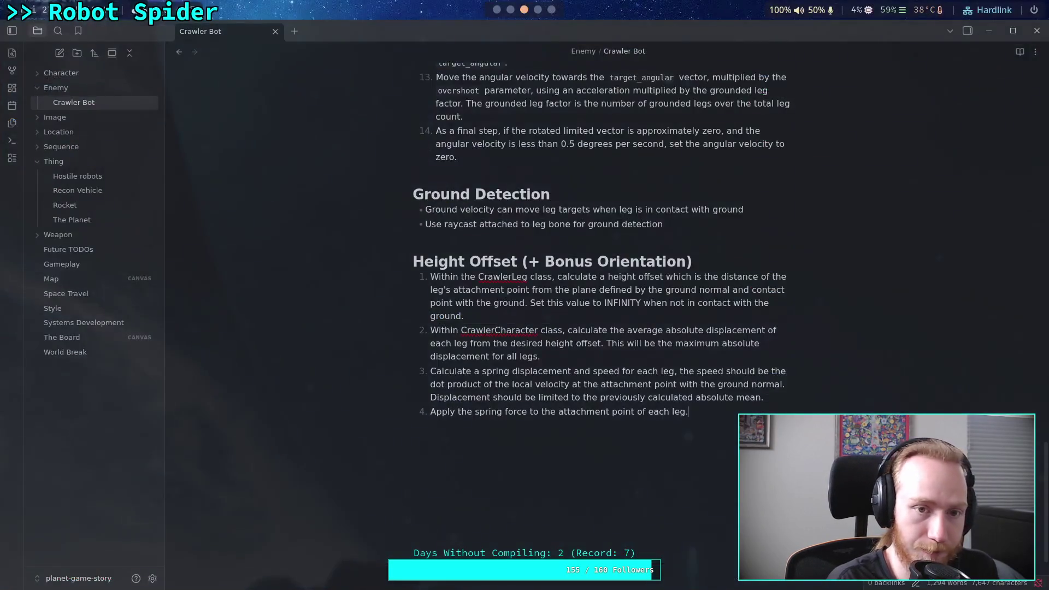
Step: Live-grep get_velocity_at_local_position and open the Jolt direct body state source file
text(get)
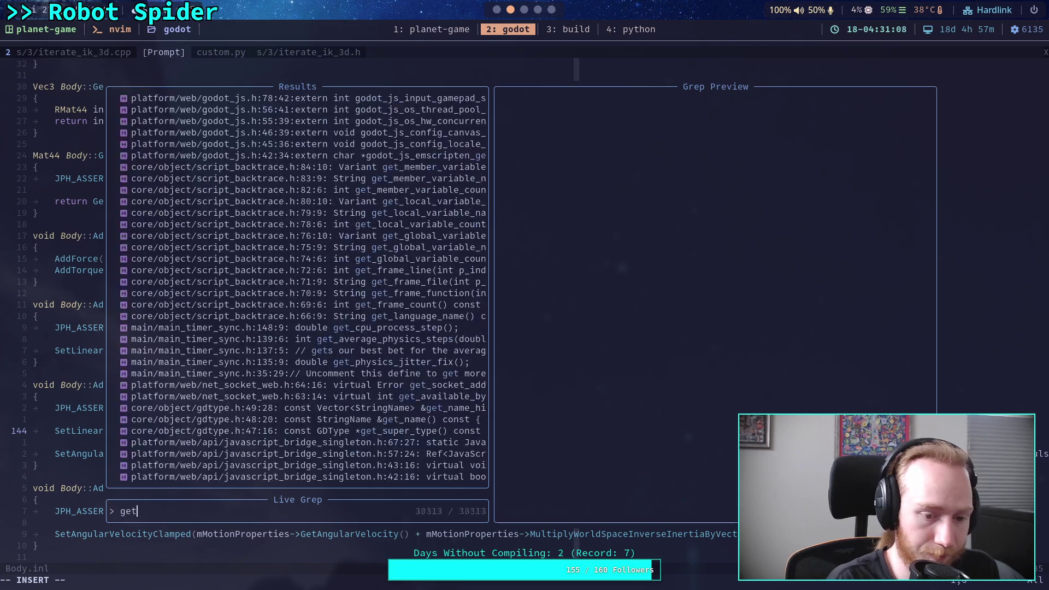
text(_velocity_at)
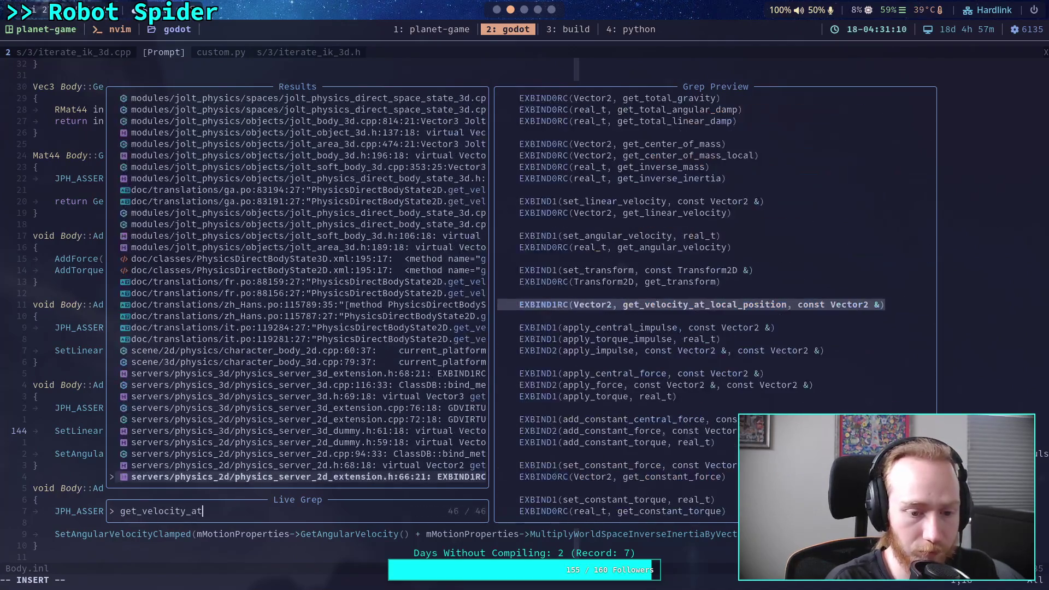
text(_local_position)
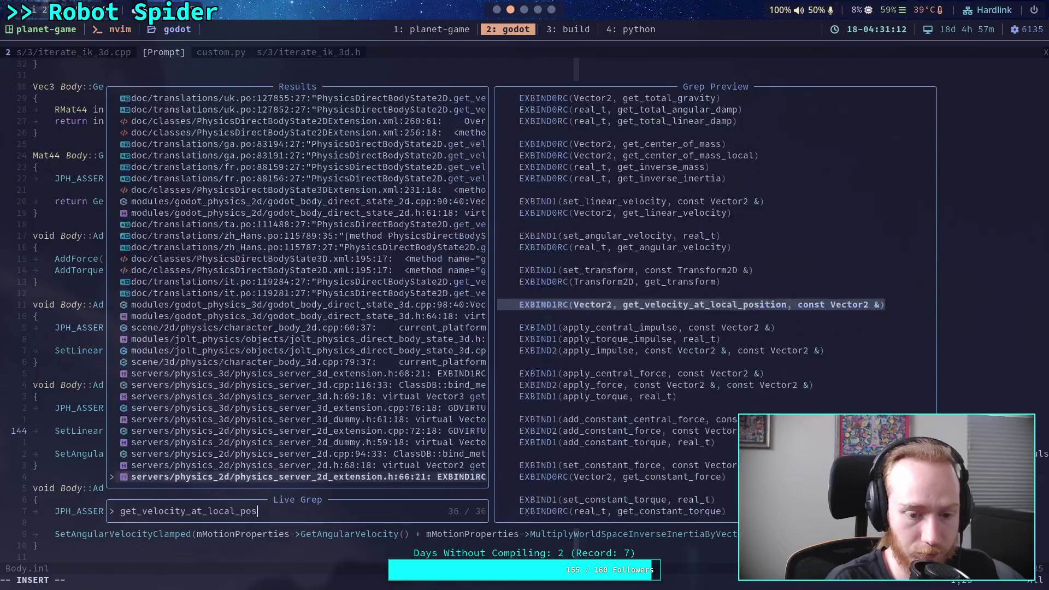
key(Up)
key(Up)
key(Up)
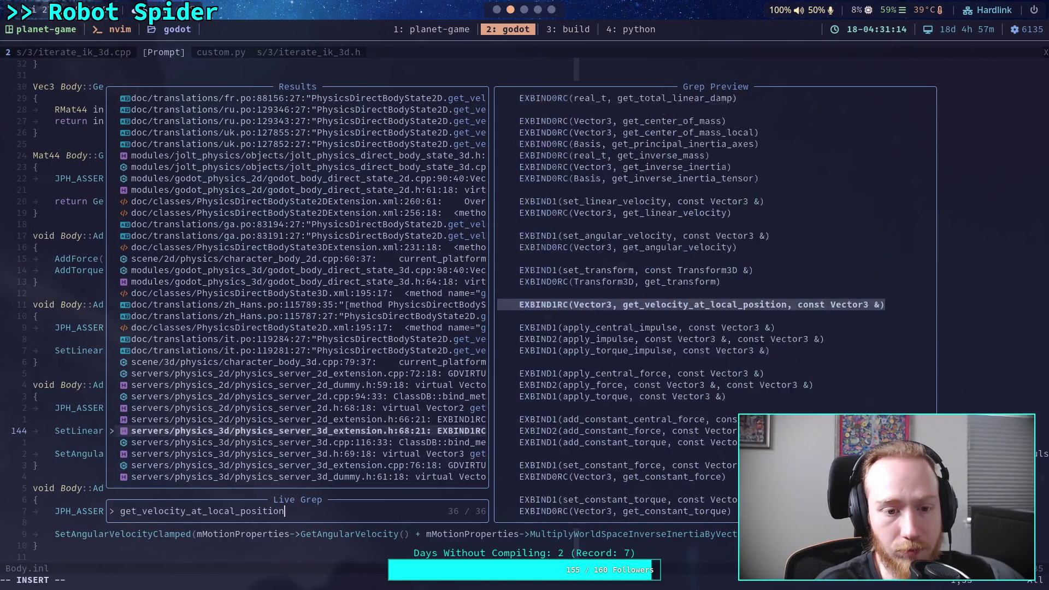
key(Down)
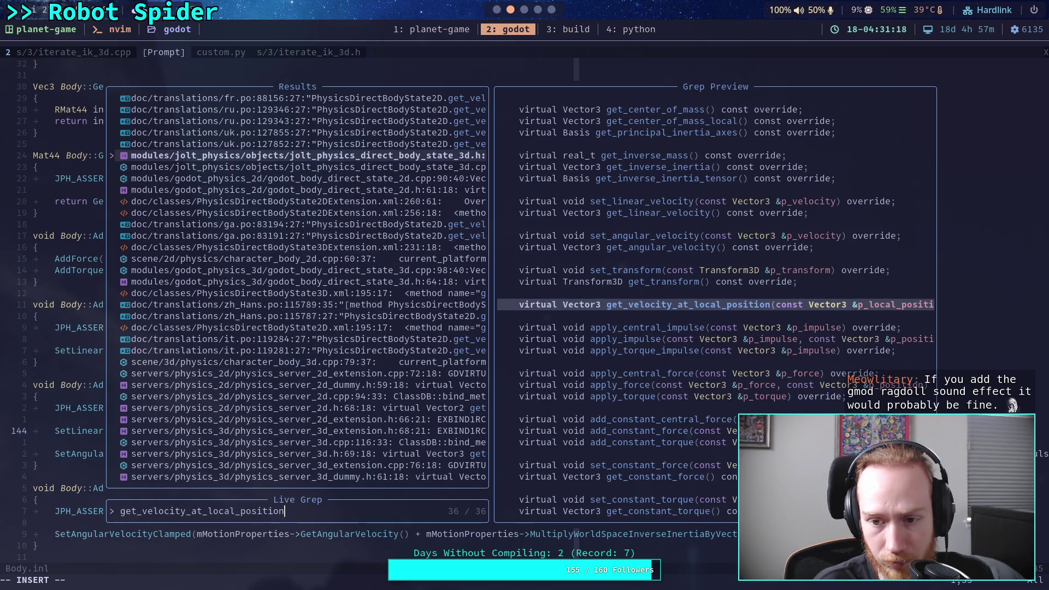
key(Down)
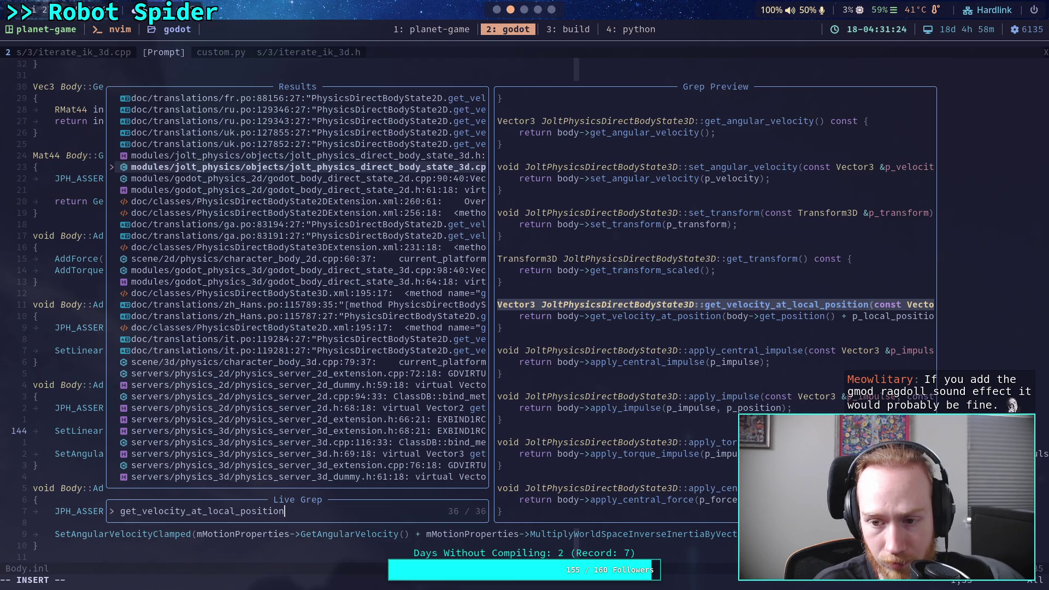
key(Up)
key(Down)
key(Down)
key(Up)
key(Down)
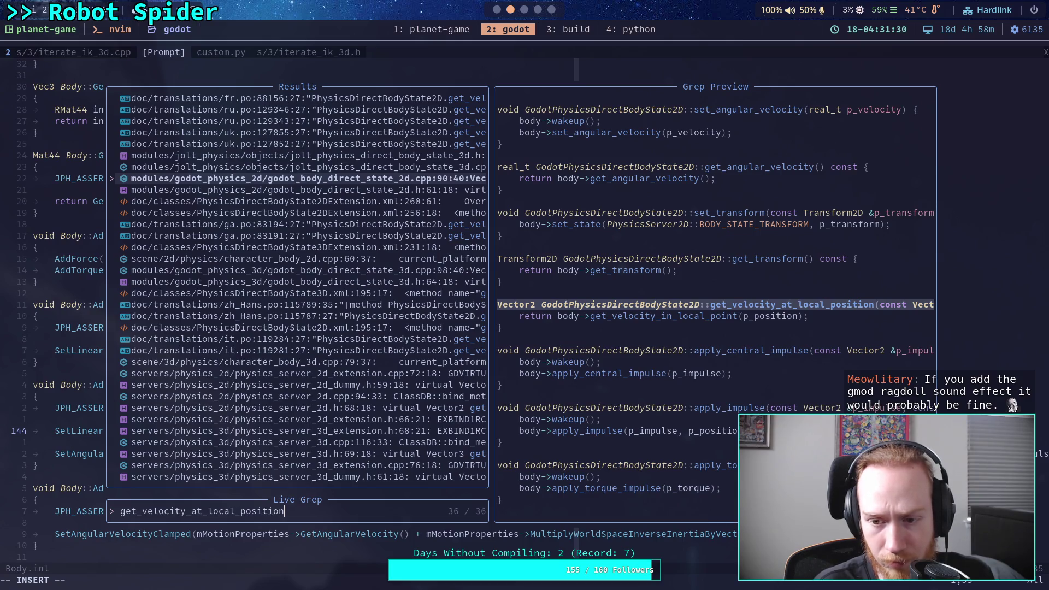
key(Up)
key(Up)
key(Down)
key(Return)
Step: Grep get_velocity_at_position and open jolt_body_3d.cpp at JoltBody3D's implementation
key(j)
key(l)
key(w)
key(w)
key(l)
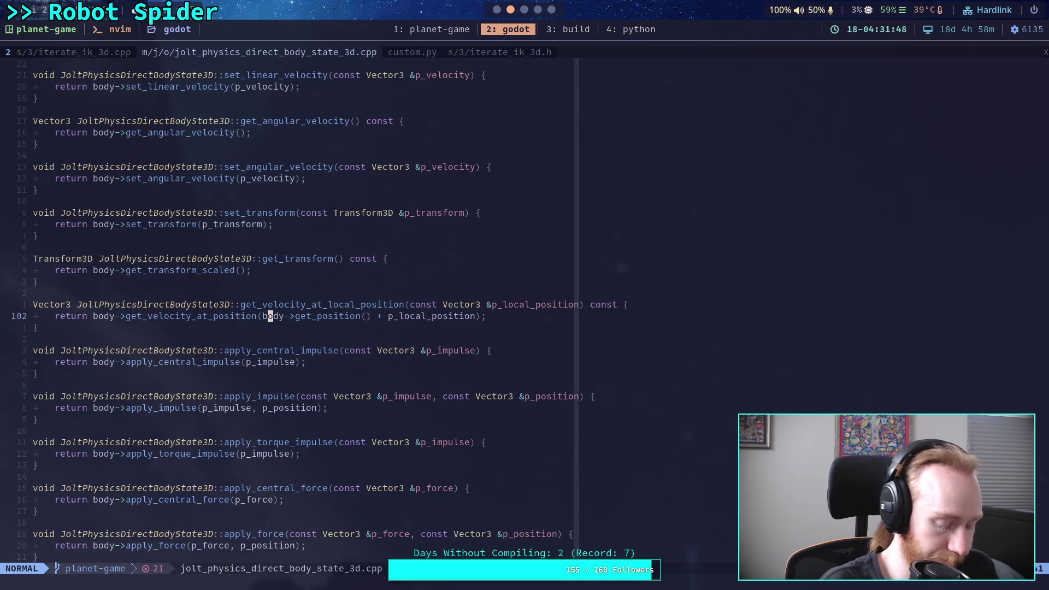
key(space)
text(fg)
text(get)
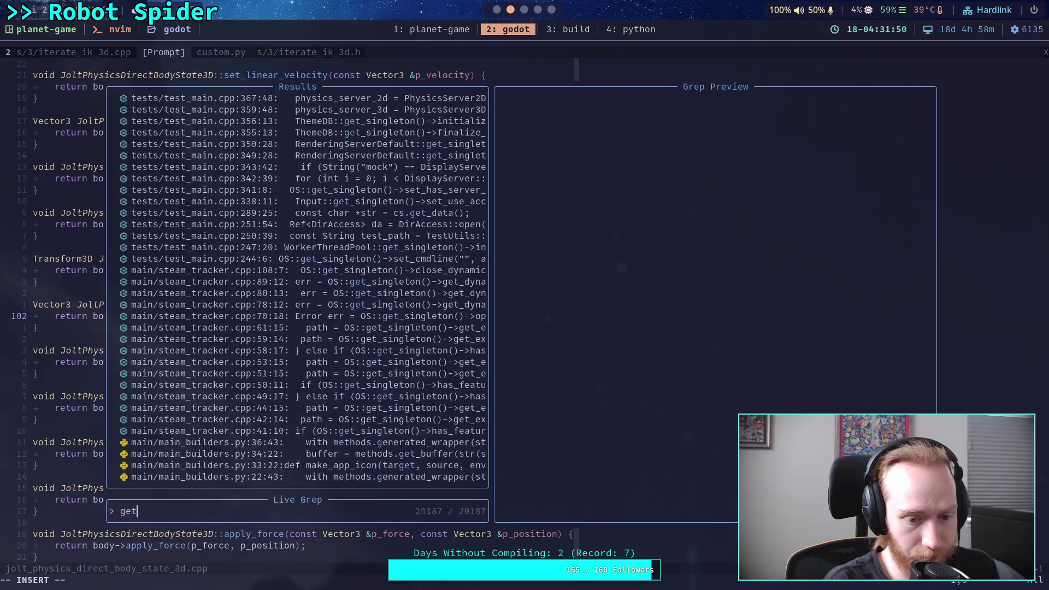
text(_velocity_at)
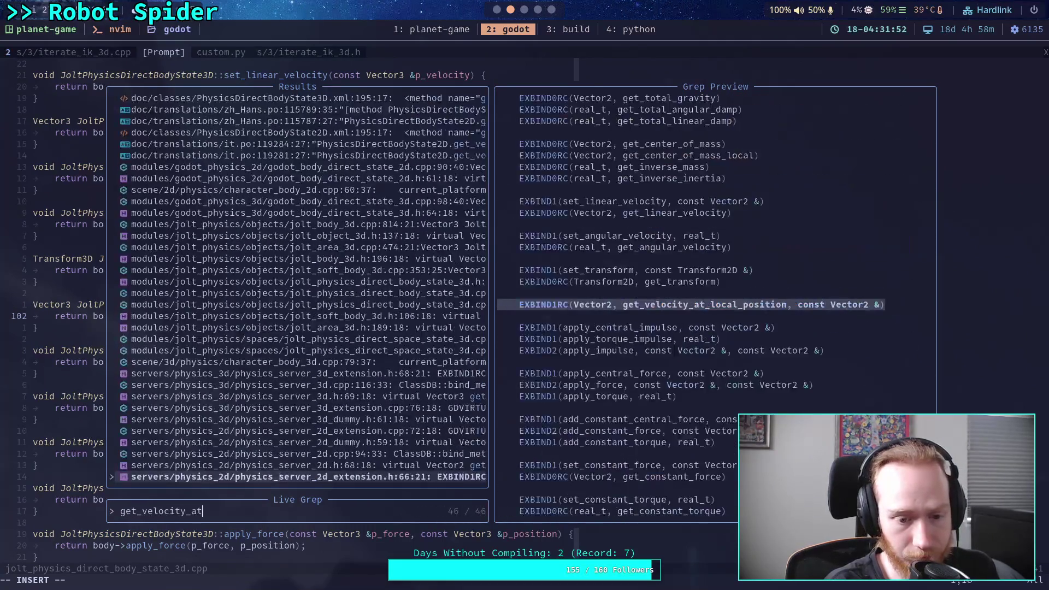
text(_position)
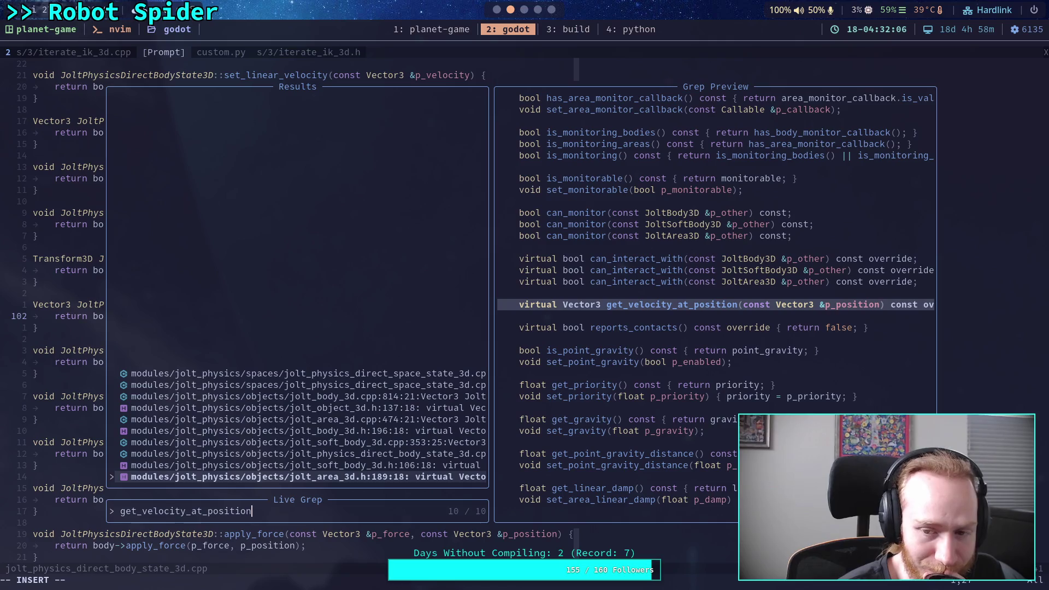
key(Up)
key(Up)
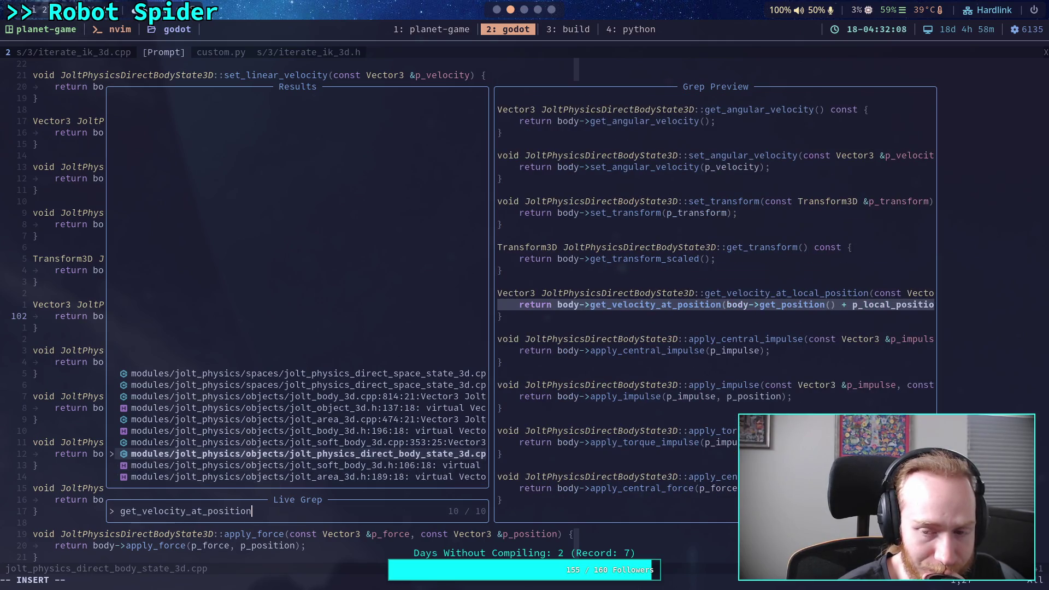
key(Up)
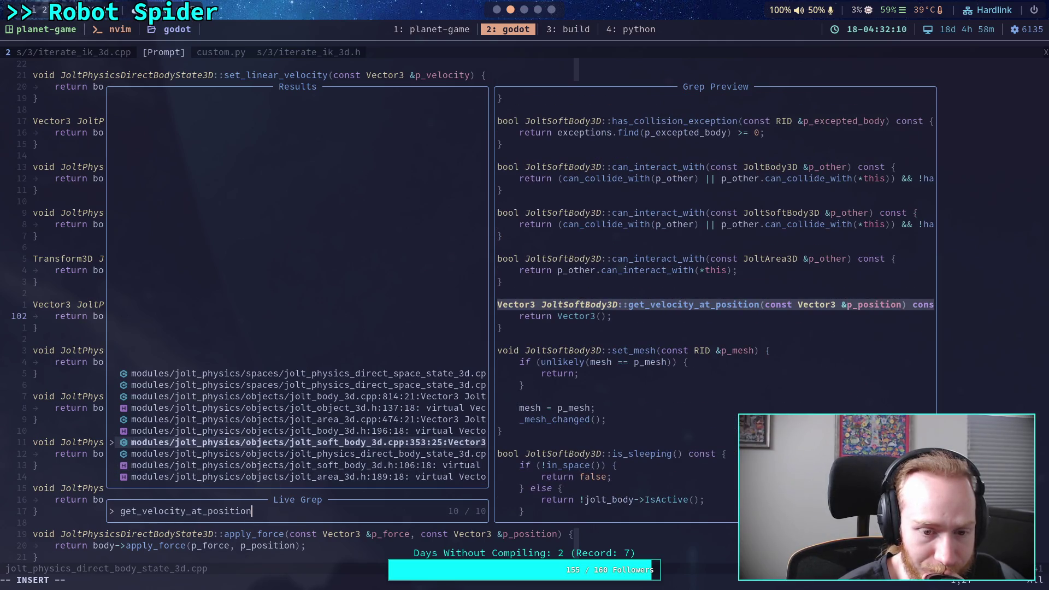
key(Up)
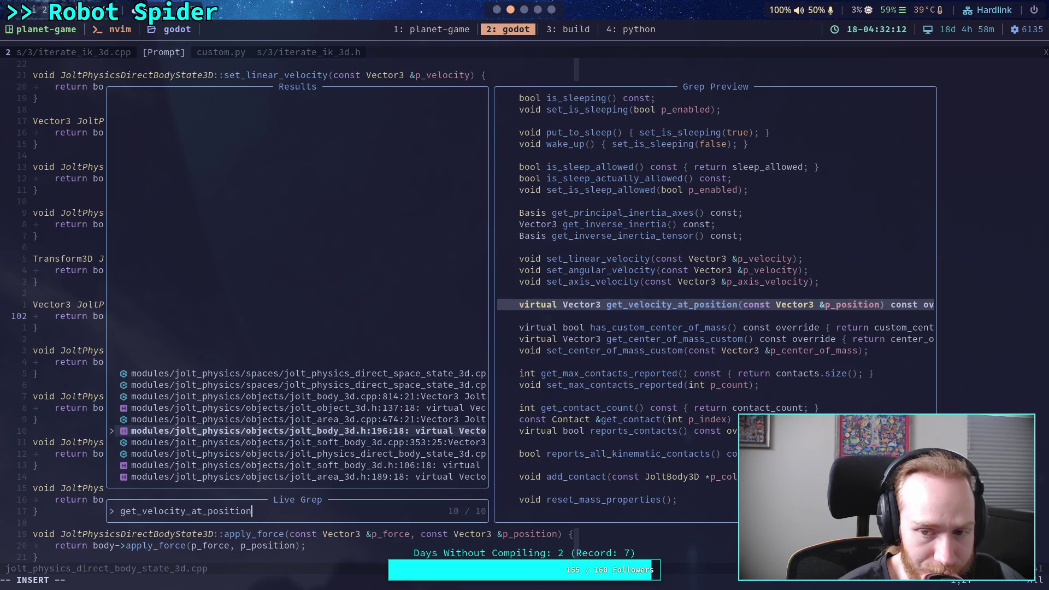
key(Up)
key(Up)
key(Up)
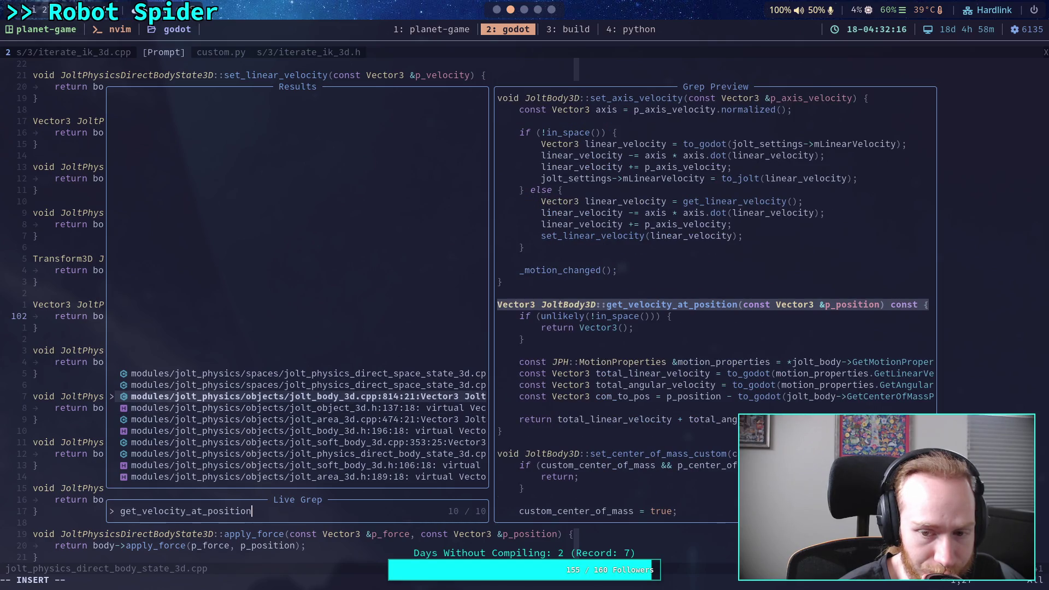
key(Up)
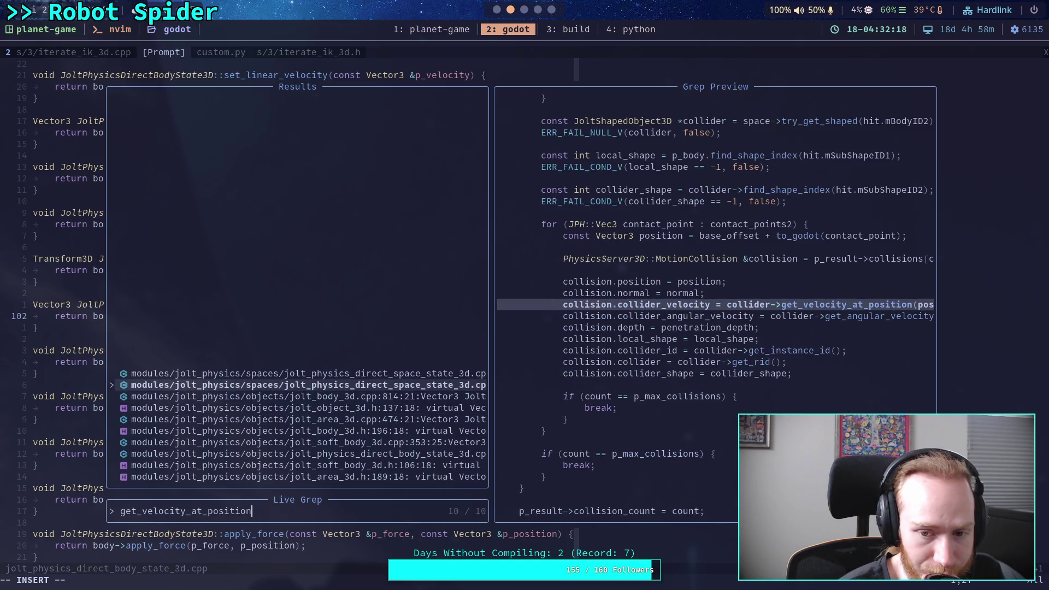
key(Down)
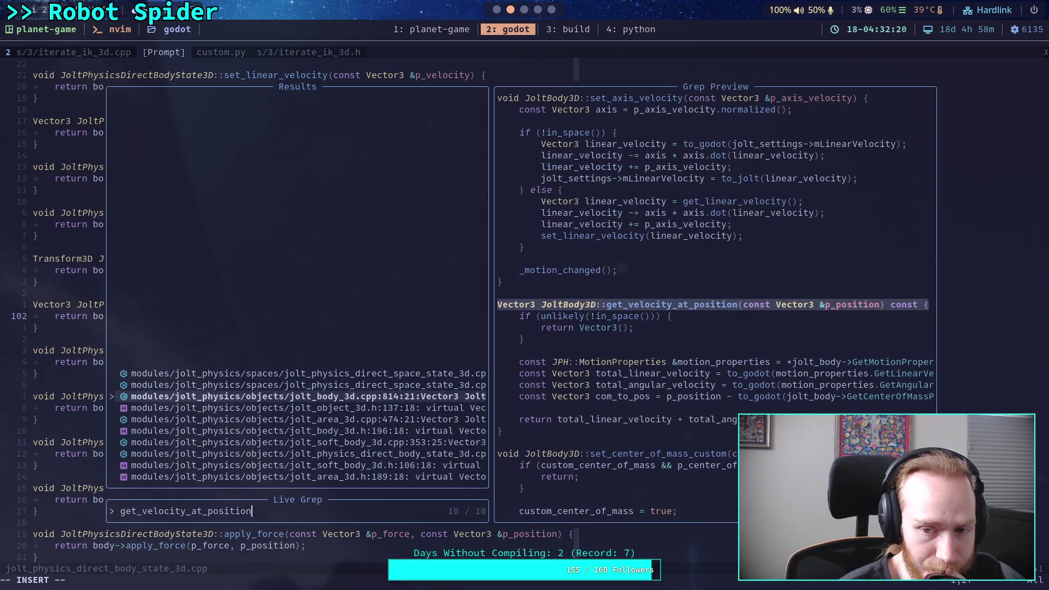
key(Return)
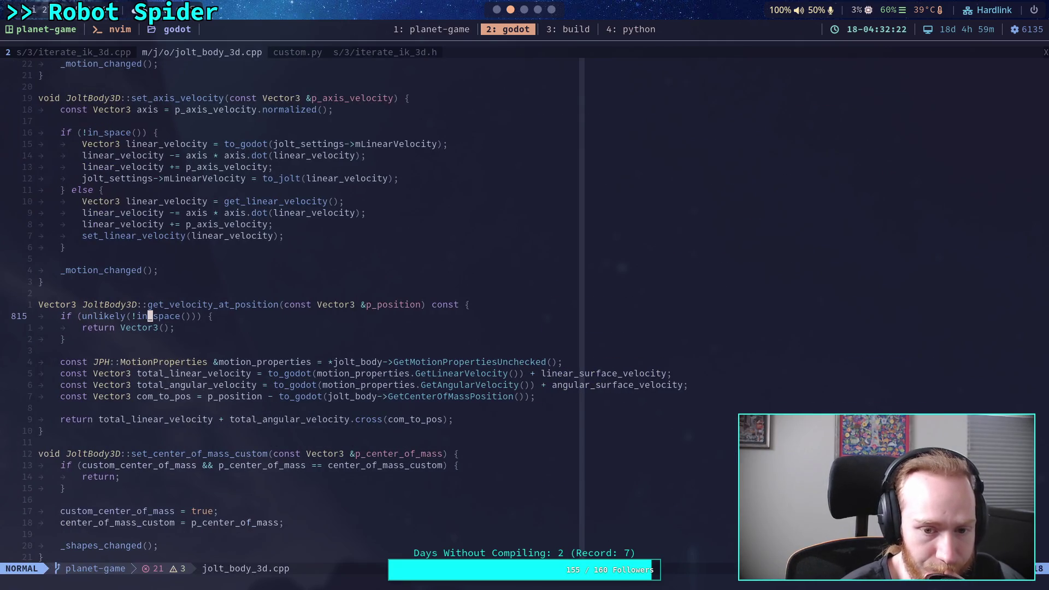
key(j)
key(j)
key(j)
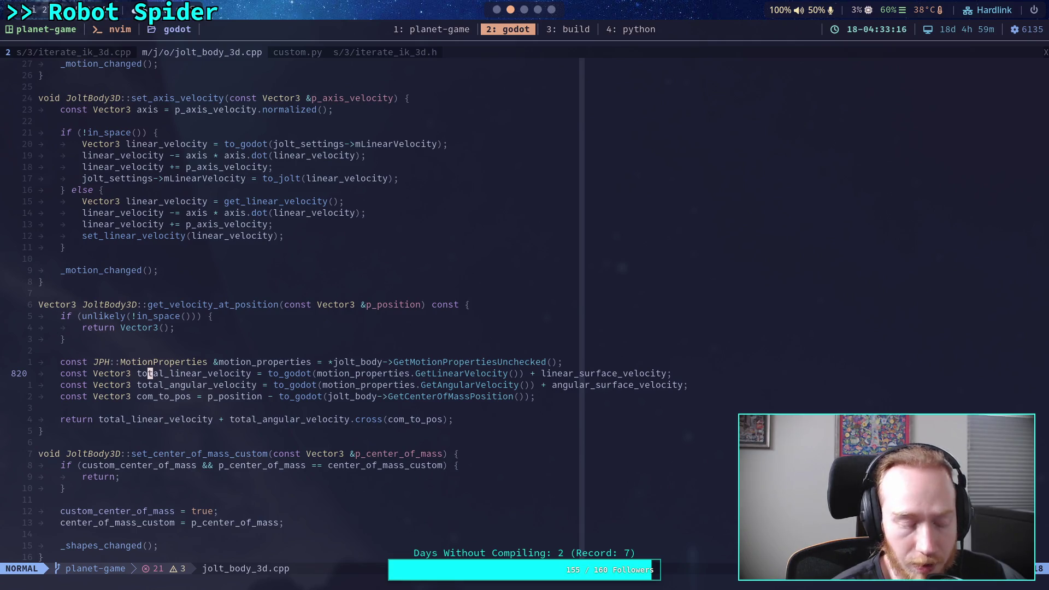
key(alt+Tab)
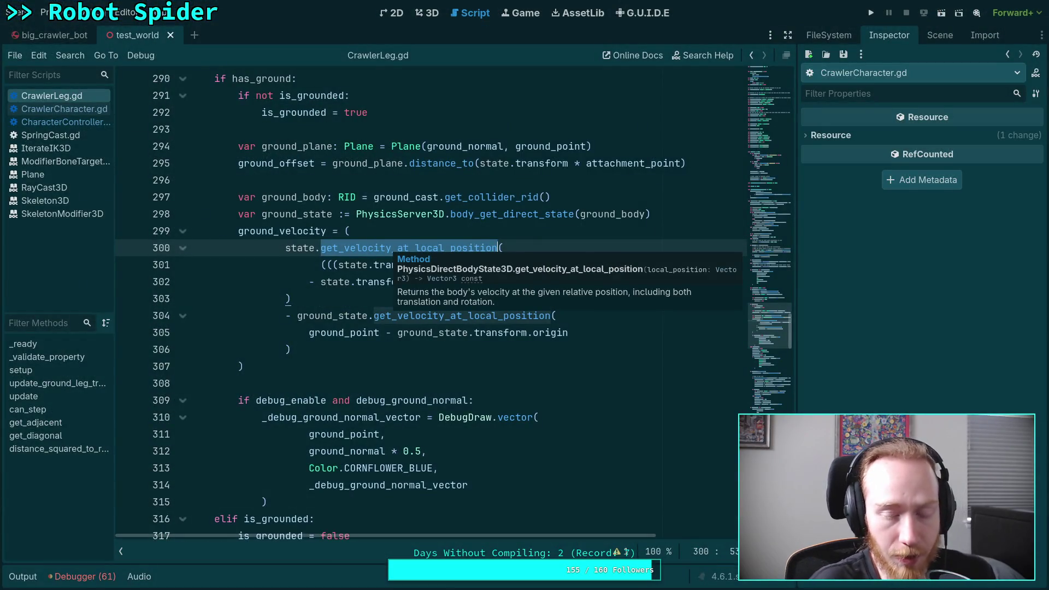
Step: Replace the -1e8 lower bound in CrawlerCharacter.gd's total_force clampf with 0.0 and run the game
click(332, 299)
drag(454, 282, 307, 282)
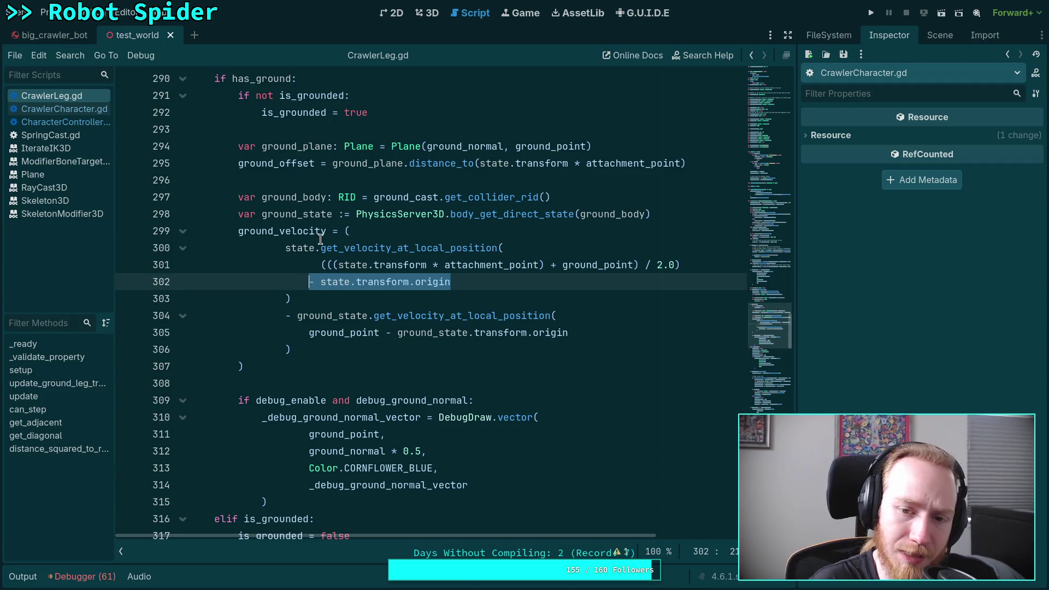
click(69, 111)
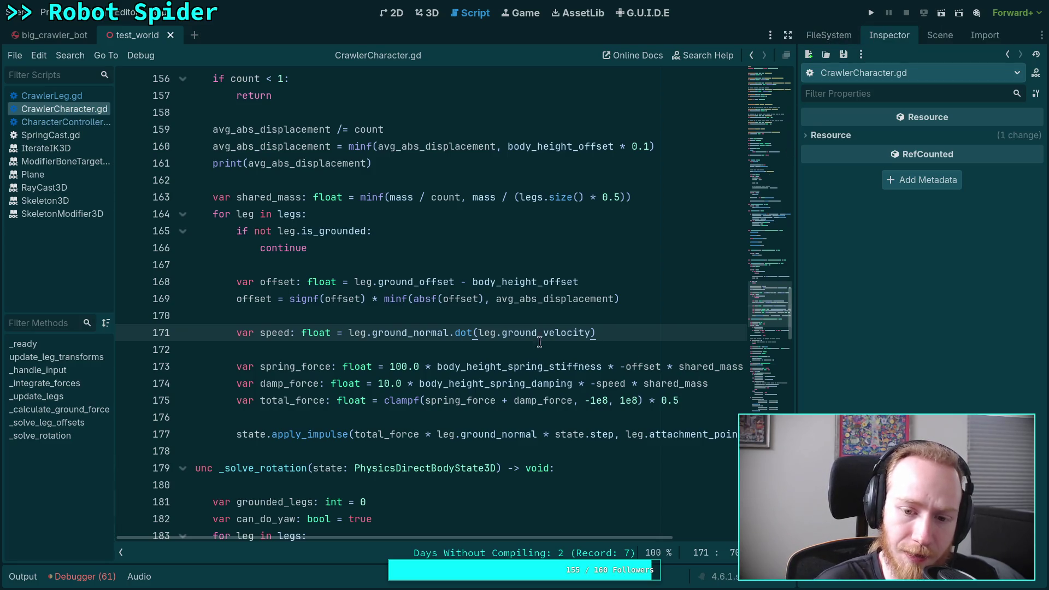
drag(585, 401, 605, 400)
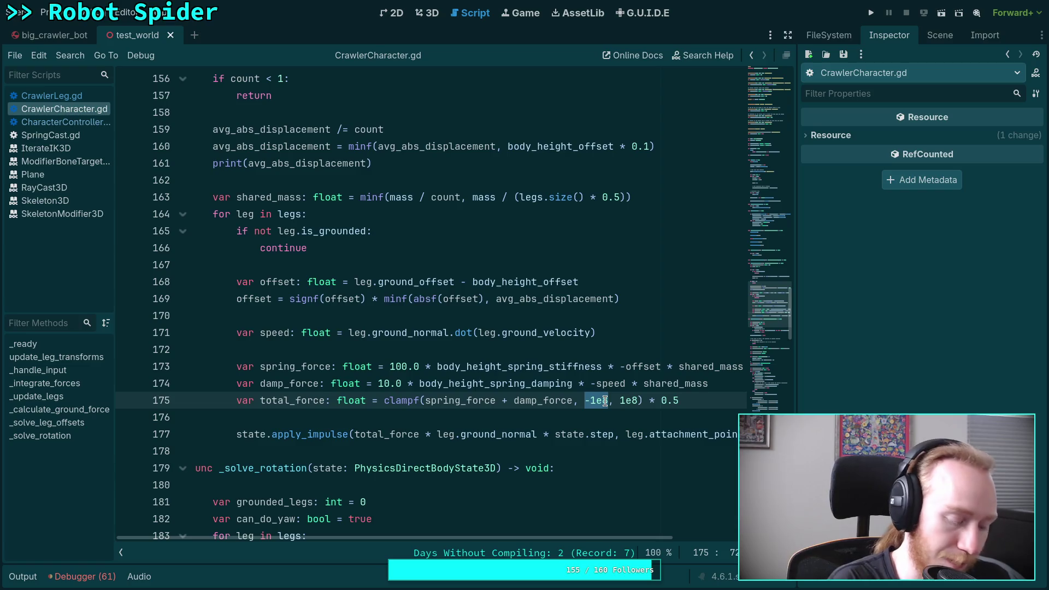
text(0.0)
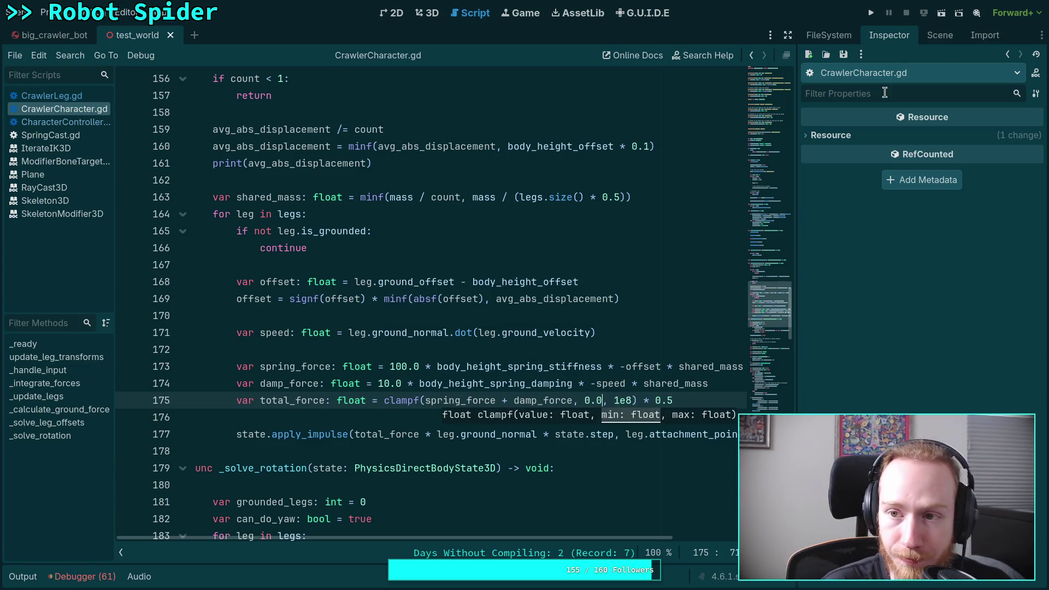
click(873, 13)
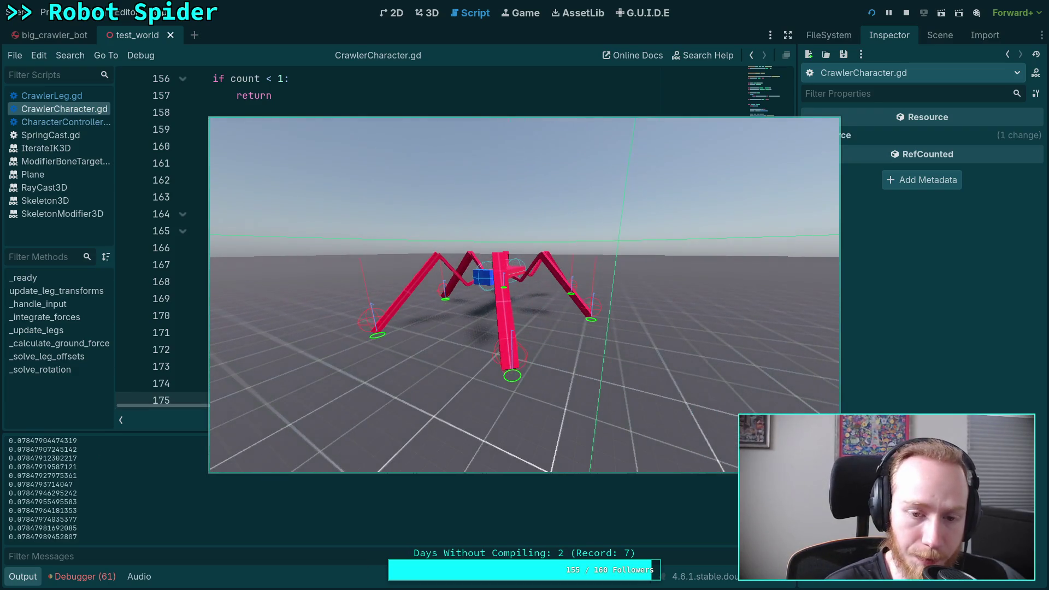
Step: Frame-step the spider simulation several ticks, glancing at the script between steps
key(period)
key(period)
key(period)
key(period)
key(period)
key(period)
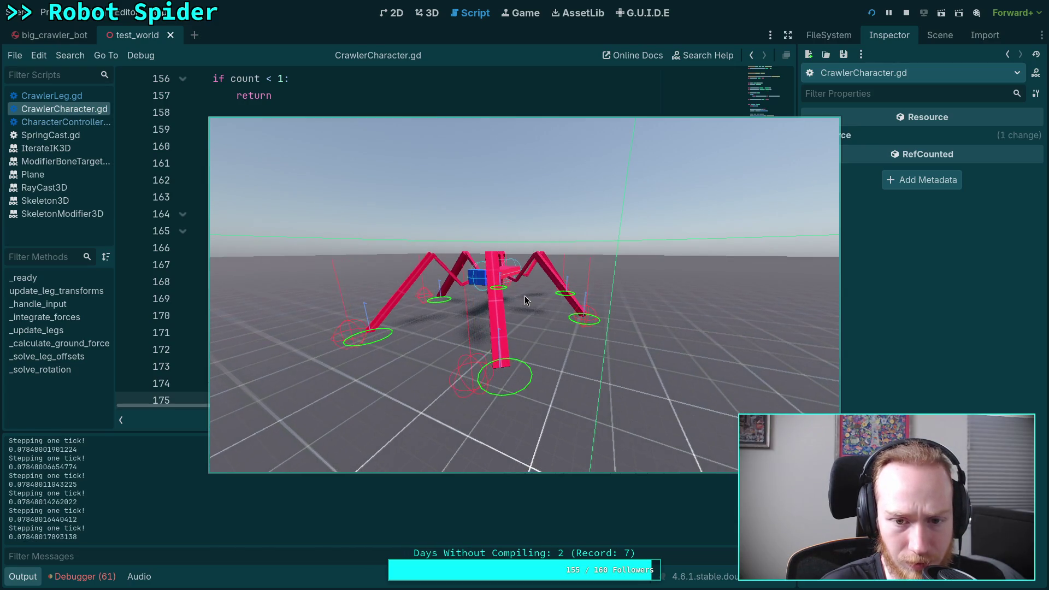
key(period)
key(period)
key(period)
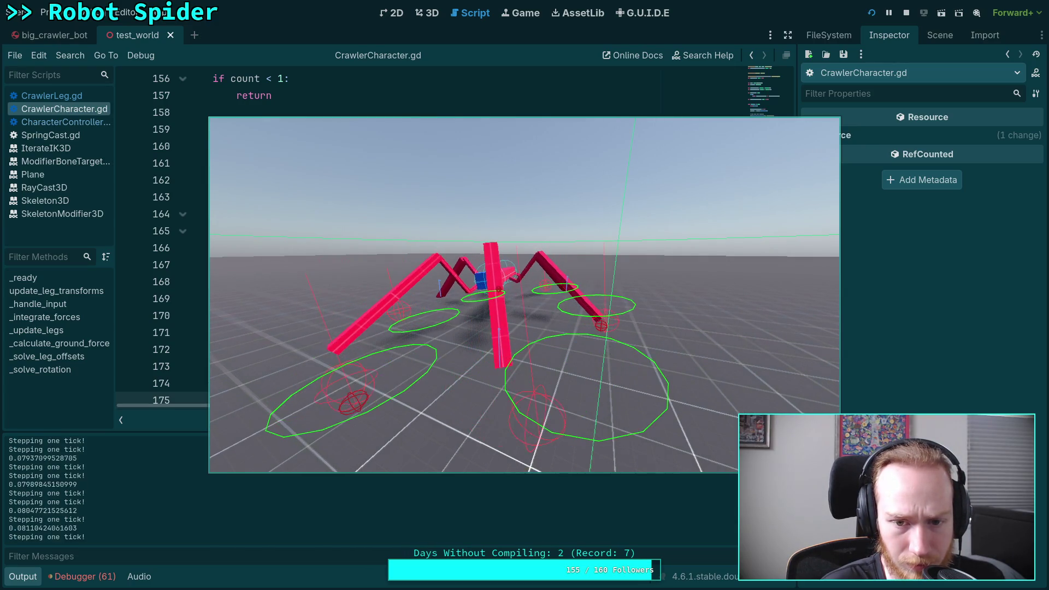
key(period)
key(period)
key(period)
key(period)
key(period)
key(period)
key(period)
key(period)
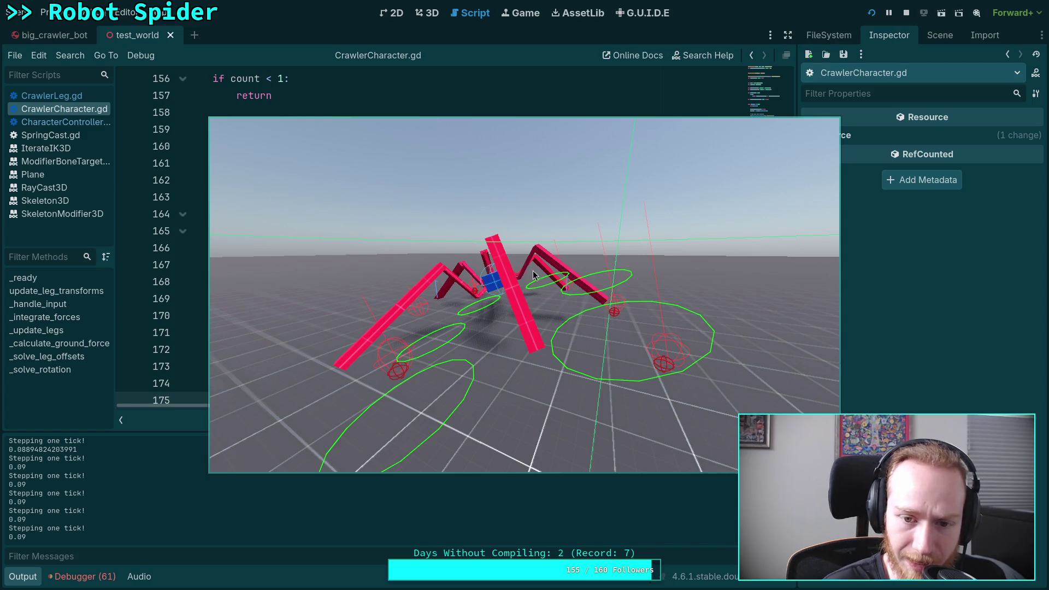
key(period)
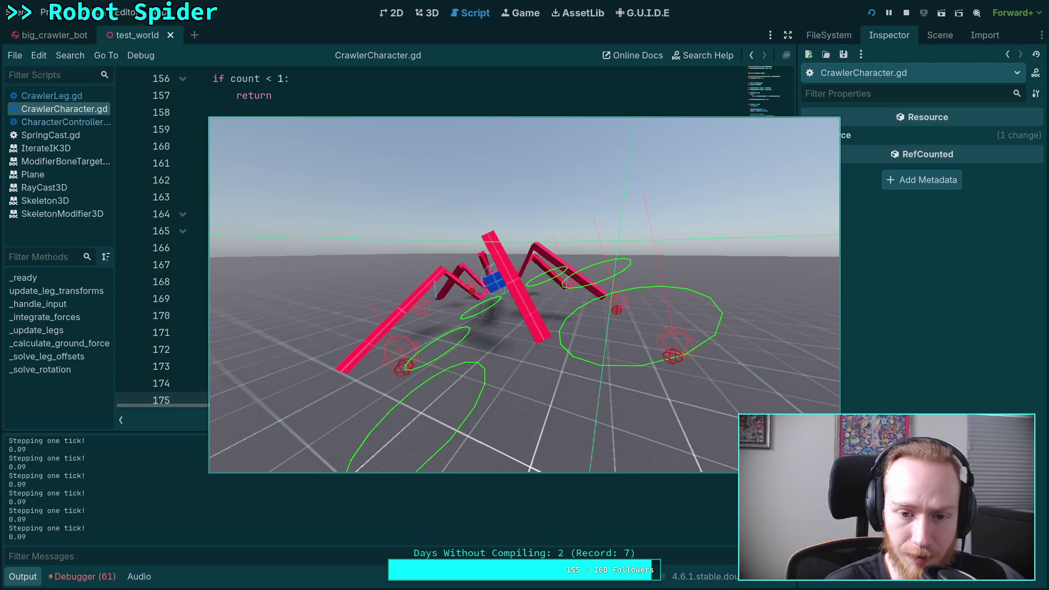
key(alt+Tab)
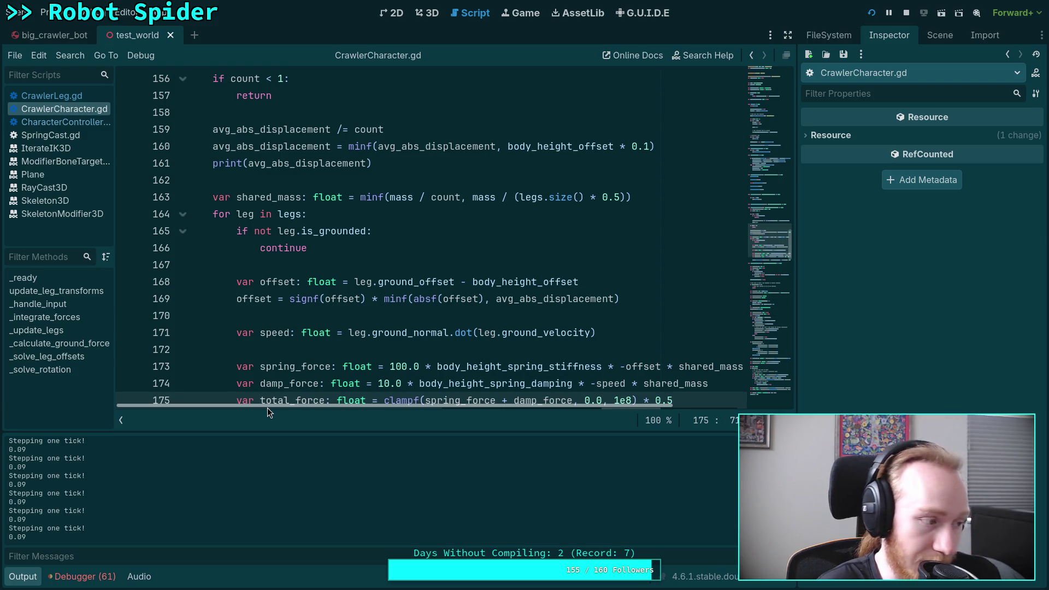
key(alt+Tab)
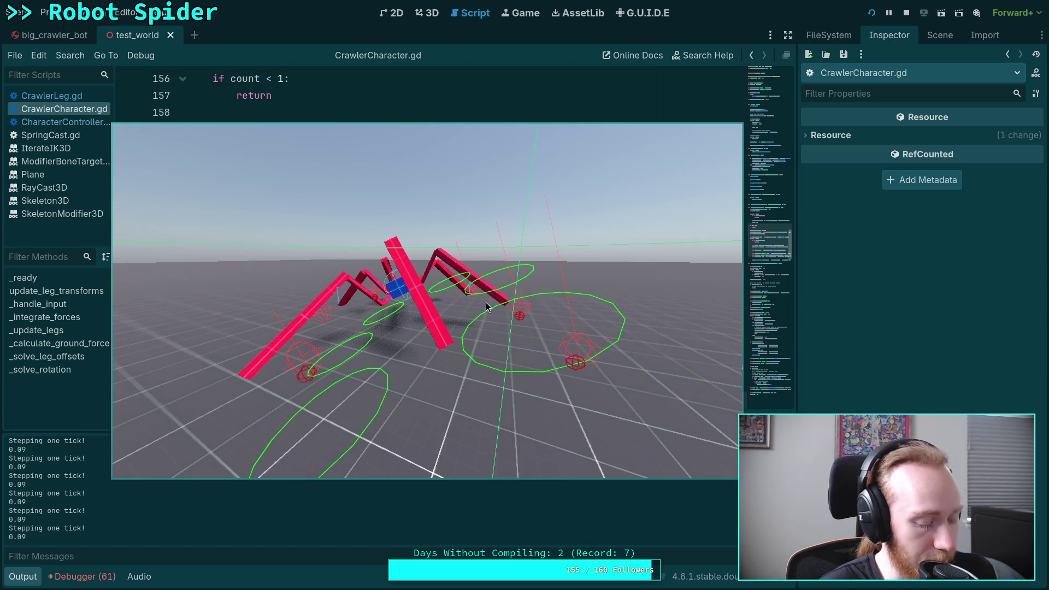
key(space)
key(space)
key(space)
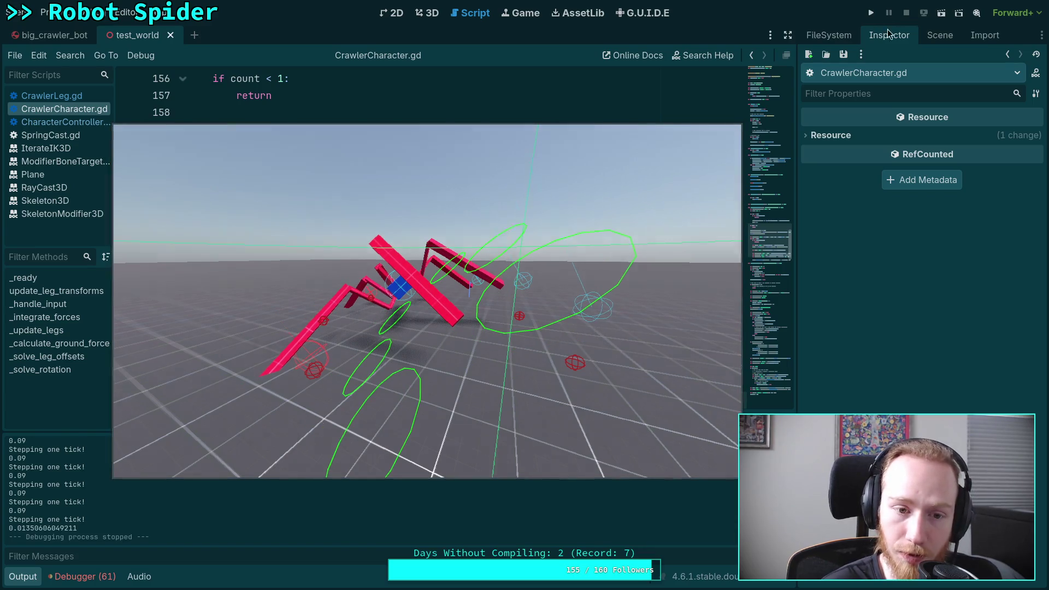
Step: Stop the game and highlight ground_normal in the impulse call
click(906, 13)
scroll(363, 281, down, 4)
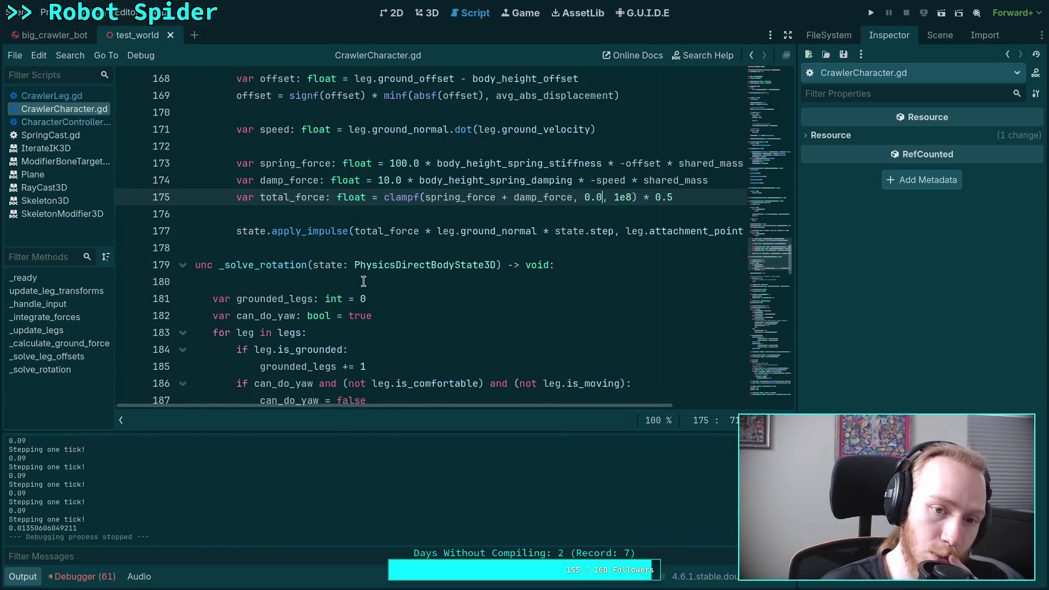
scroll(336, 325, up, 2)
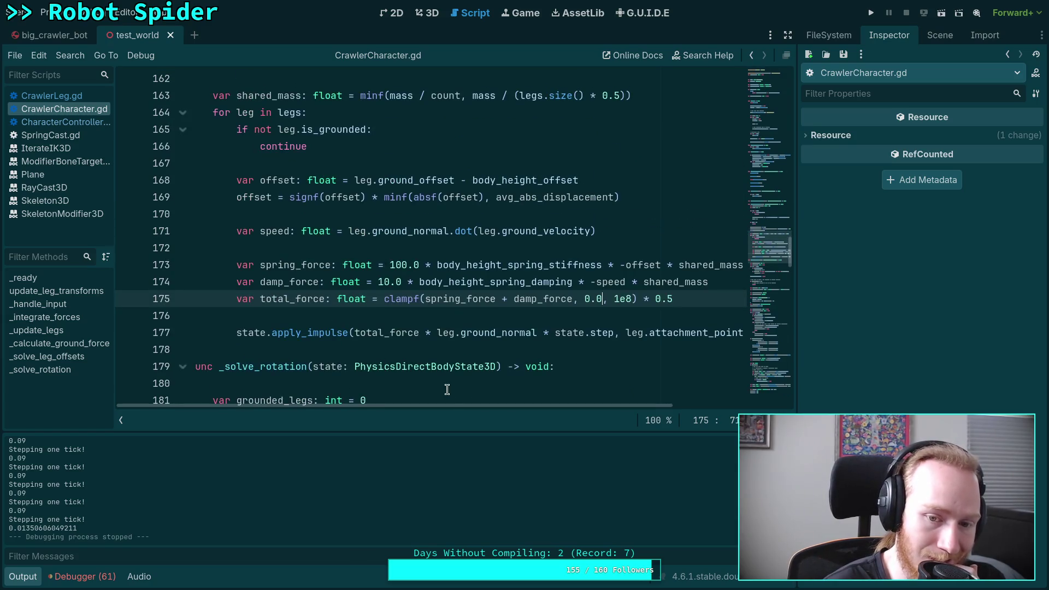
mouse_move(478, 405)
mouse_down()
mouse_move(523, 402)
mouse_move(489, 405)
mouse_up()
double_click(461, 332)
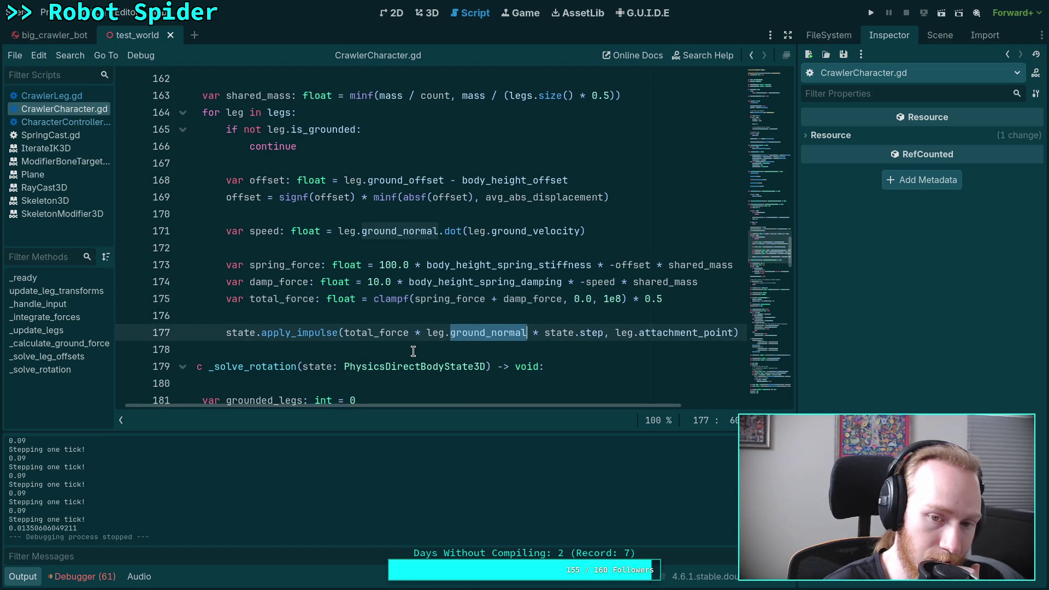
scroll(416, 351, down, 3)
drag(377, 407, 363, 406)
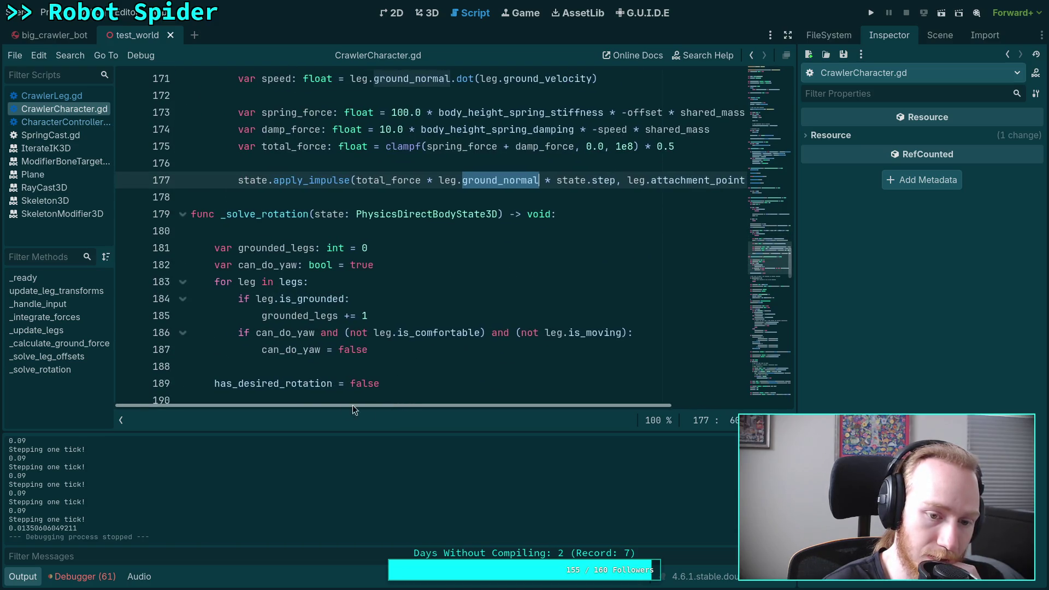
scroll(317, 366, up, 8)
scroll(310, 374, up, 4)
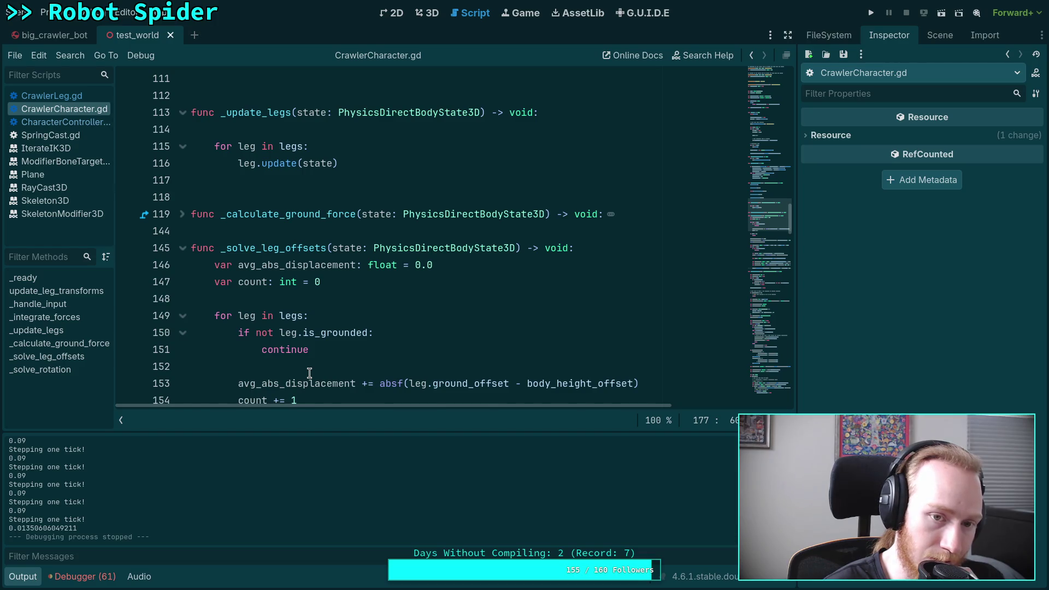
Step: Highlight yaw's uses on line 258, hide the Output log, and show the angular reset code
scroll(309, 374, down, 14)
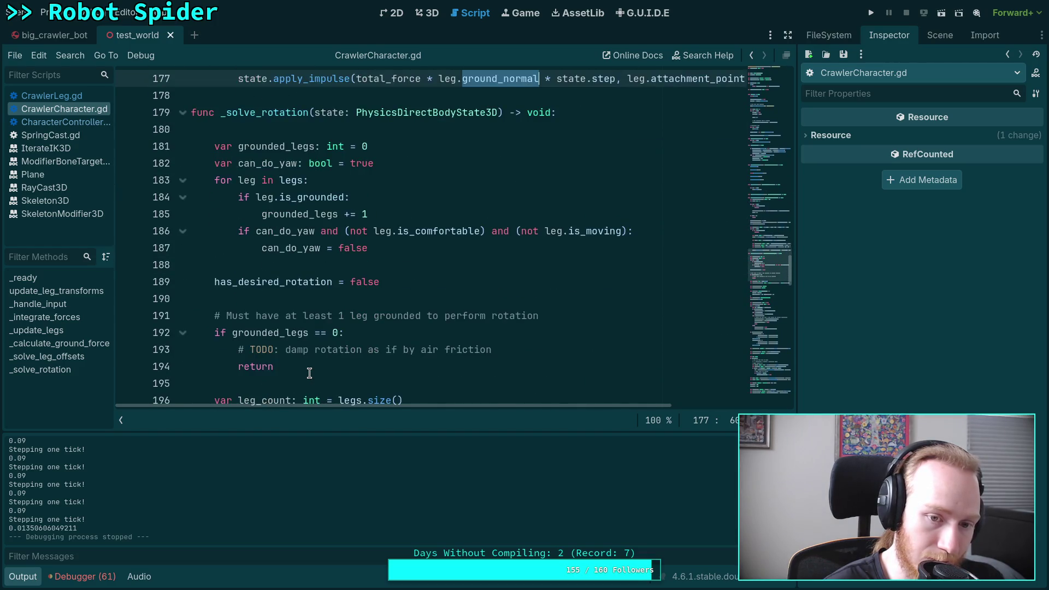
scroll(310, 373, down, 4)
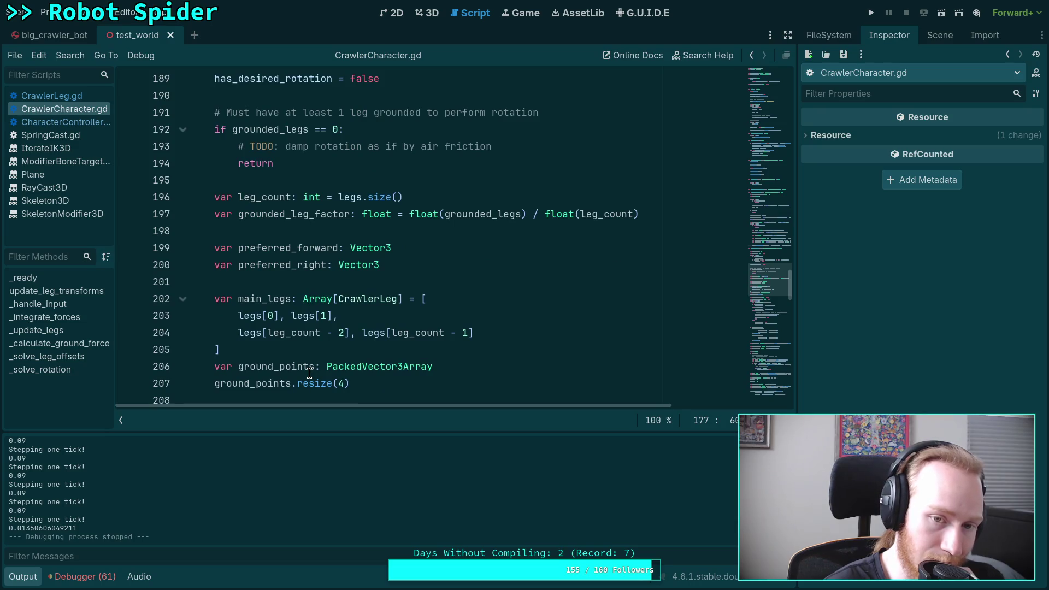
scroll(309, 373, down, 10)
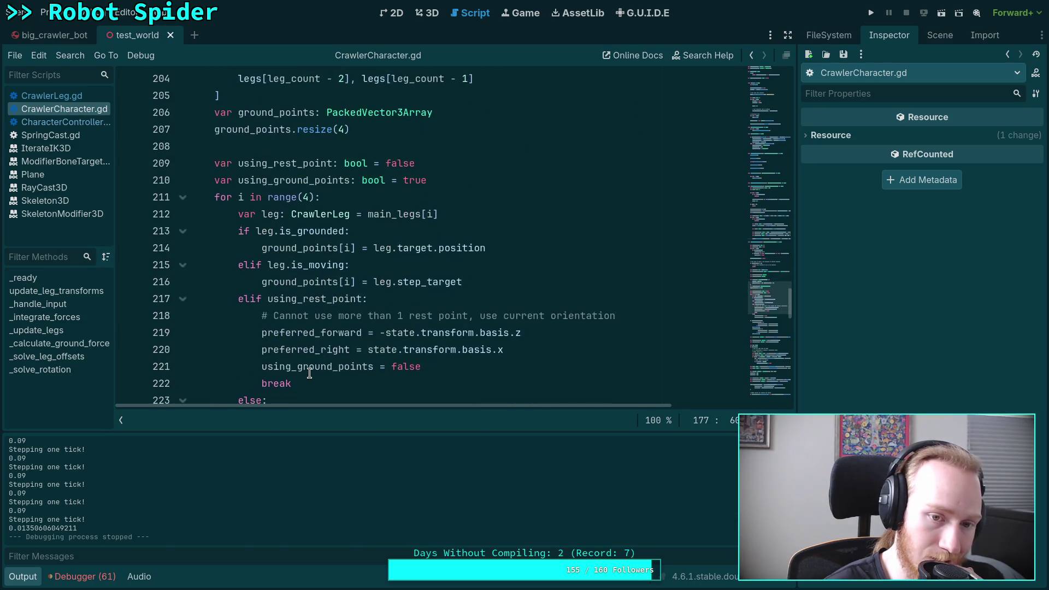
scroll(309, 374, down, 10)
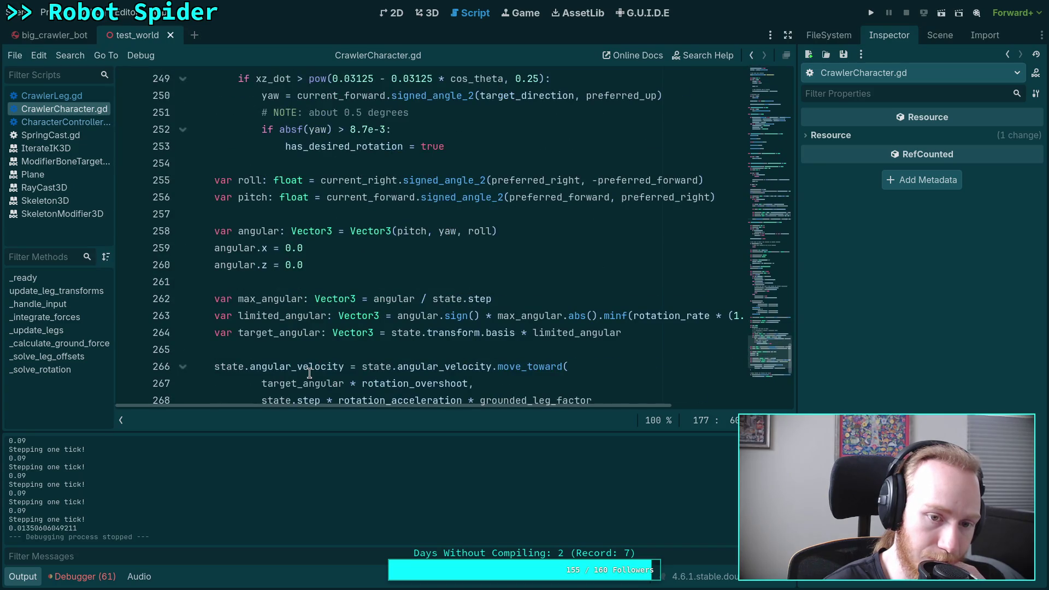
double_click(451, 230)
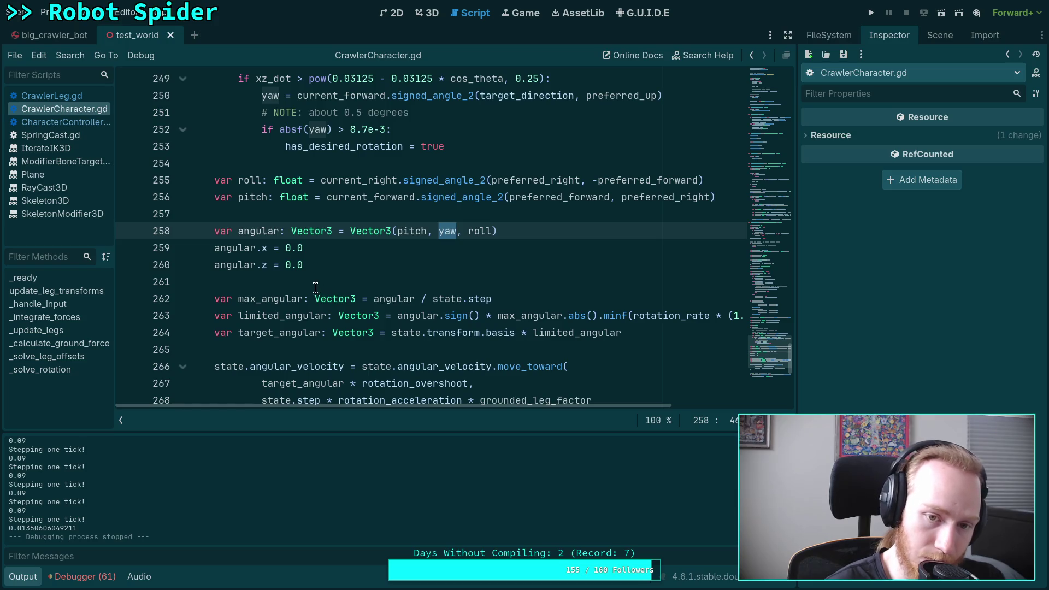
scroll(206, 269, down, 3)
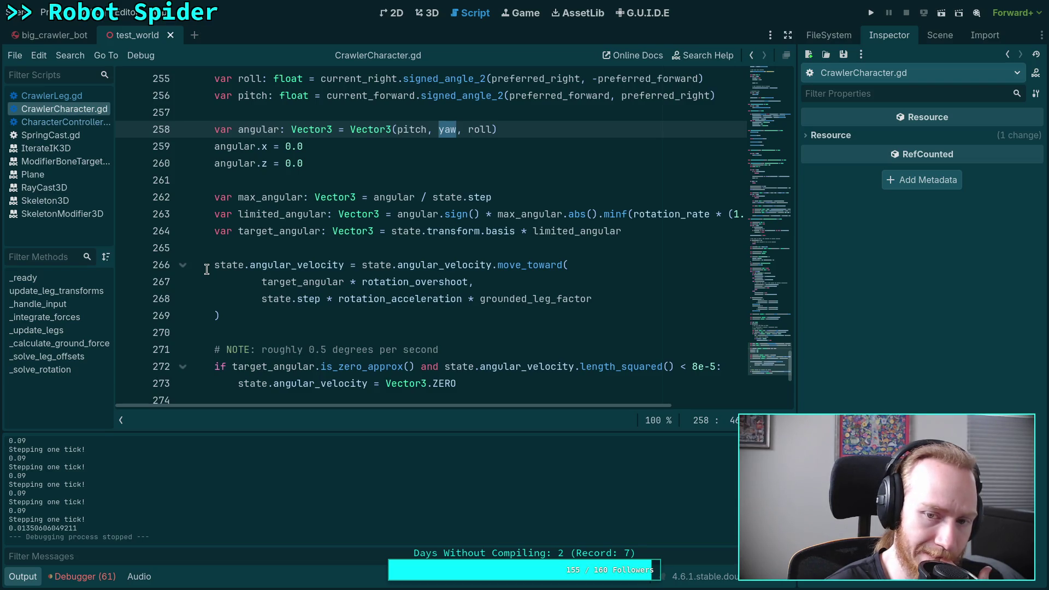
scroll(207, 269, up, 3)
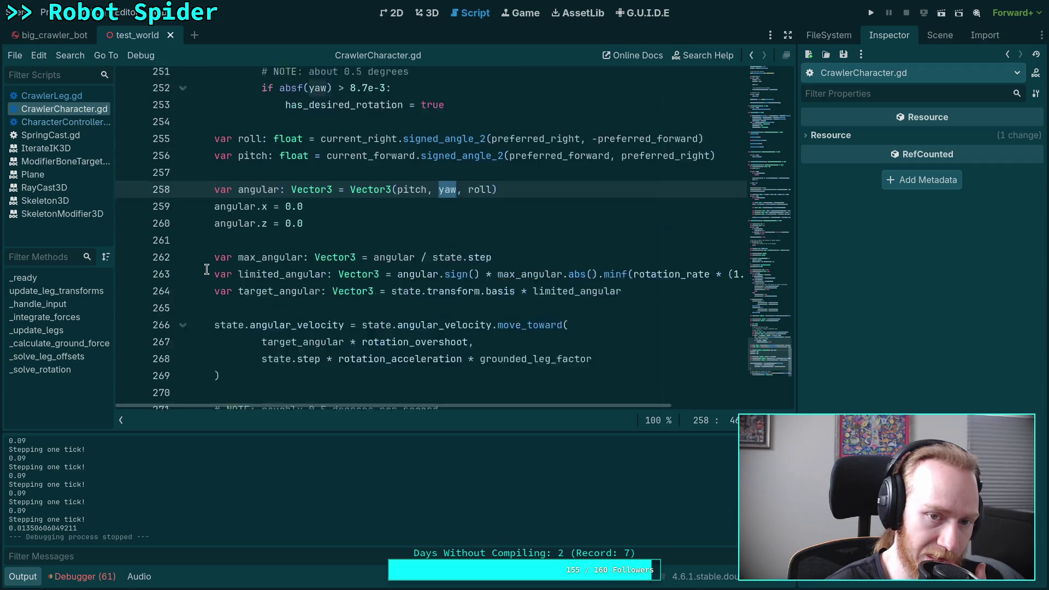
click(24, 579)
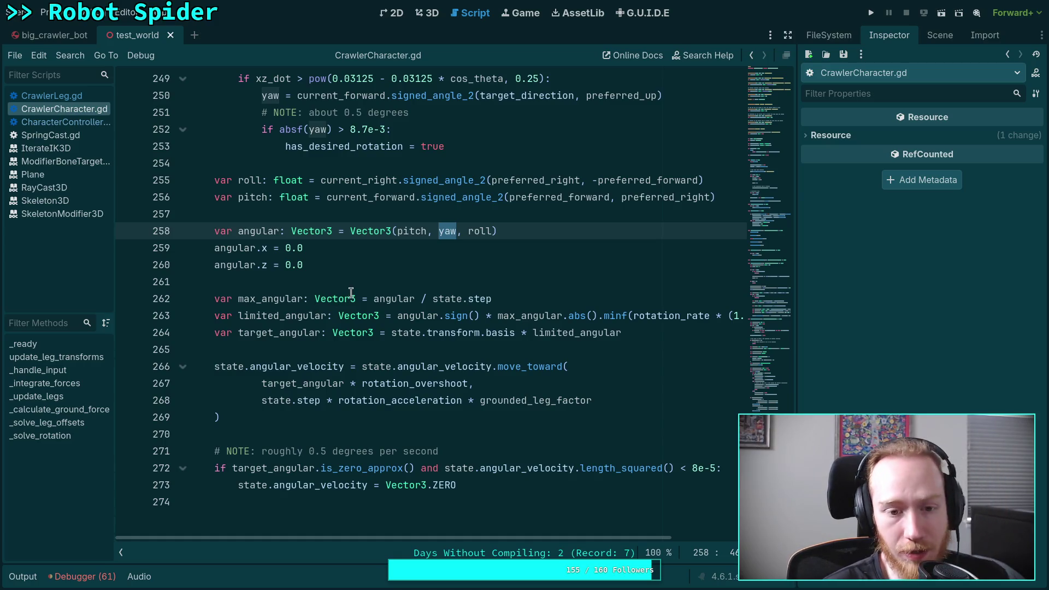
mouse_move(352, 292)
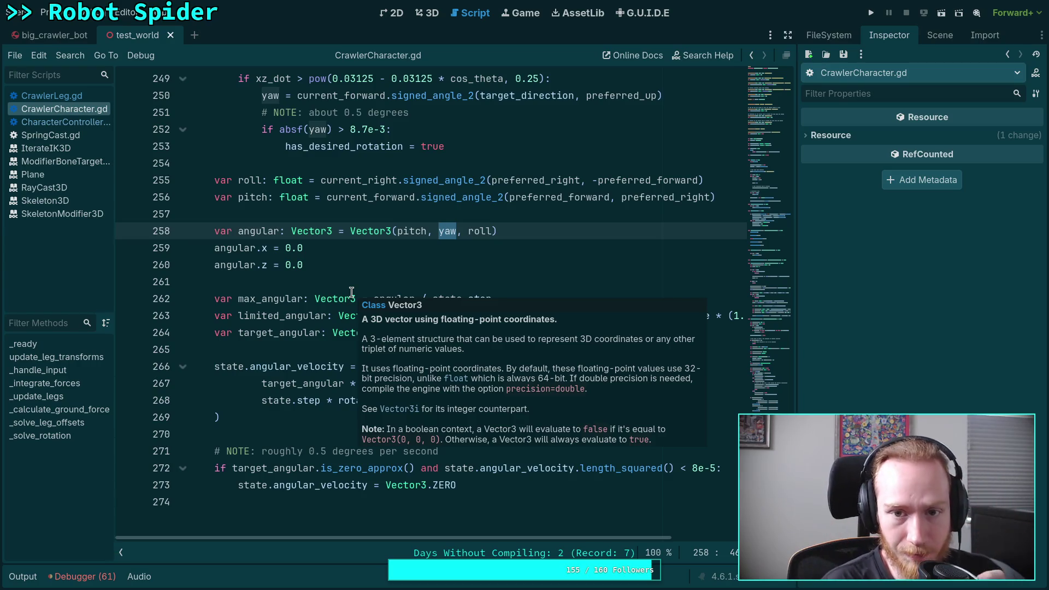
scroll(273, 310, up, 2)
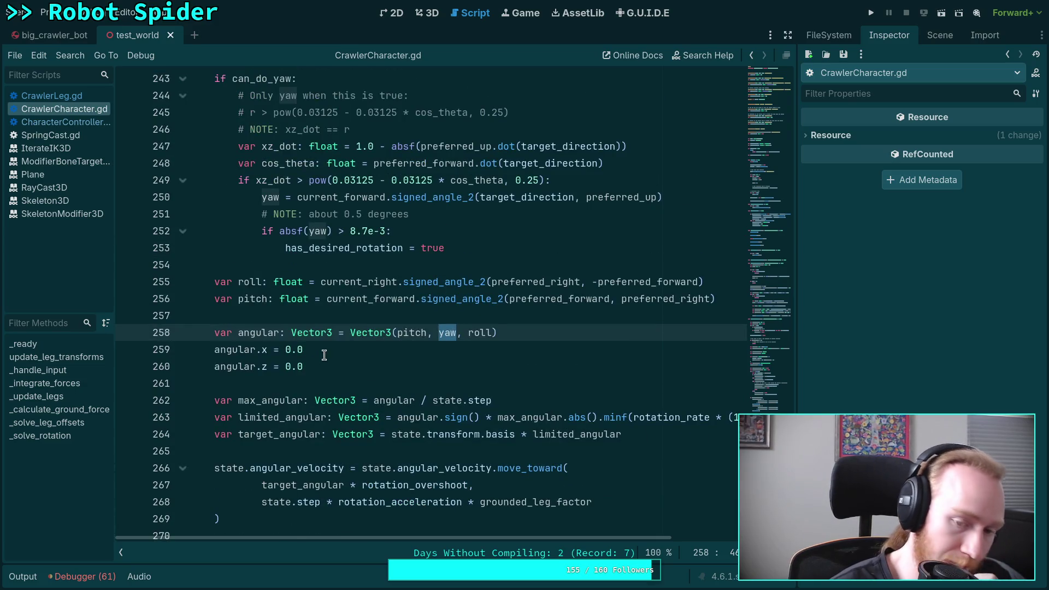
Step: Comment out the angular.x and angular.z resets and the _solve_rotation(state) call, then save
click(217, 348)
key(ctrl+k)
key(Down)
key(ctrl+k)
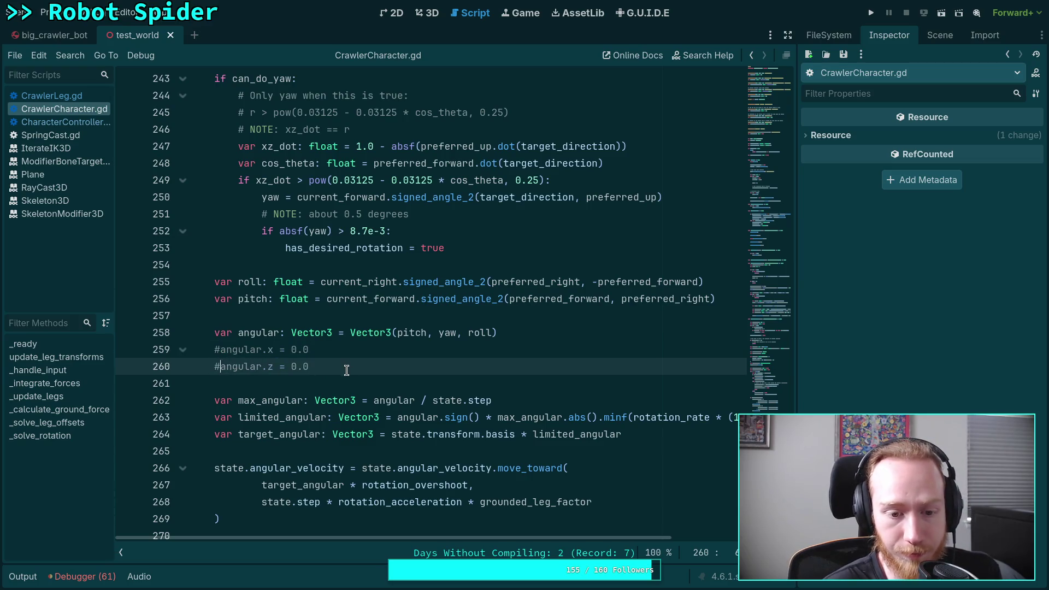
scroll(348, 371, up, 20)
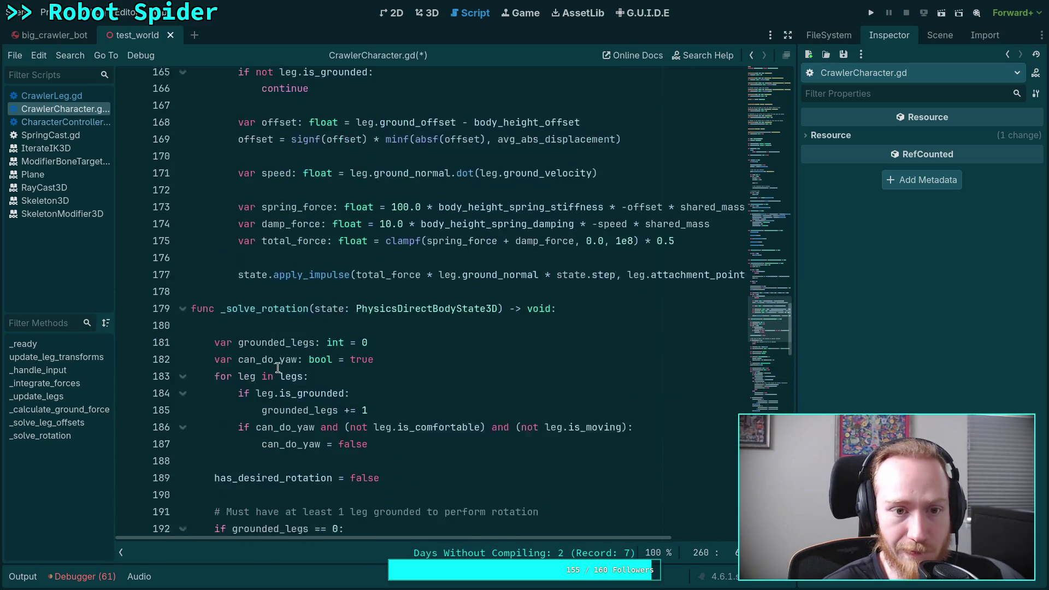
scroll(277, 368, up, 15)
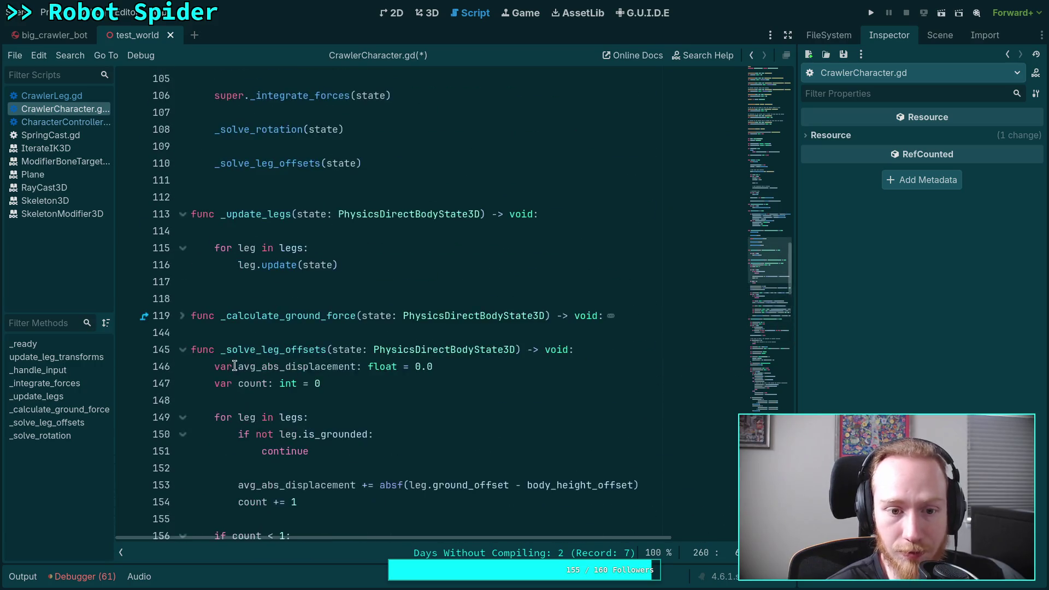
scroll(234, 350, up, 3)
click(214, 289)
text(#)
key(ctrl+s)
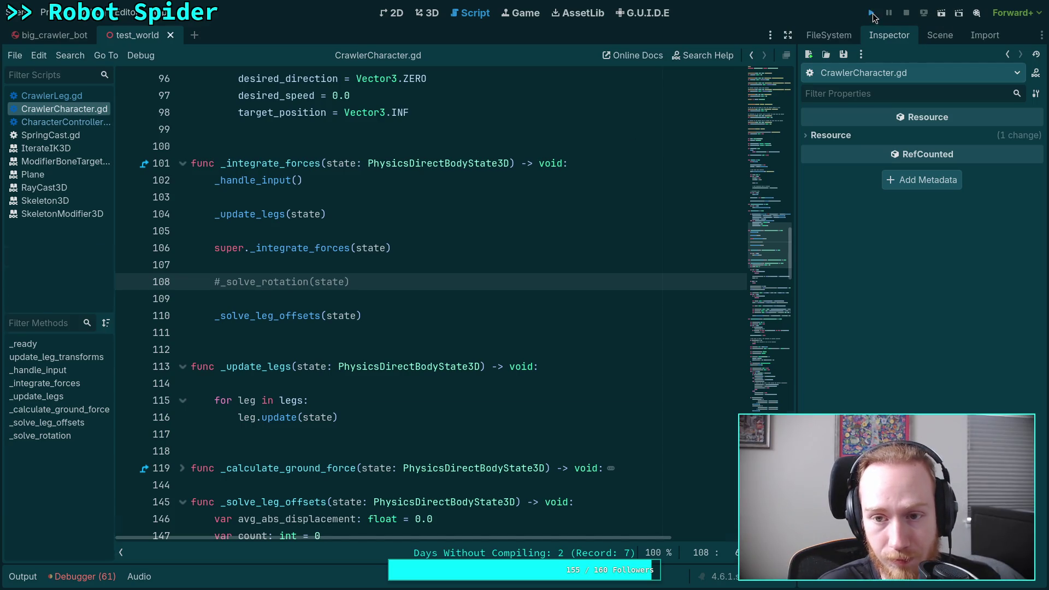
Step: Run the game, restart it fresh, and step the simulation several ticks
click(873, 14)
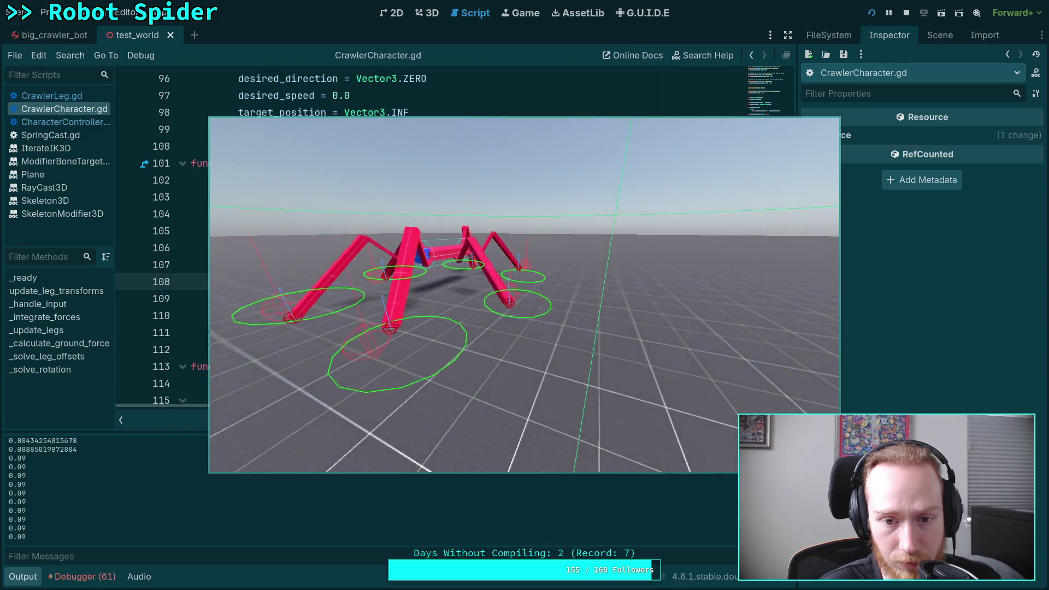
click(911, 16)
click(873, 14)
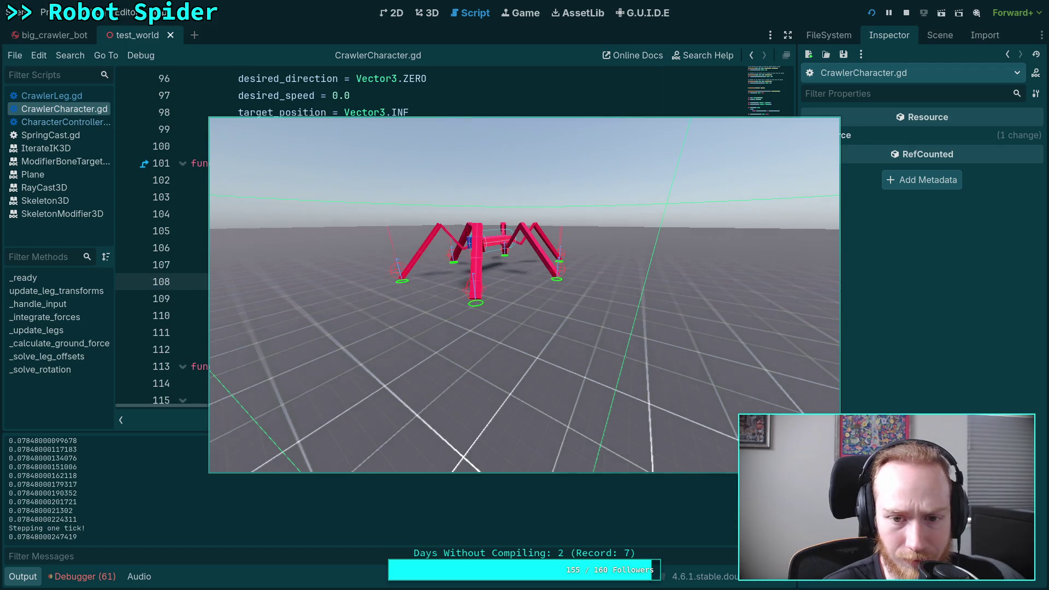
key(space)
key(space)
key(space)
key(space)
key(space)
key(space)
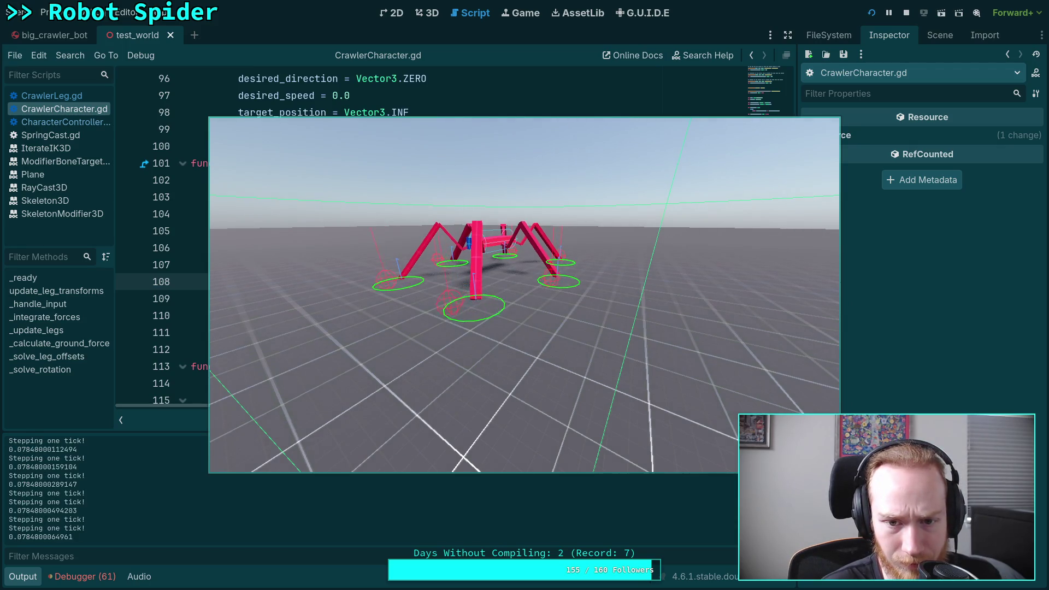
key(space)
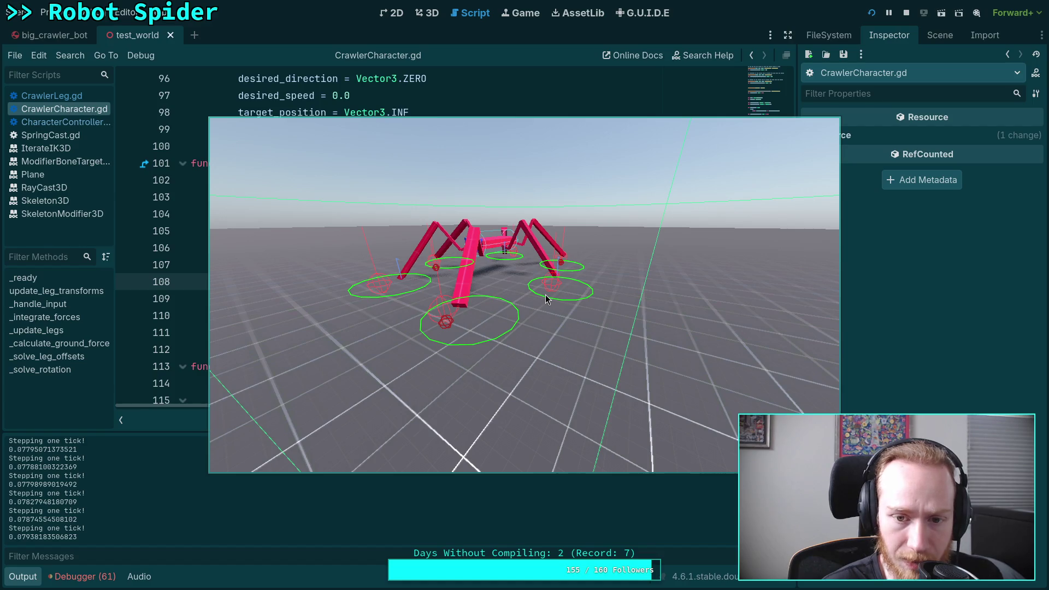
key(space)
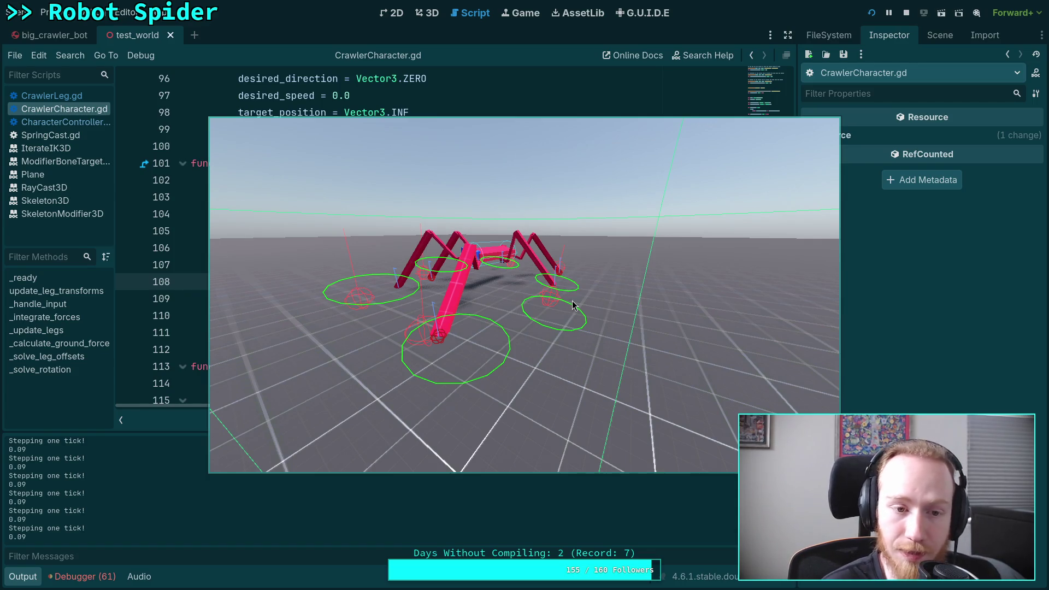
key(alt+Tab)
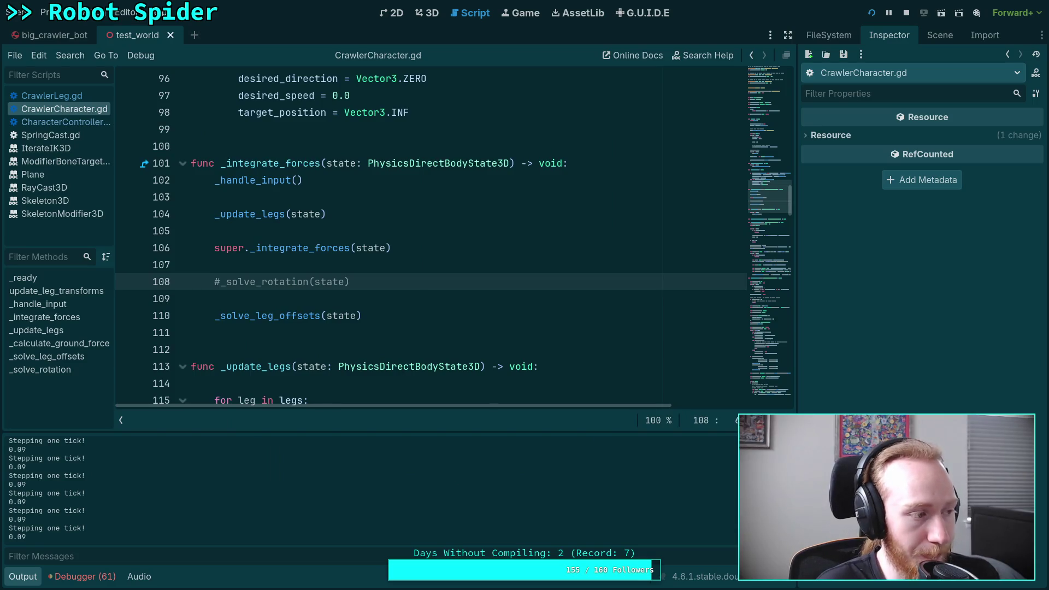
Step: Set a breakpoint on line 153 inside _solve_leg_offsets
scroll(471, 252, down, 6)
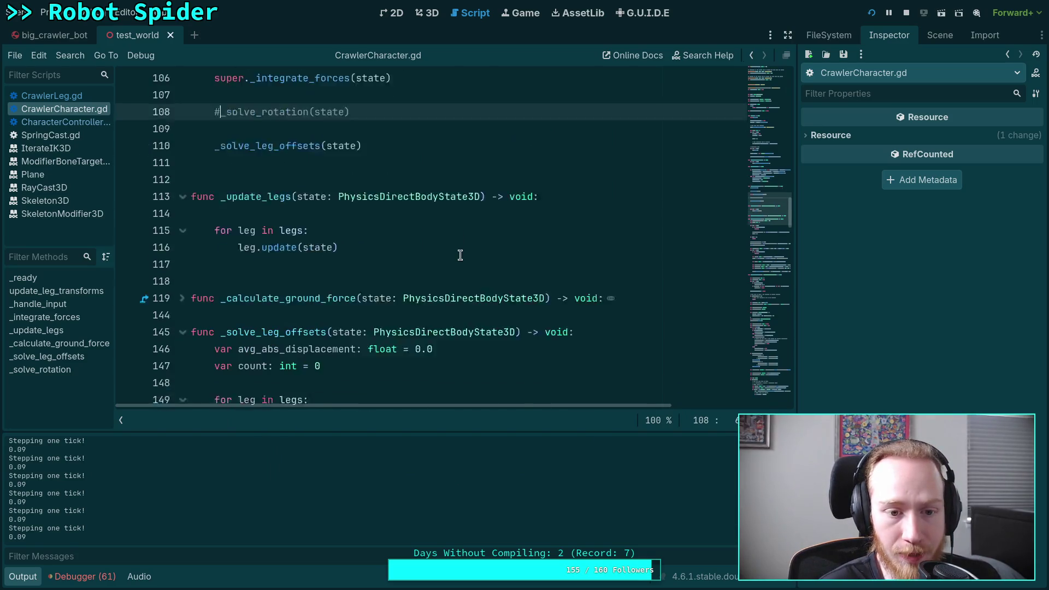
scroll(302, 276, up, 1)
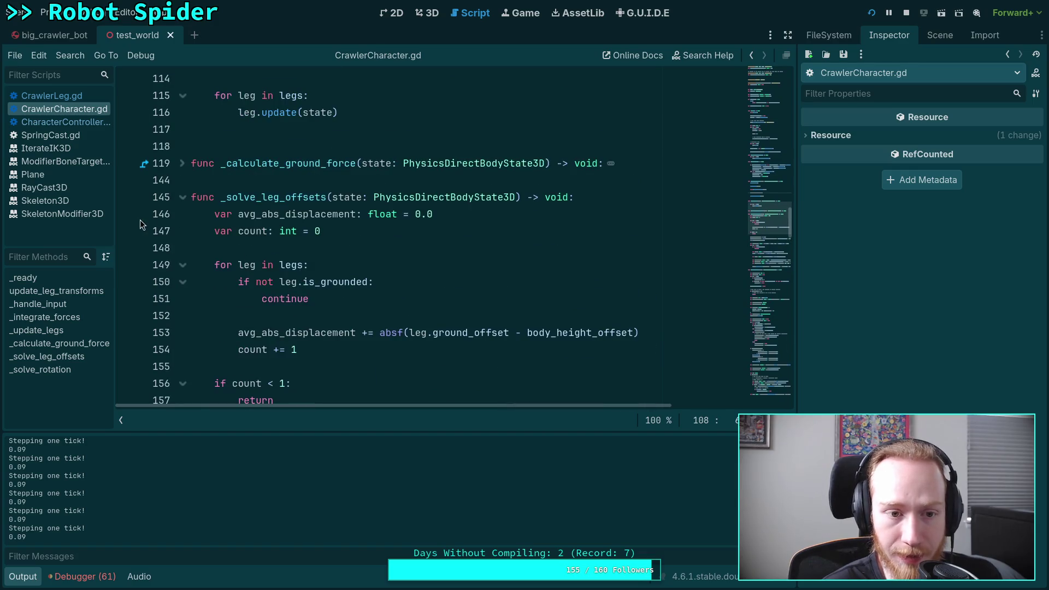
scroll(128, 219, down, 2)
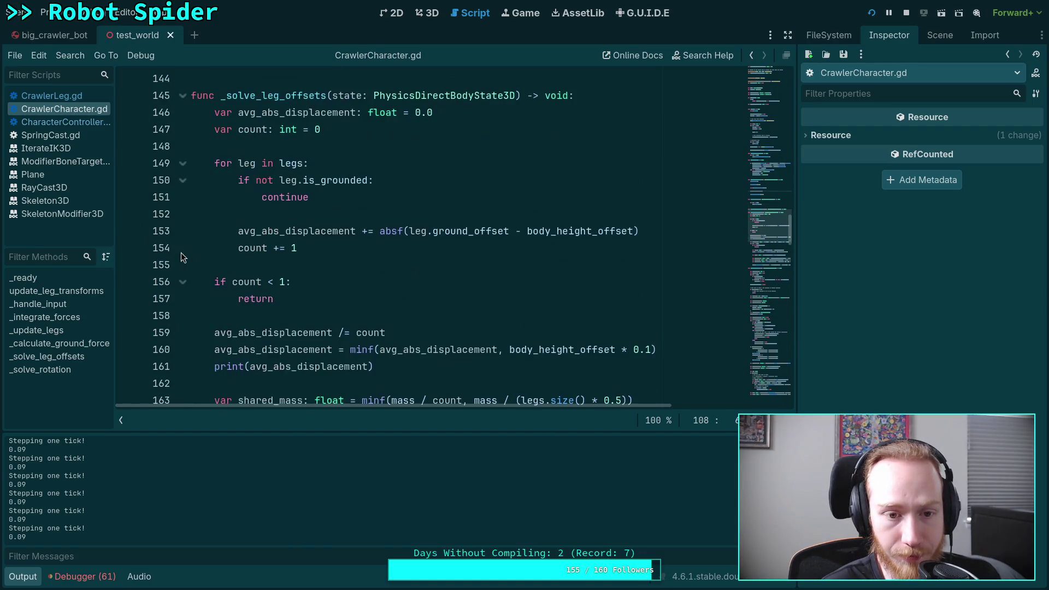
click(129, 232)
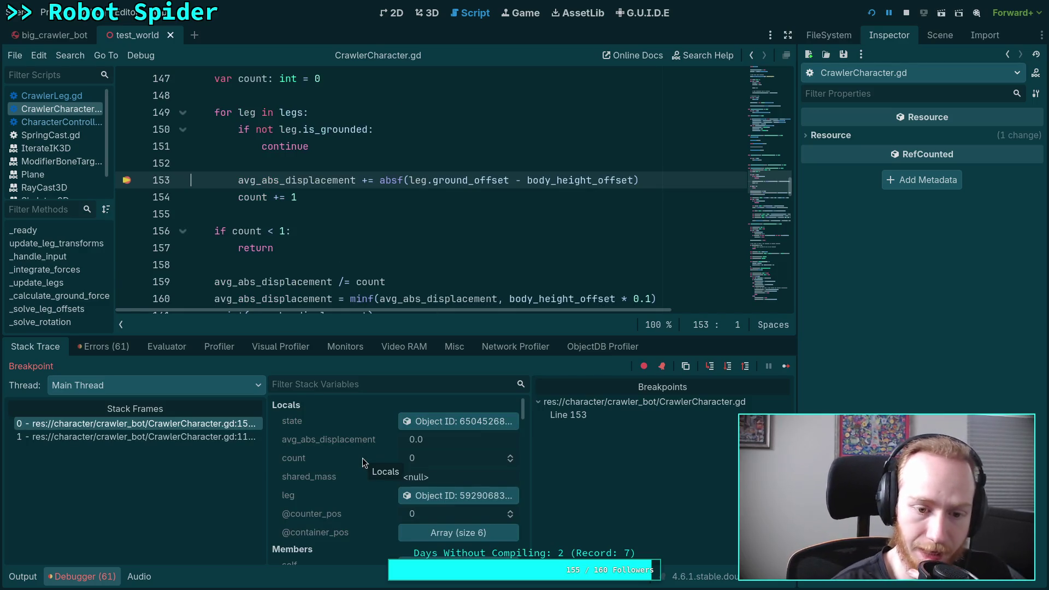
Step: Inspect the current leg object's properties in the remote Inspector
click(474, 495)
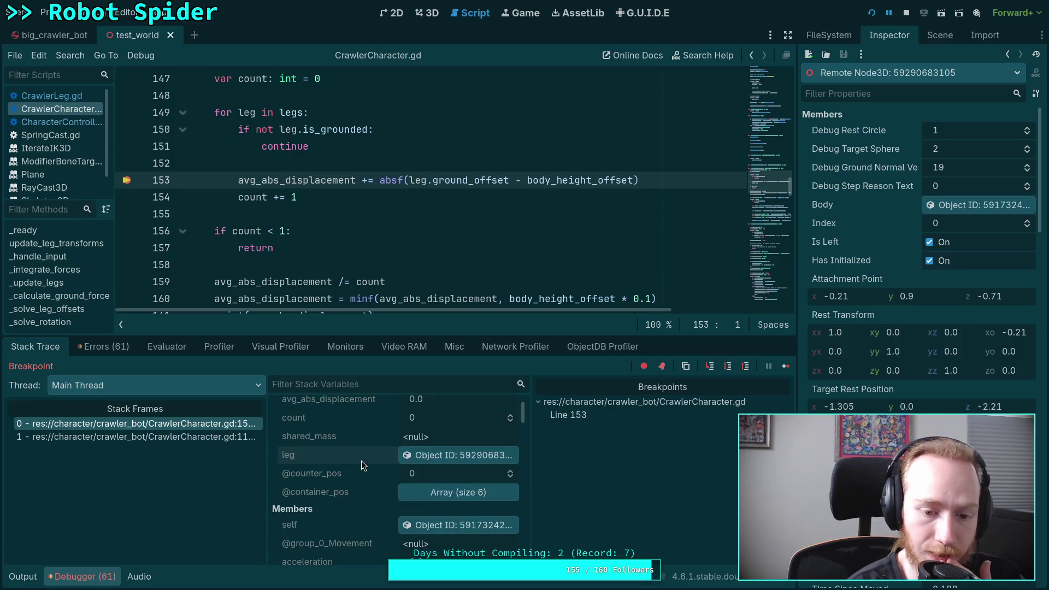
scroll(919, 328, down, 4)
scroll(918, 328, down, 6)
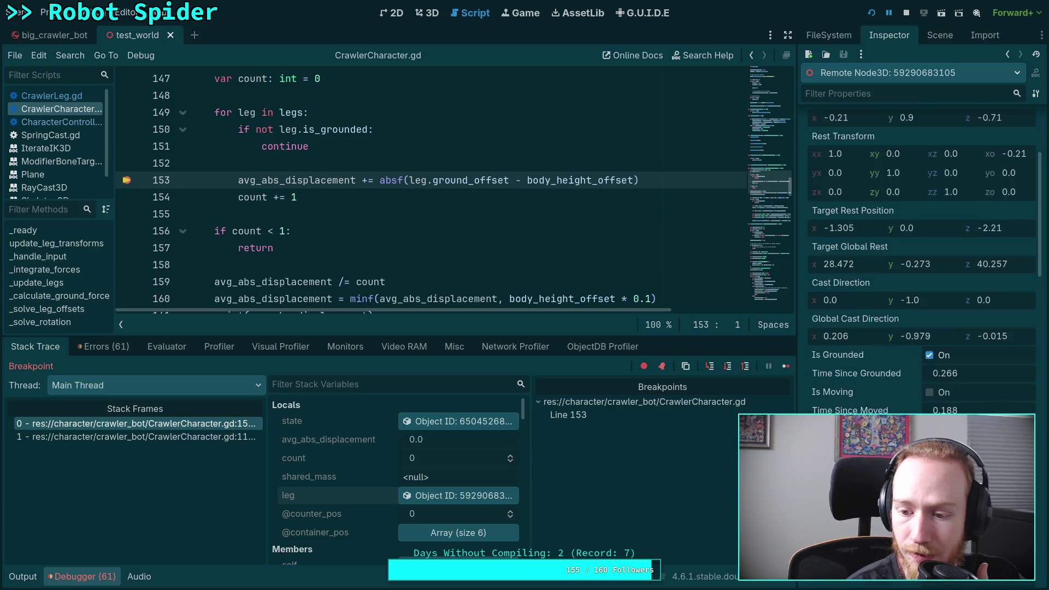
scroll(919, 328, down, 5)
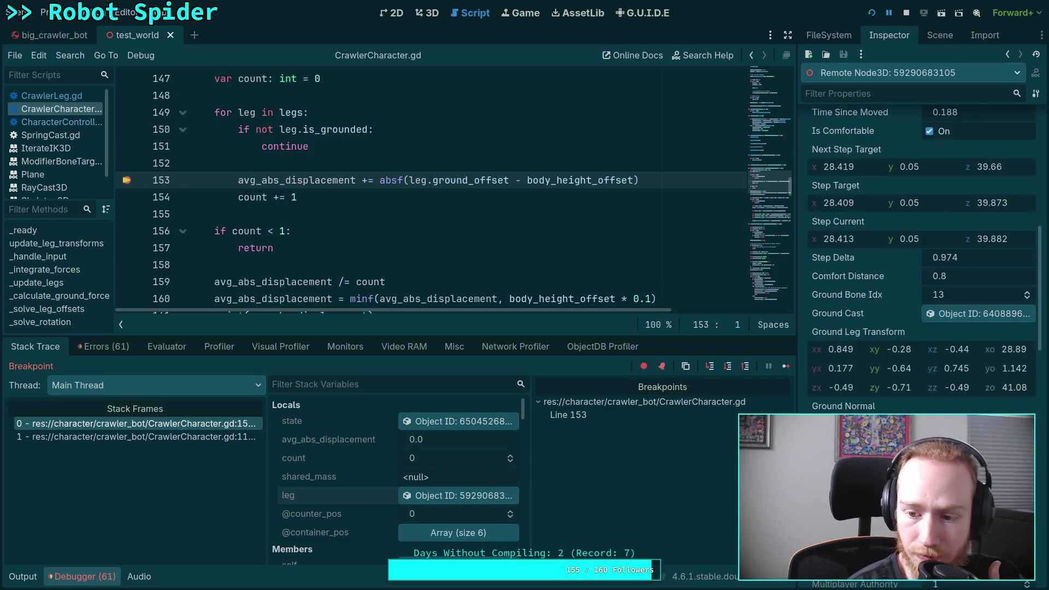
scroll(918, 328, down, 3)
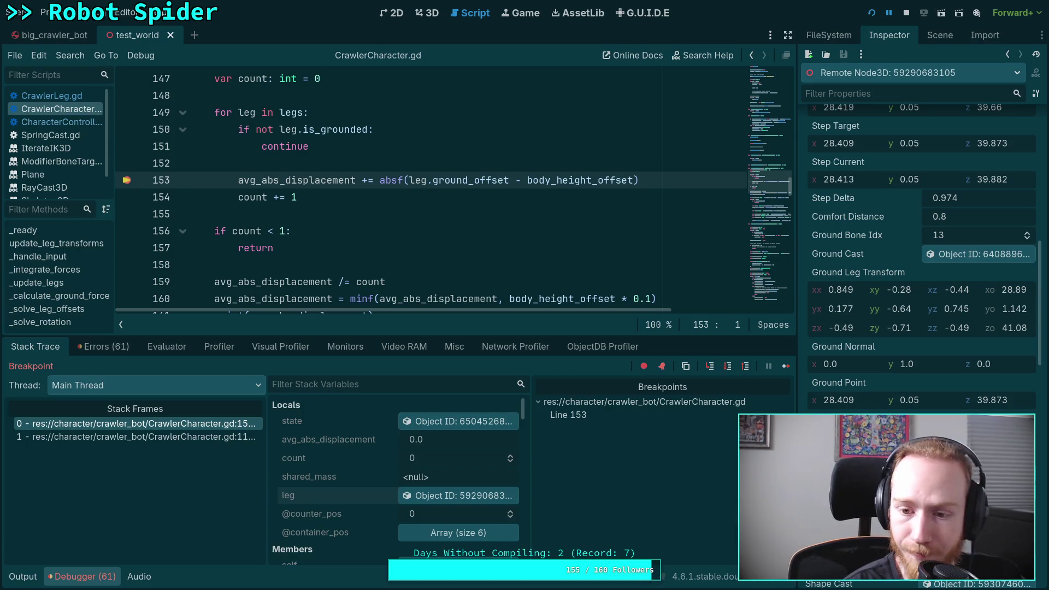
Step: Continue to the next breakpoint hit and inspect the next leg's ground and step properties
click(785, 365)
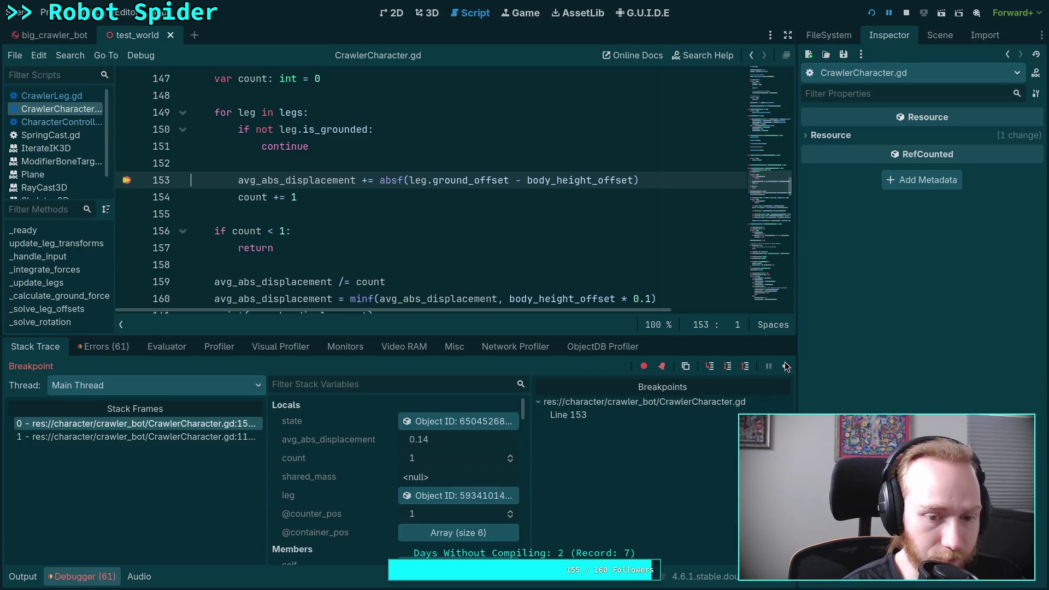
click(459, 495)
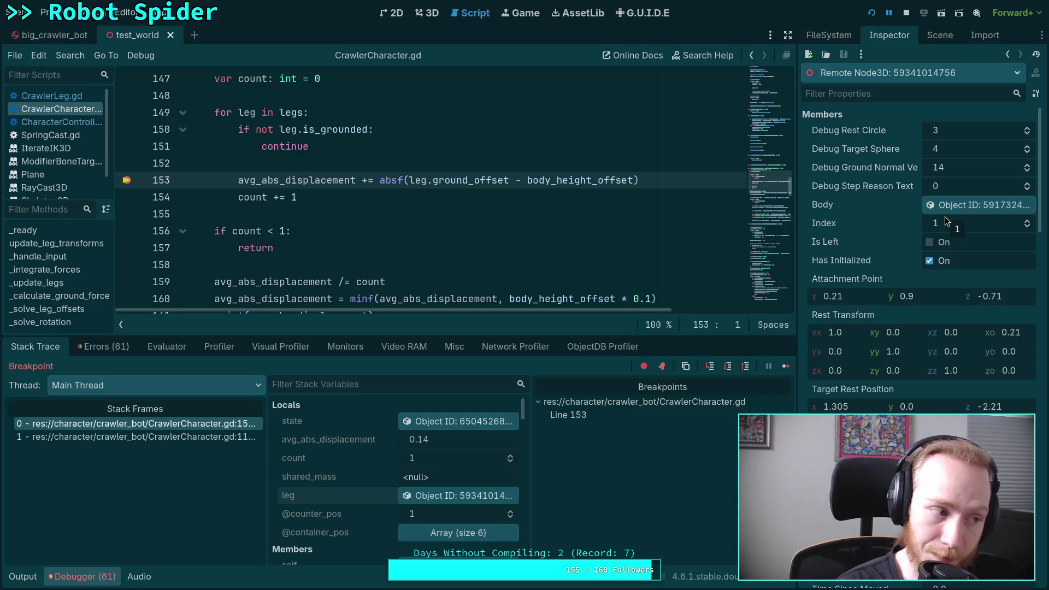
scroll(920, 375, down, 10)
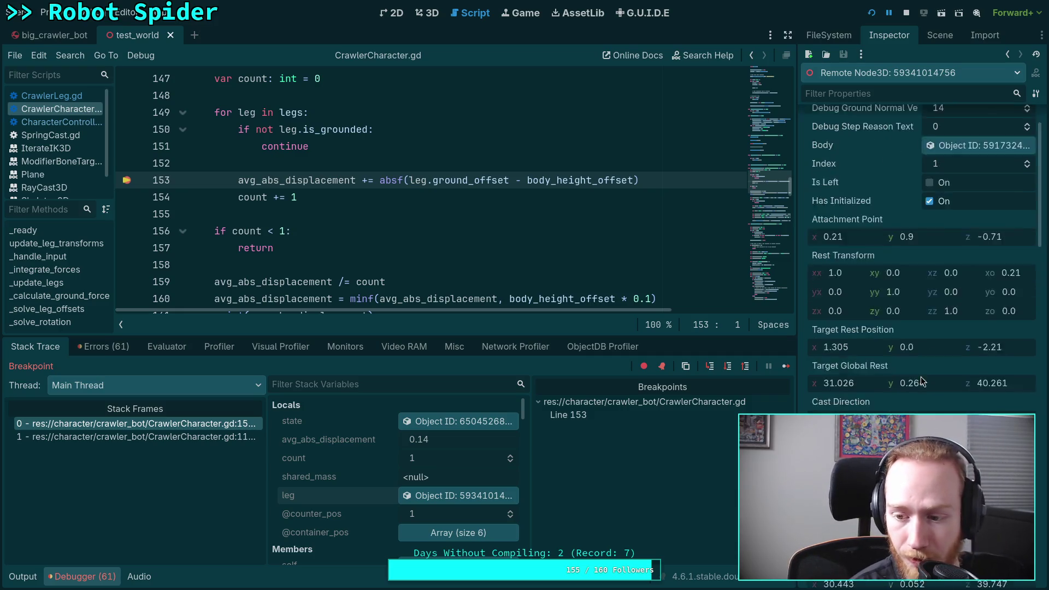
scroll(952, 398, down, 5)
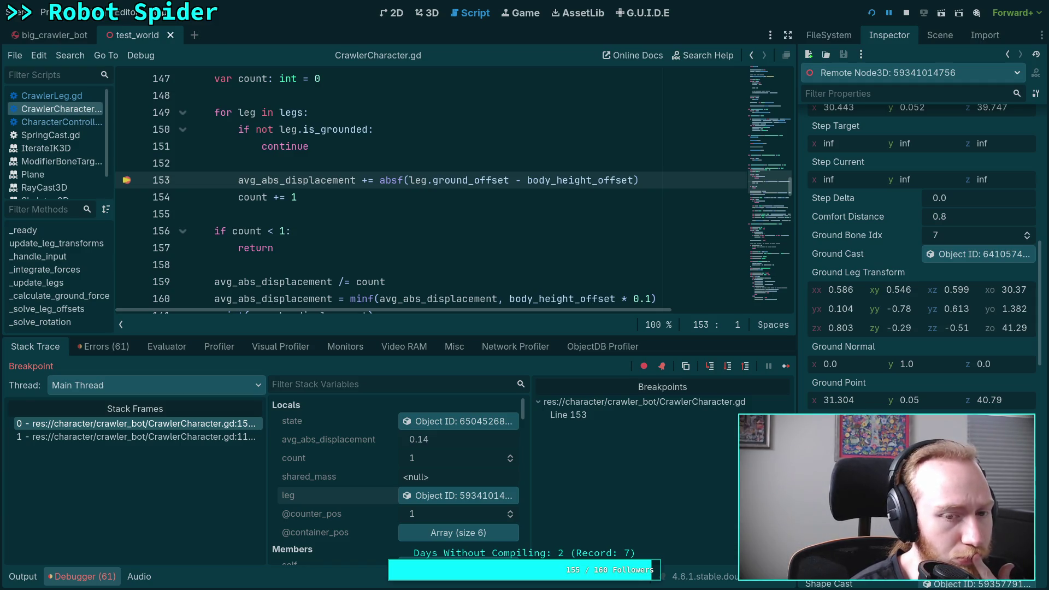
scroll(696, 223, down, 1)
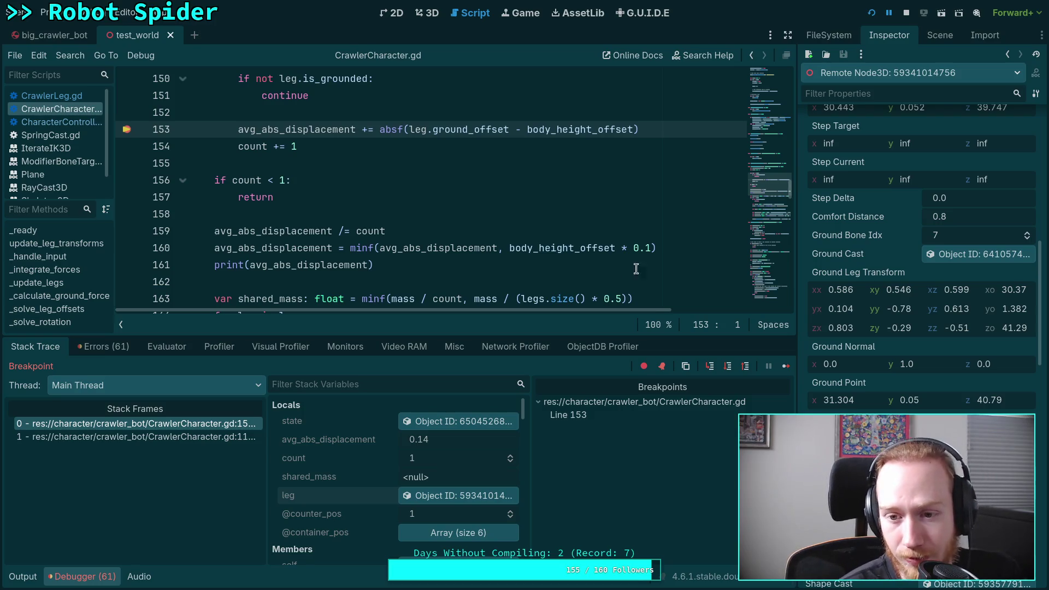
Step: Replace line 160's body_height_offset * 0.1 cap with a fixed 0.2 and relaunch the game
click(649, 248)
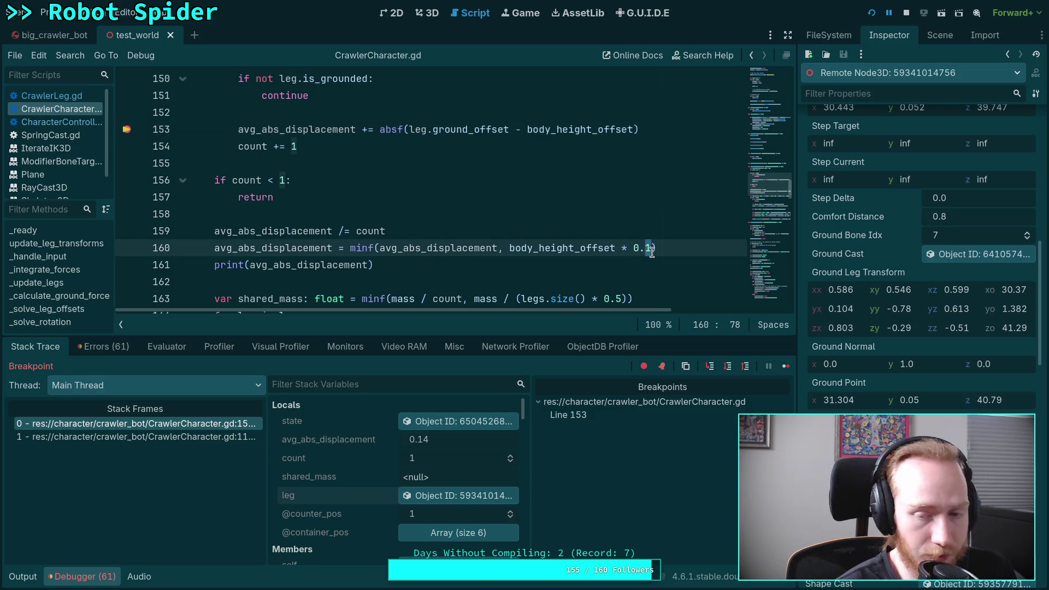
shift+click(507, 248)
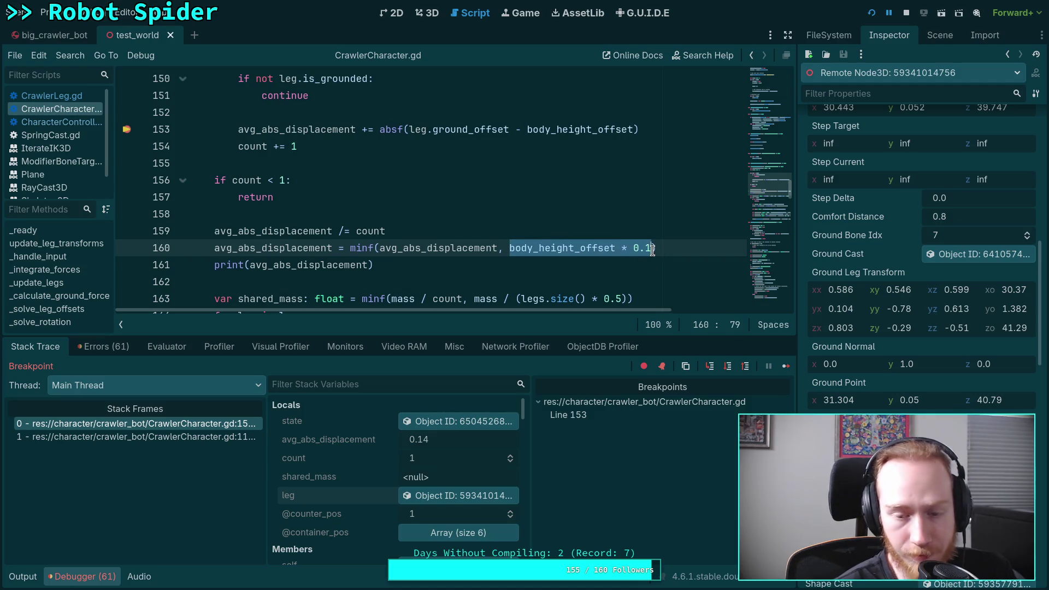
text(0.2)
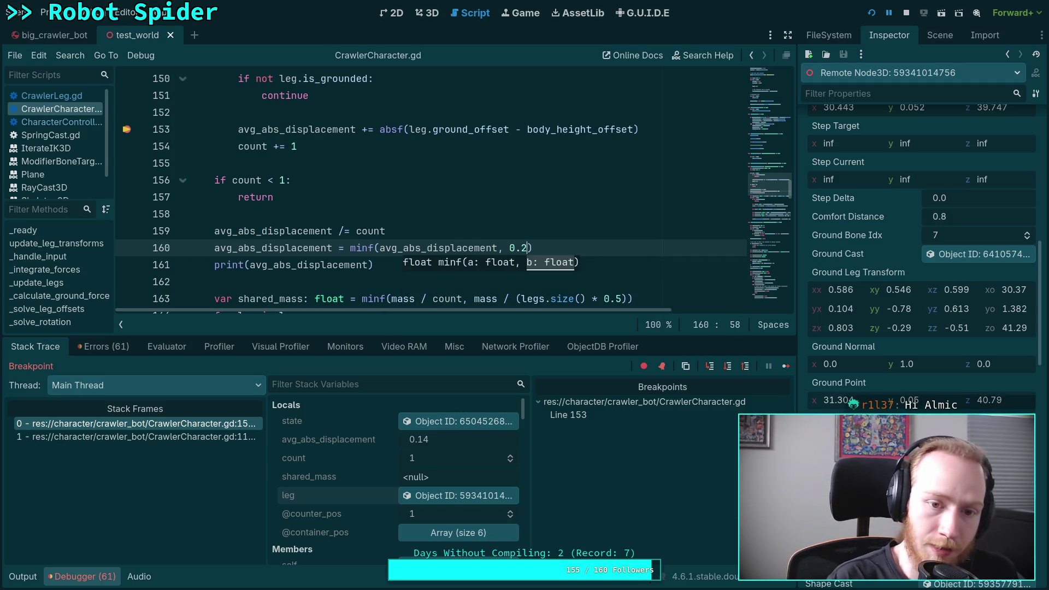
click(874, 18)
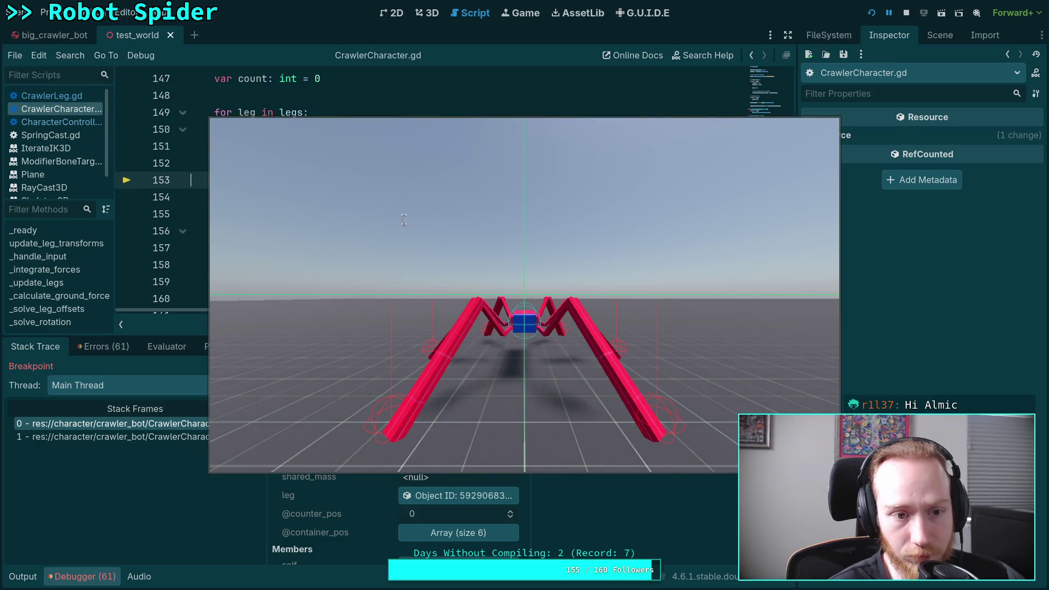
Step: Resume the game, step two physics ticks with the 0.2 cap, then stop it
click(872, 13)
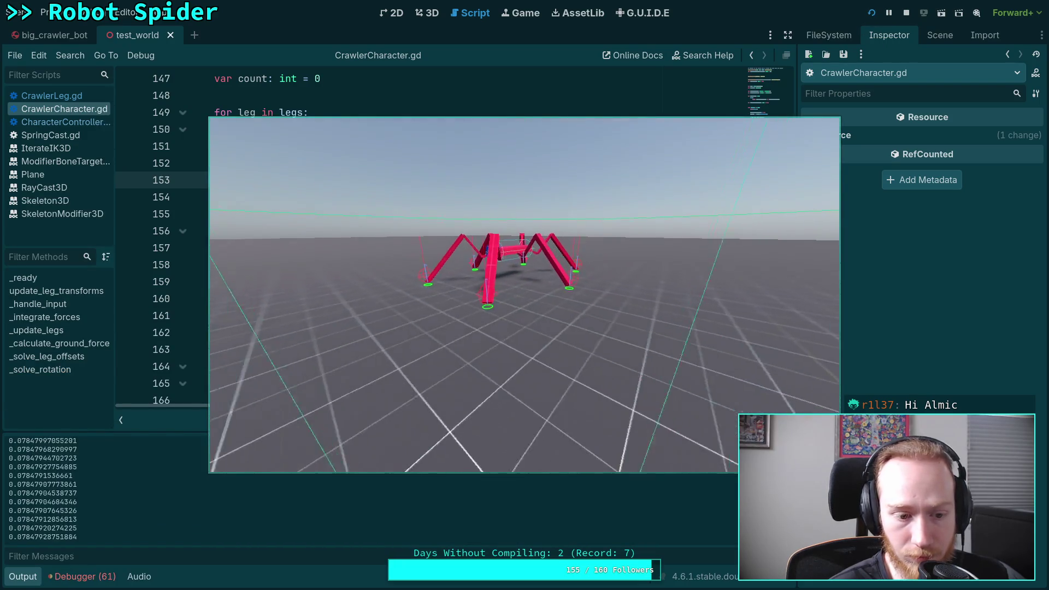
key(space)
key(space)
key(space)
key(space)
key(space)
key(space)
key(space)
key(space)
key(space)
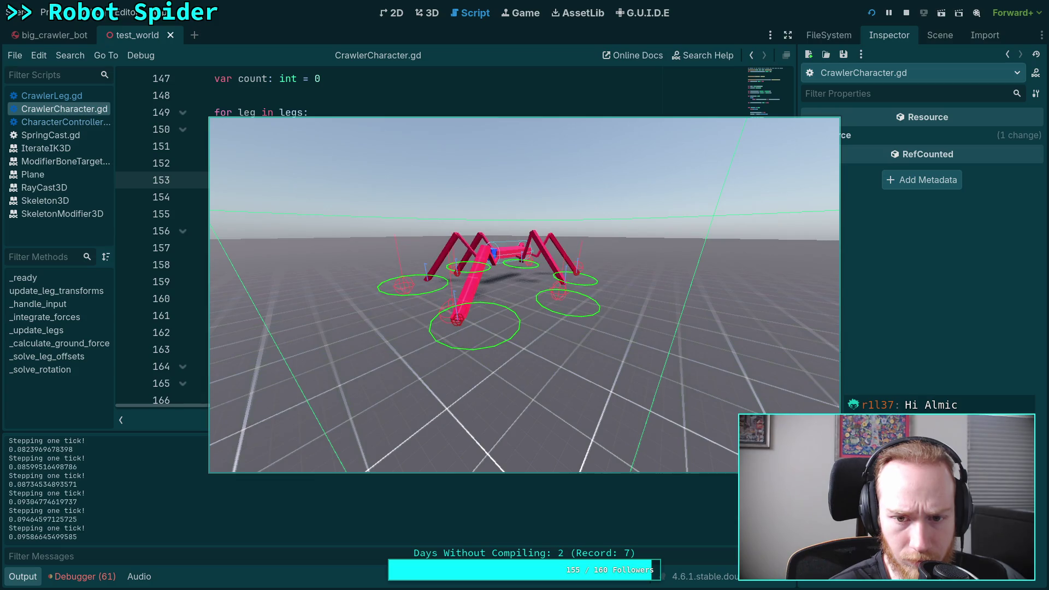
key(space)
key(space)
key(space)
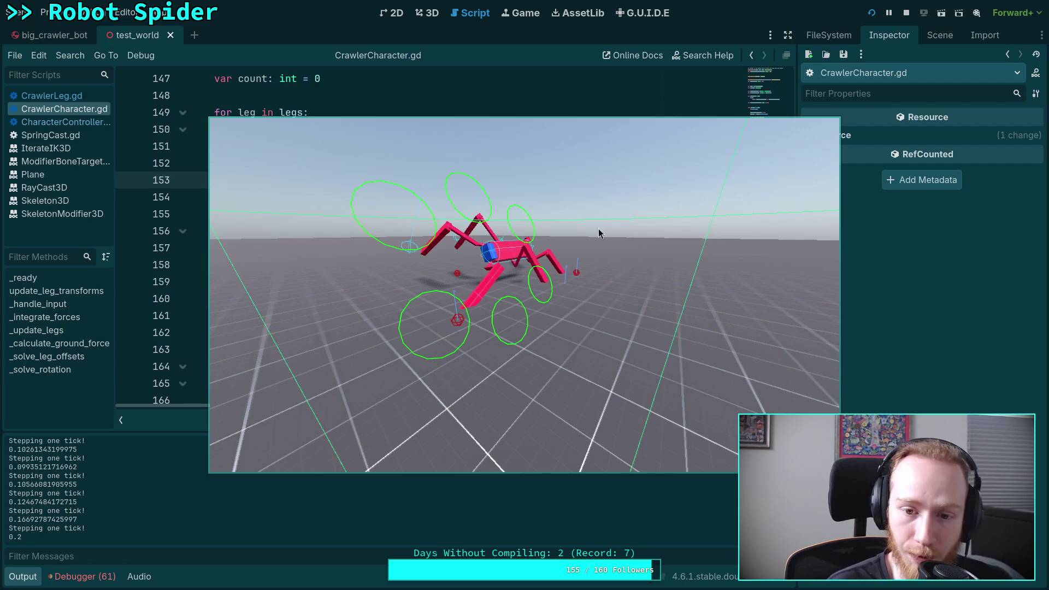
click(905, 14)
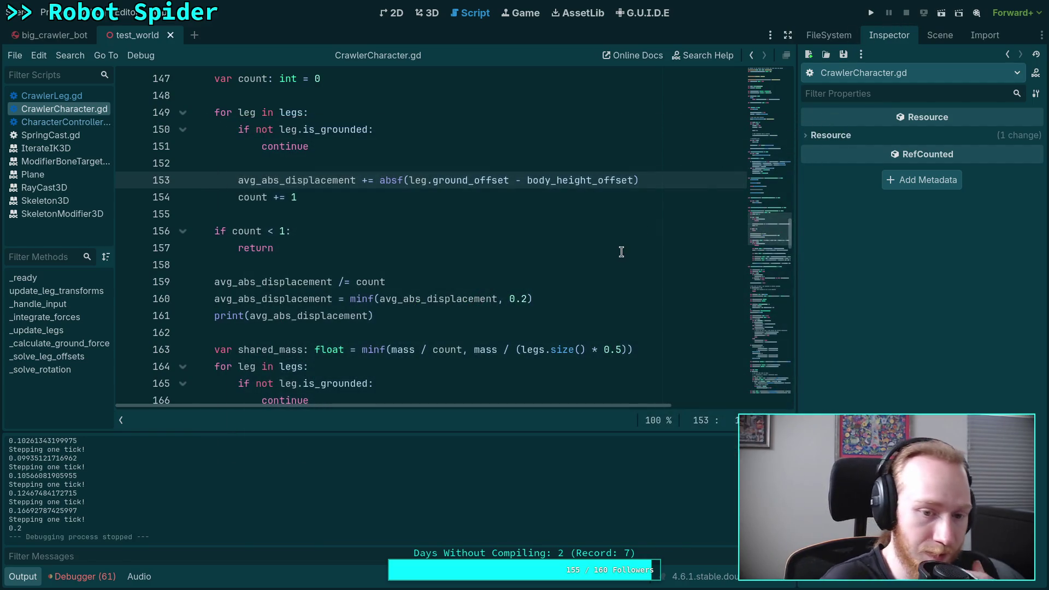
Step: Add and then remove a breakpoint on line 171, and relaunch the game breakpoint-free
scroll(566, 246, down, 5)
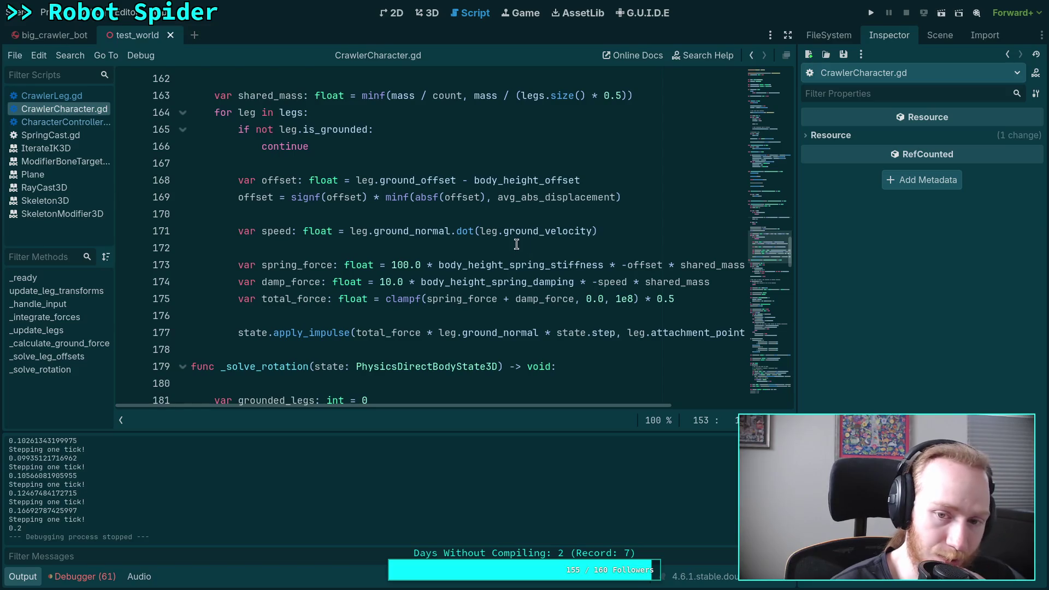
scroll(524, 270, up, 1)
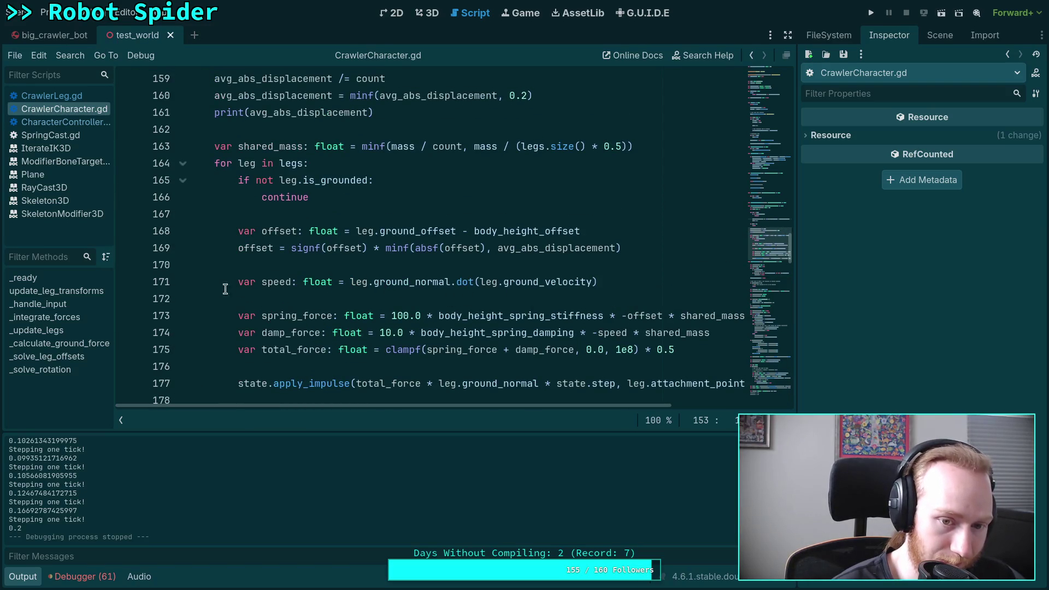
click(134, 286)
scroll(662, 170, up, 2)
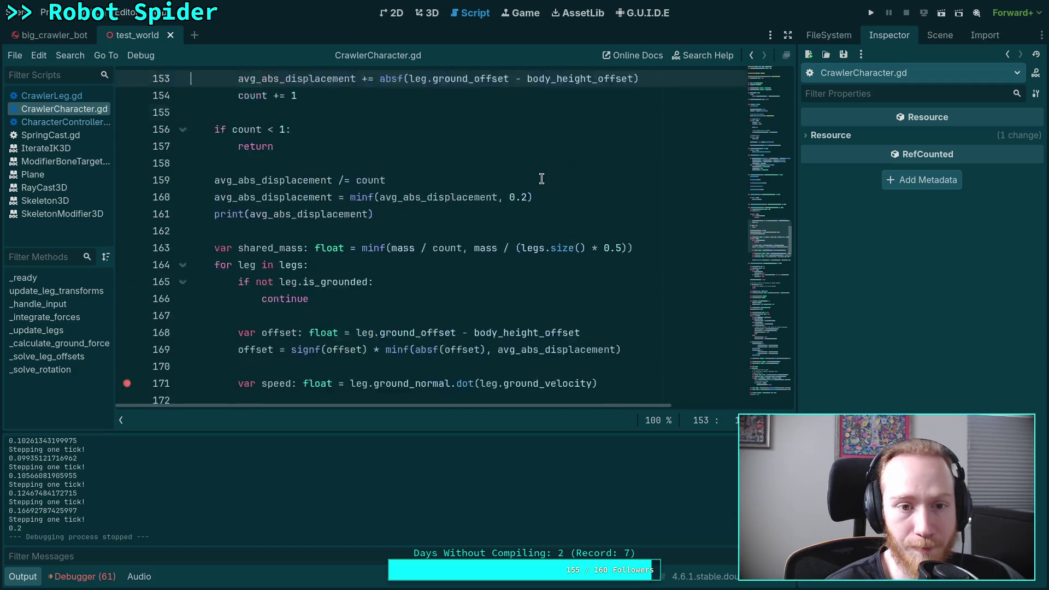
scroll(661, 170, down, 2)
click(127, 281)
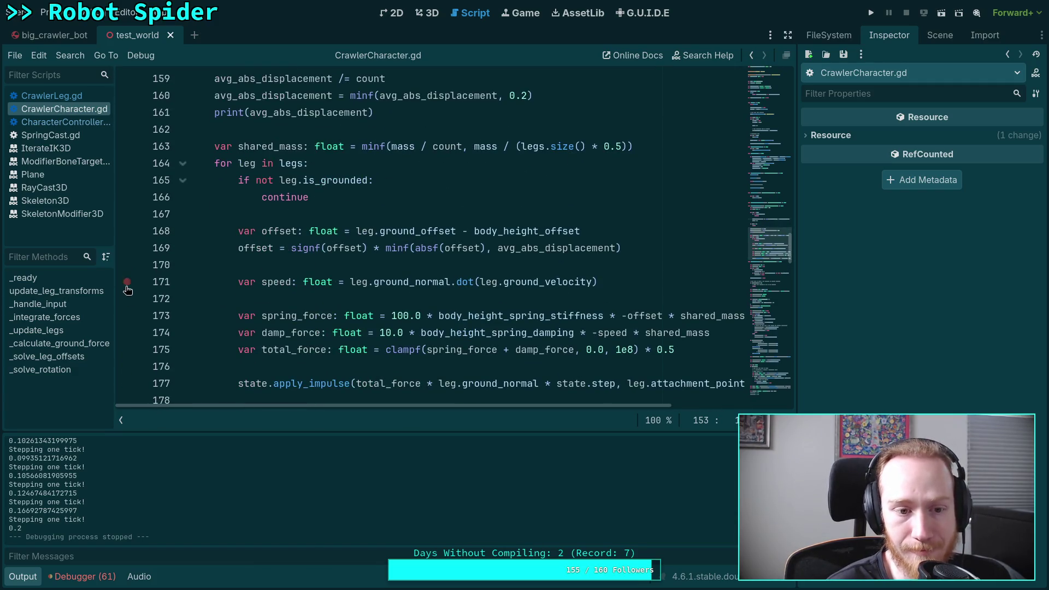
click(871, 13)
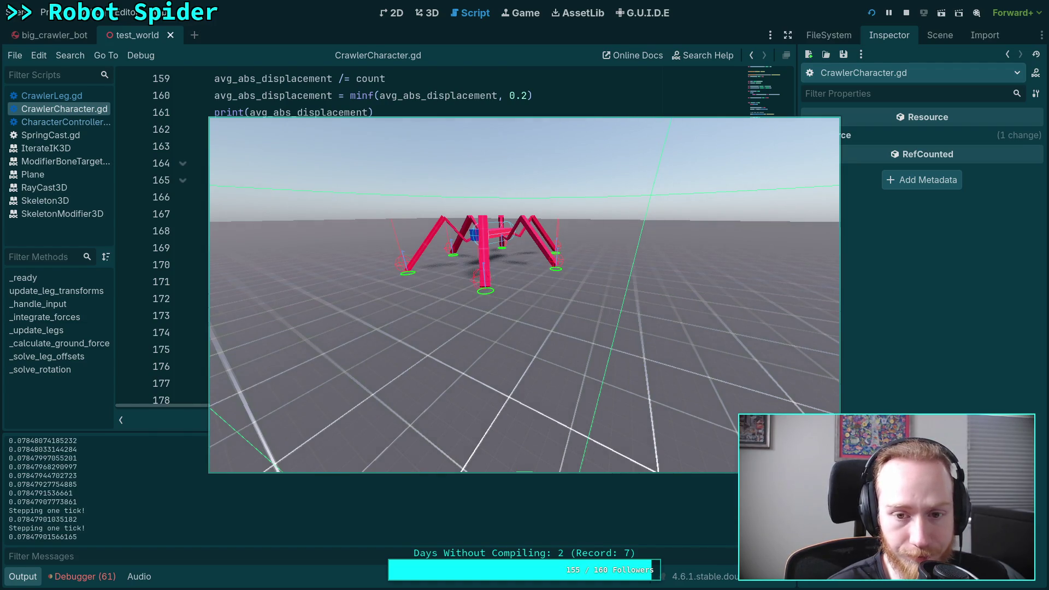
Step: Step the spider simulation six ticks, then return to the script and set a line 168 breakpoint
key(period)
key(period)
key(period)
key(period)
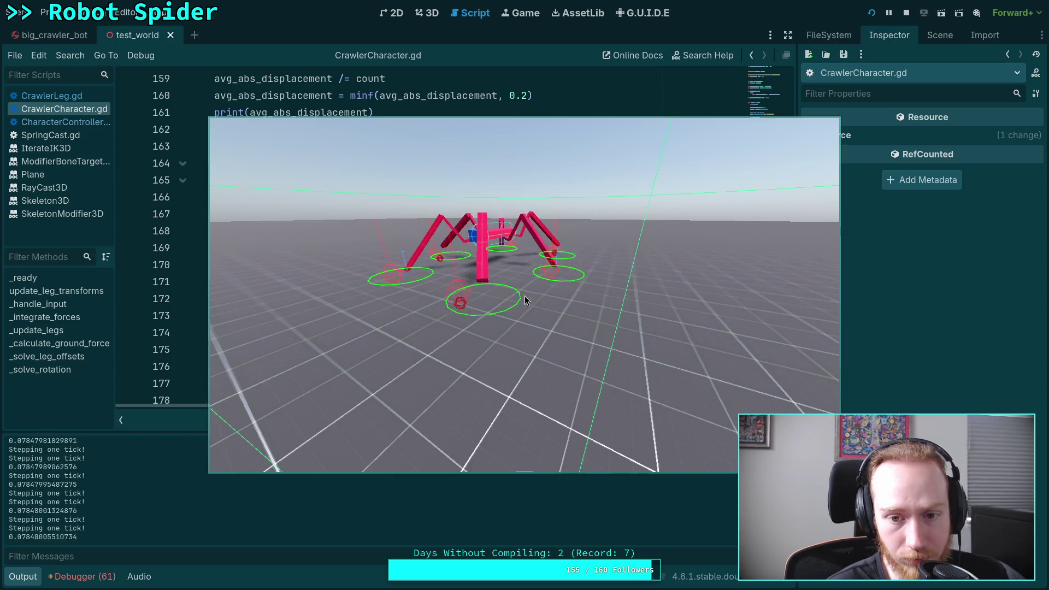
key(period)
key(period)
key(period)
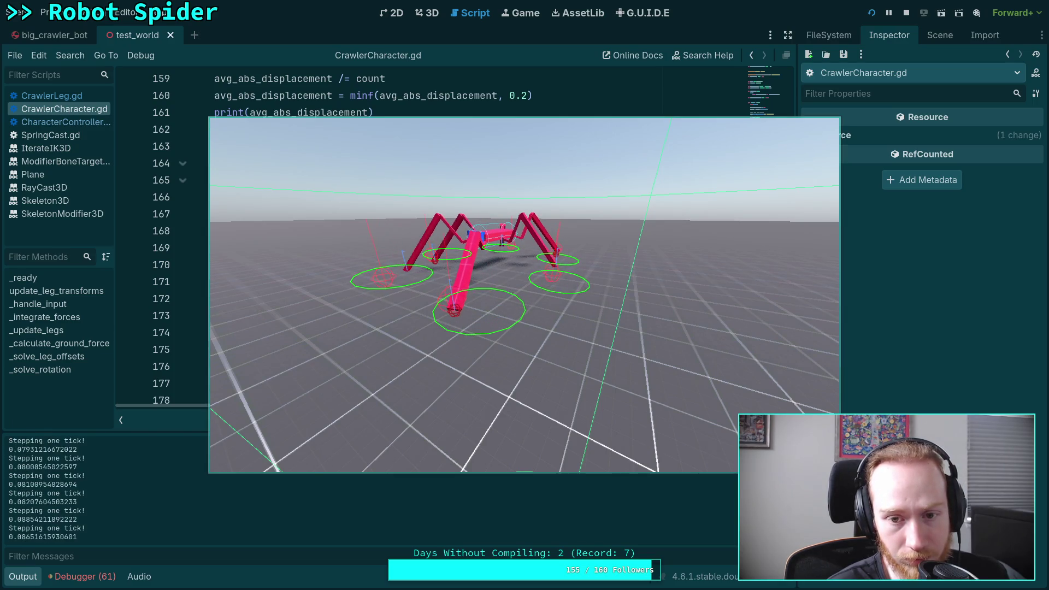
key(period)
key(period)
key(period)
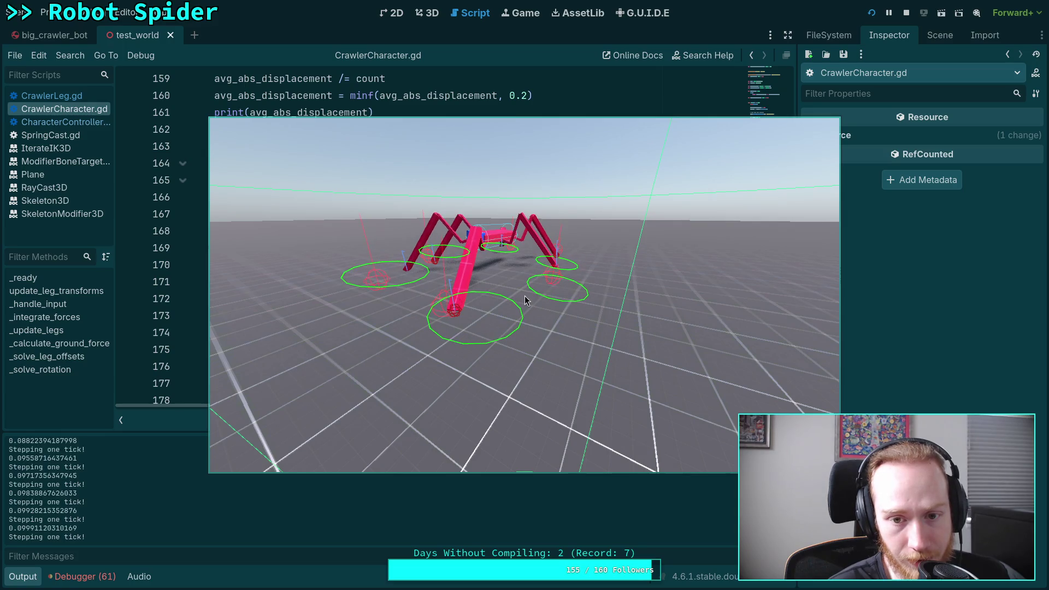
key(period)
key(period)
key(period)
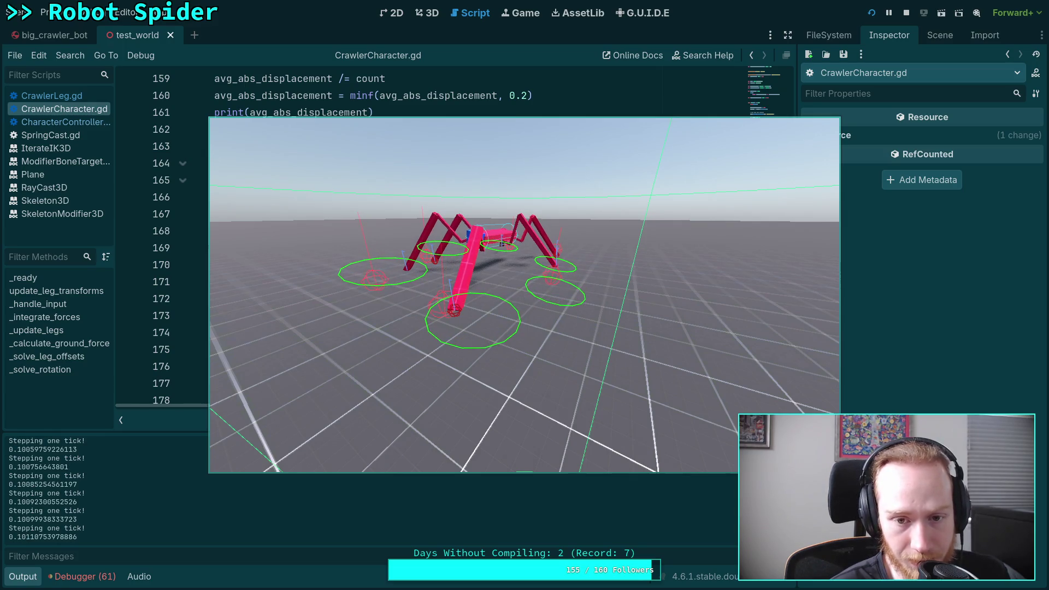
key(period)
key(period)
key(period)
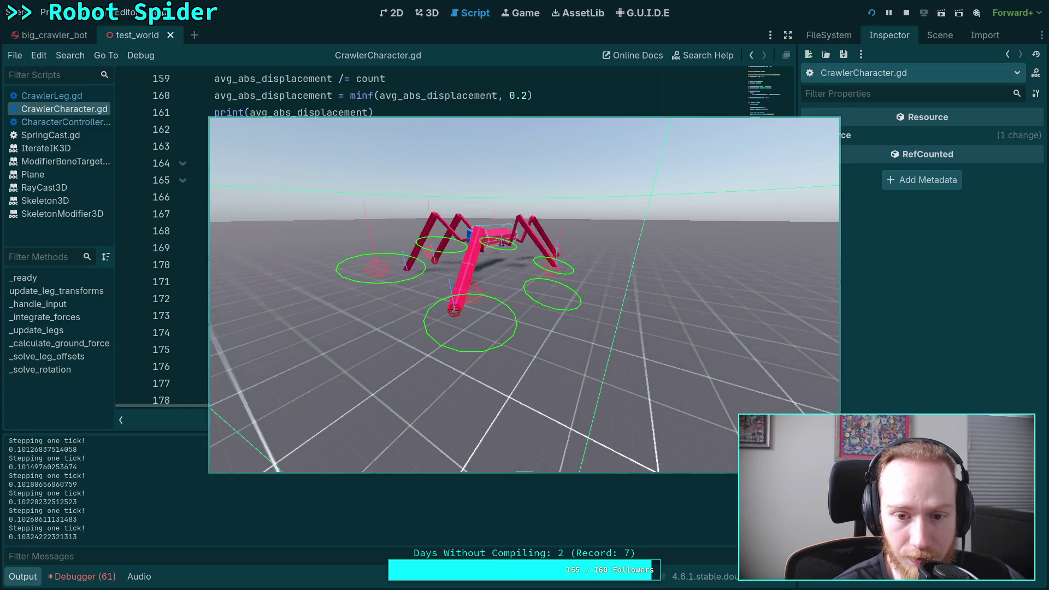
key(period)
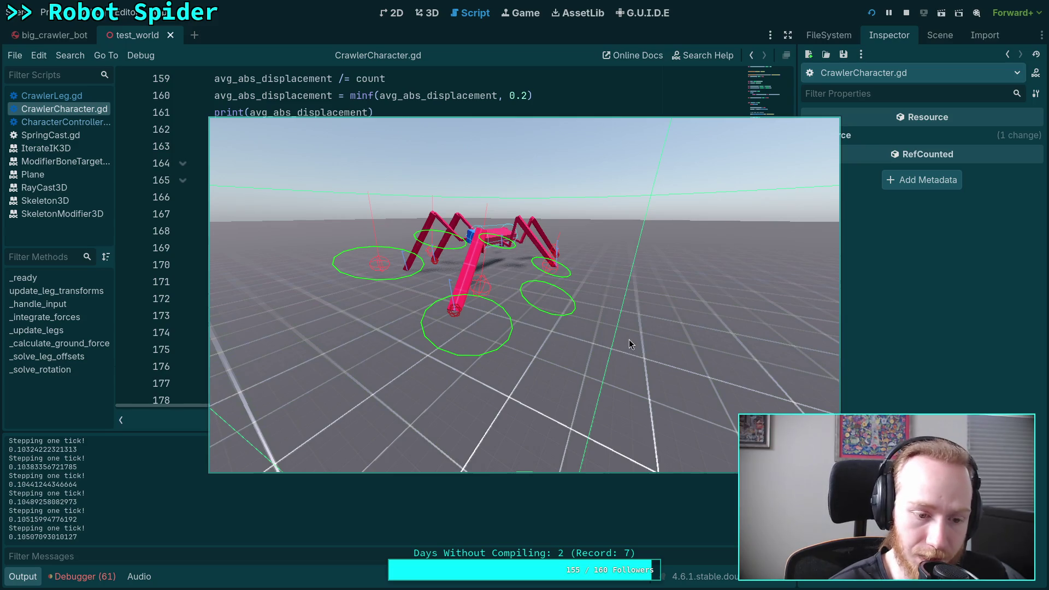
key(alt+Tab)
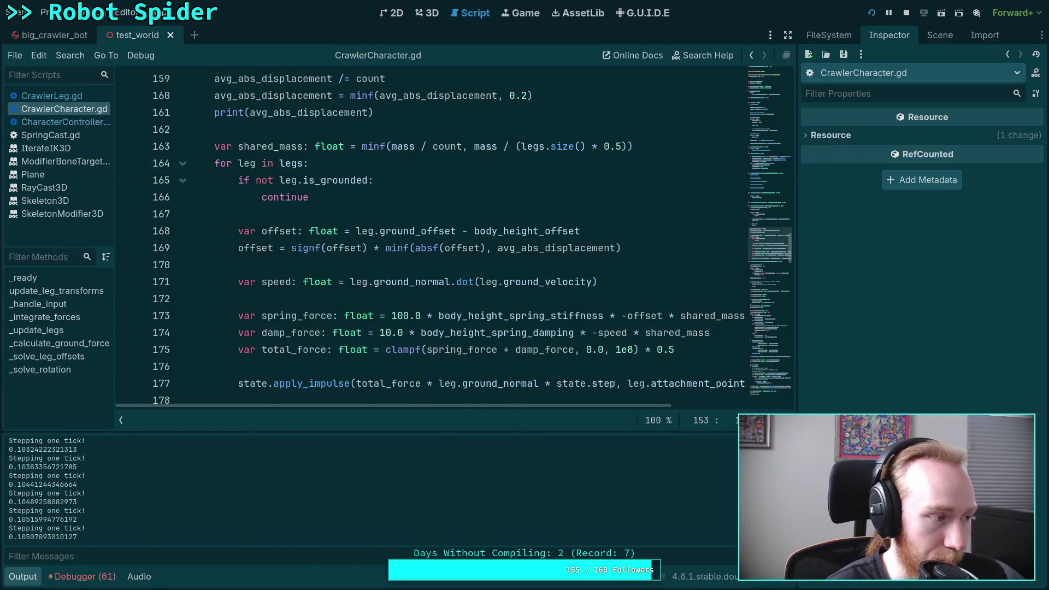
click(127, 230)
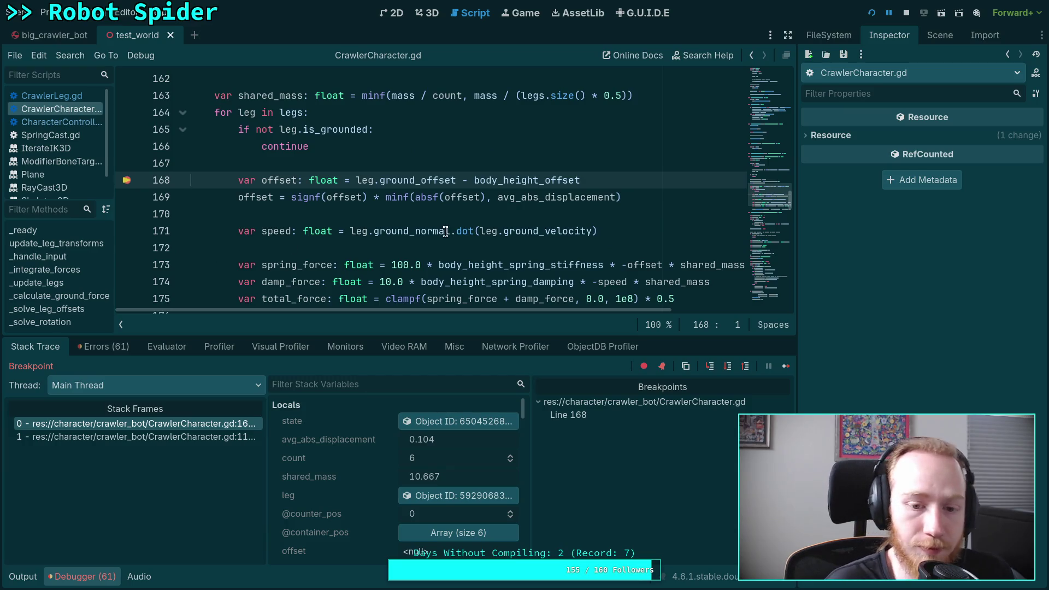
Step: Open the paused leg in the remote Inspector: index 0, left side, grounded
click(451, 496)
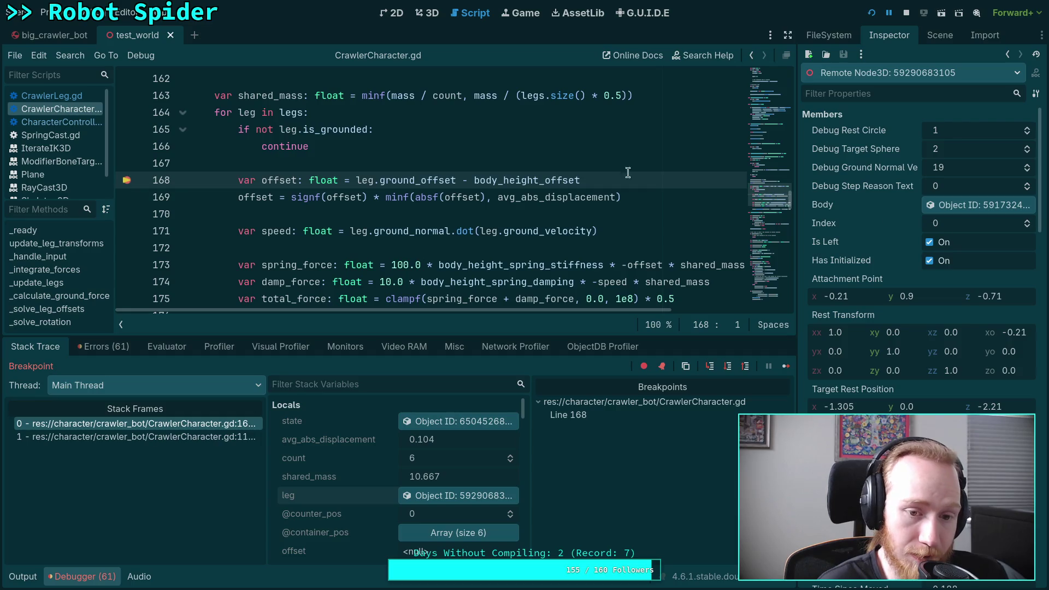
scroll(564, 177, down, 2)
scroll(552, 273, up, 1)
drag(568, 311, 610, 311)
Step: Review the line 177 impulse force expression, then check step delta 1.009 and comfort distance 0.8
mouse_move(307, 281)
mouse_down()
mouse_move(489, 281)
mouse_move(492, 319)
mouse_move(481, 317)
mouse_move(382, 71)
mouse_move(381, 232)
mouse_up()
click(278, 231)
click(381, 233)
scroll(898, 305, down, 5)
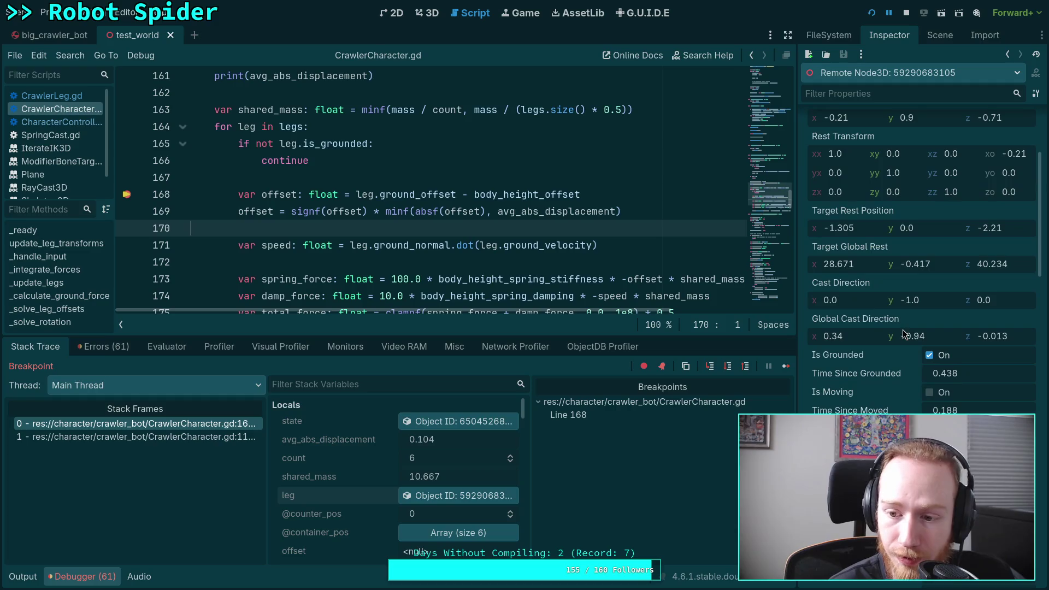
scroll(887, 372, down, 5)
scroll(894, 399, down, 1)
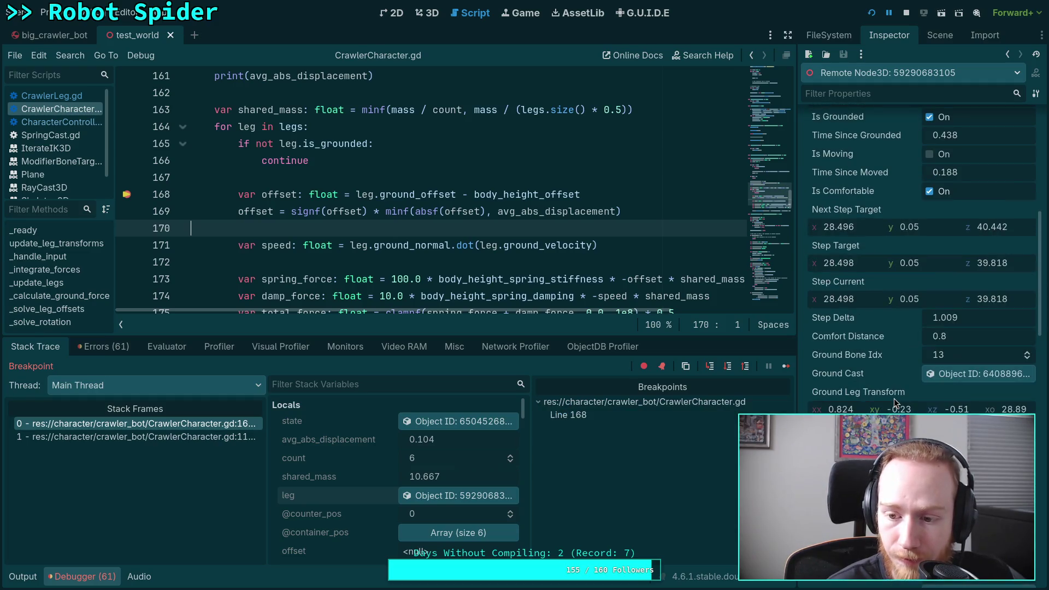
scroll(895, 398, down, 2)
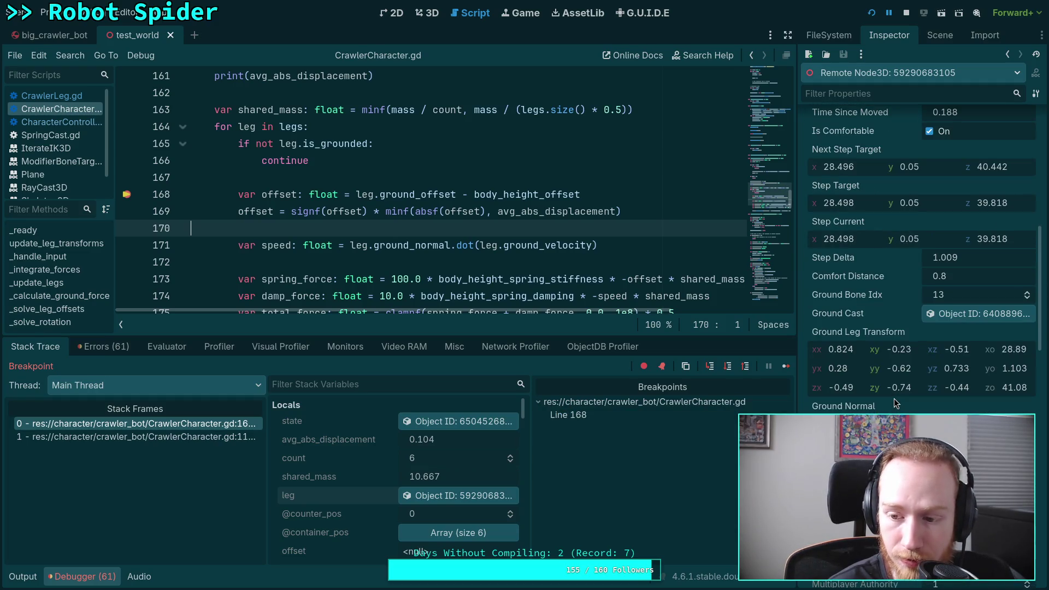
scroll(894, 398, down, 2)
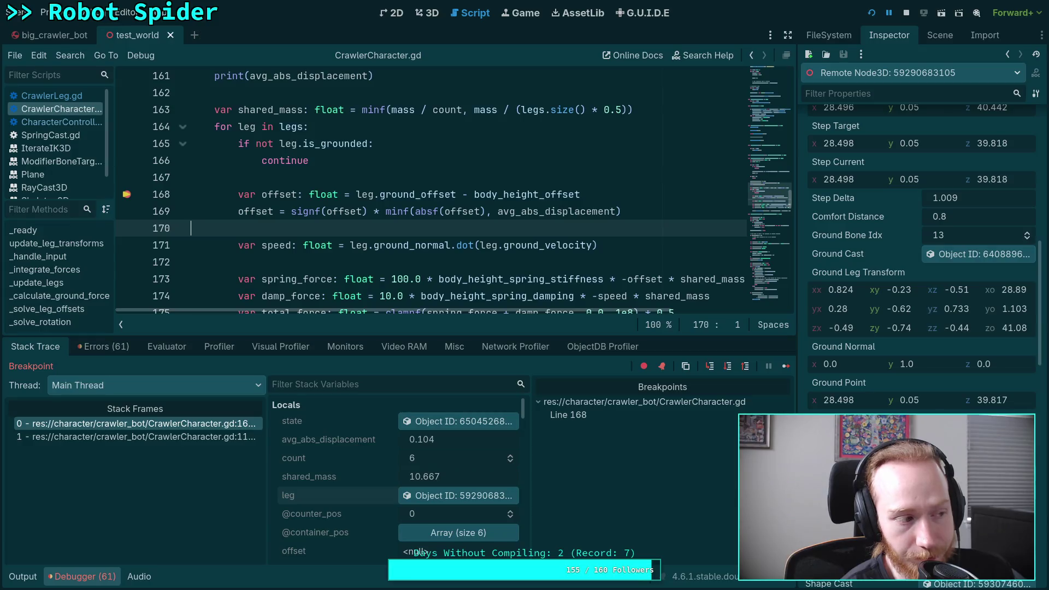
Step: Stop the game, collapse the debugger output and view CharacterController.gd
click(907, 13)
click(83, 576)
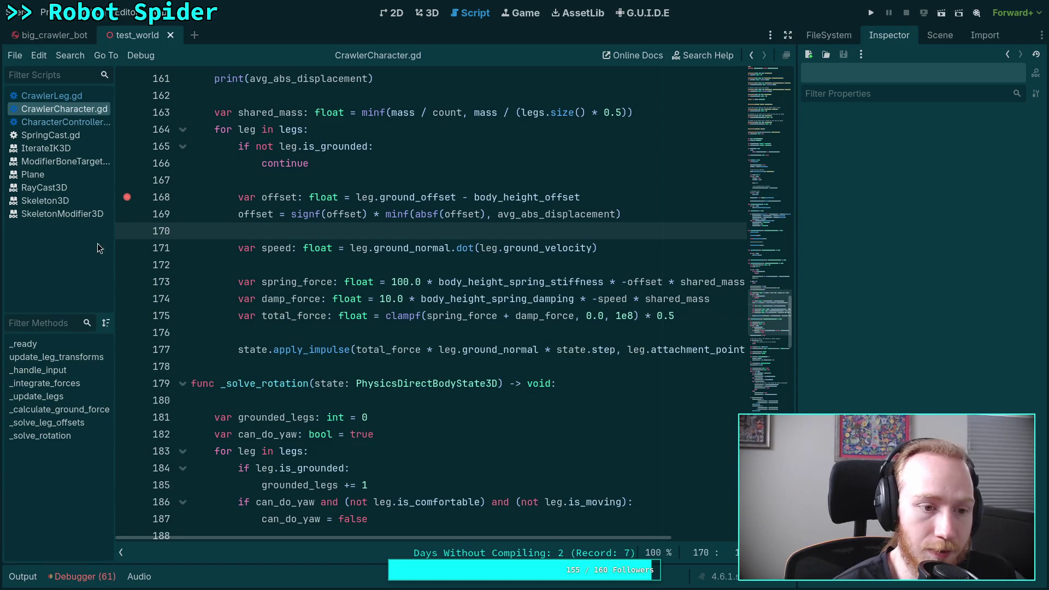
click(61, 124)
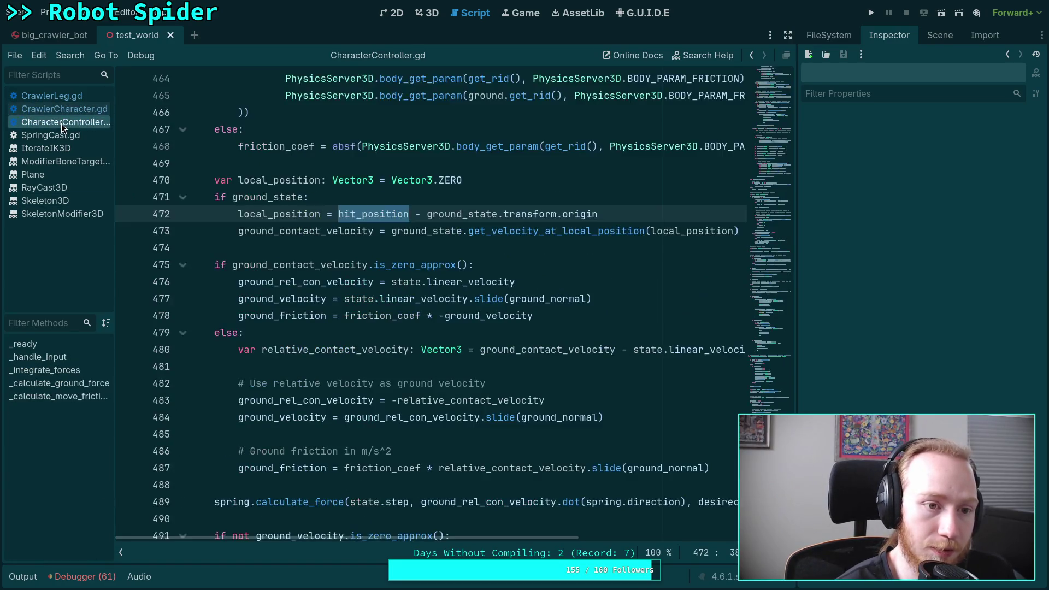
mouse_move(485, 287)
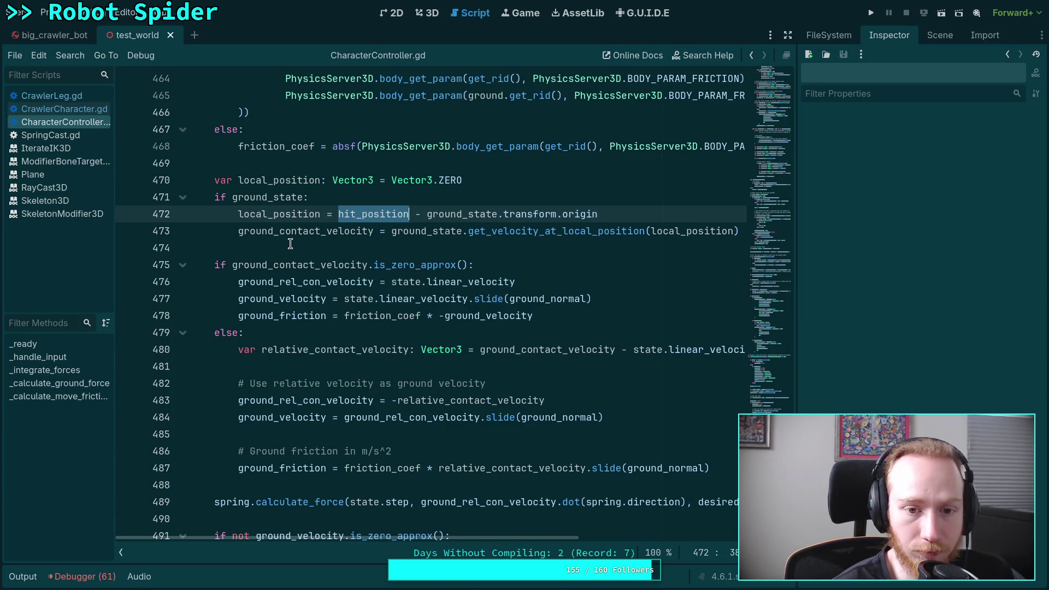
scroll(284, 223, up, 3)
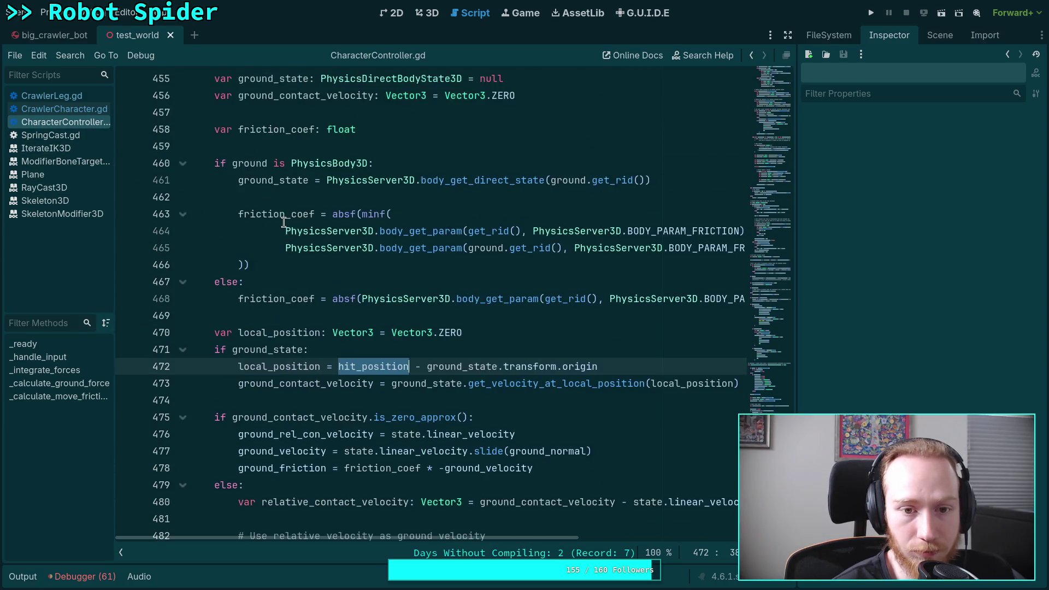
scroll(284, 222, up, 3)
Step: Open CrawlerLeg.gd and highlight attachment_point and ground_point in line 301's ground_velocity calculation
click(52, 96)
scroll(426, 319, up, 1)
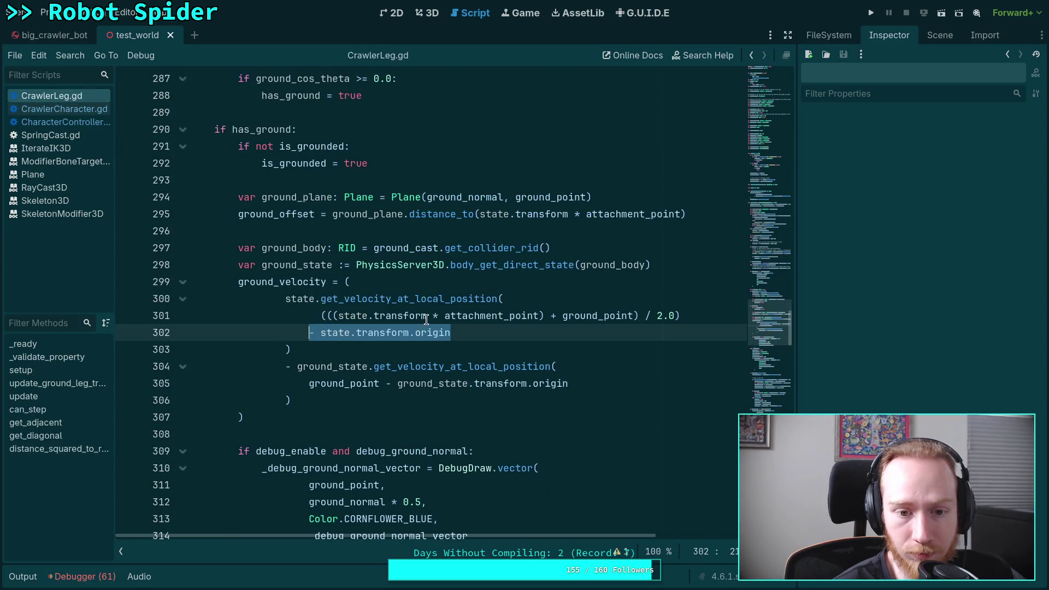
click(508, 350)
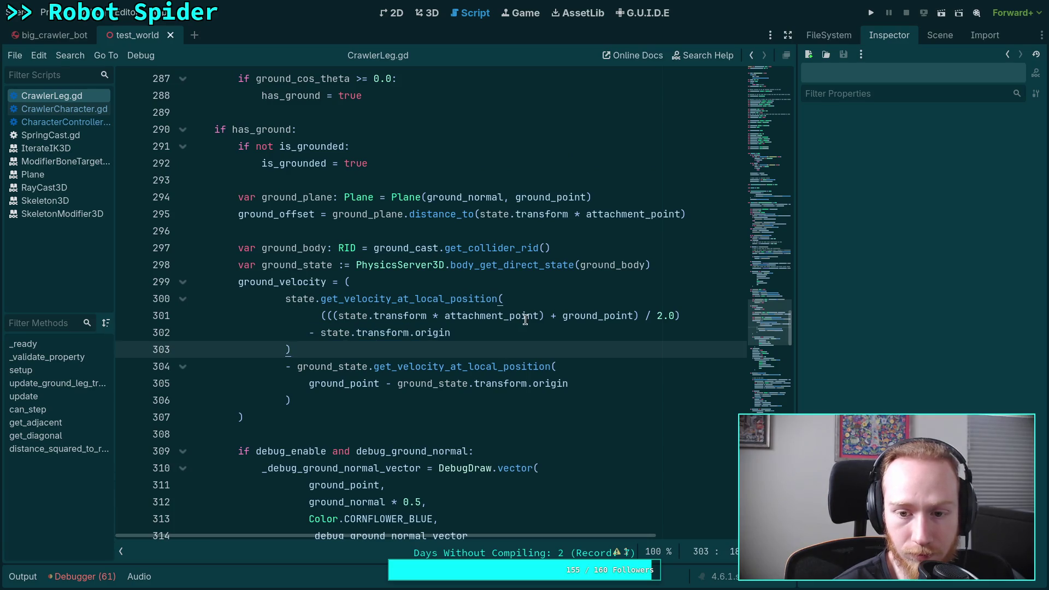
scroll(519, 321, up, 1)
double_click(592, 366)
scroll(411, 315, up, 1)
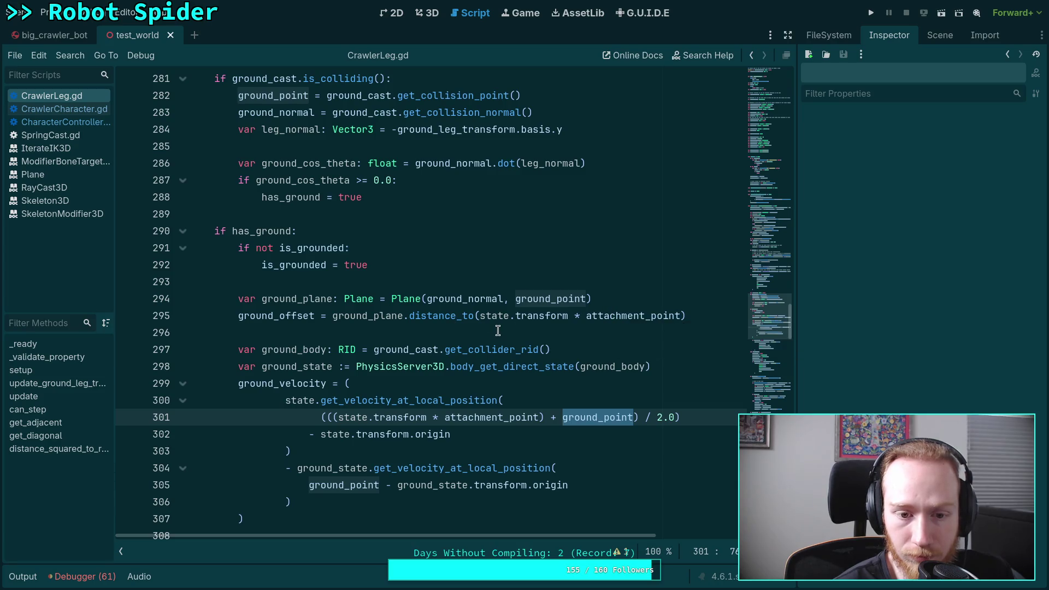
scroll(498, 328, down, 1)
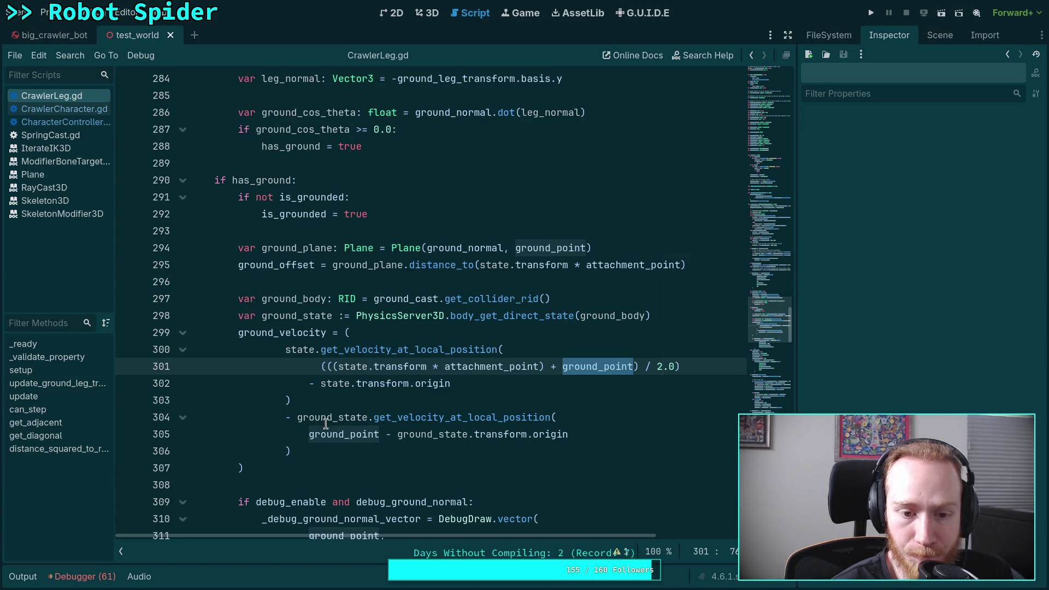
click(327, 366)
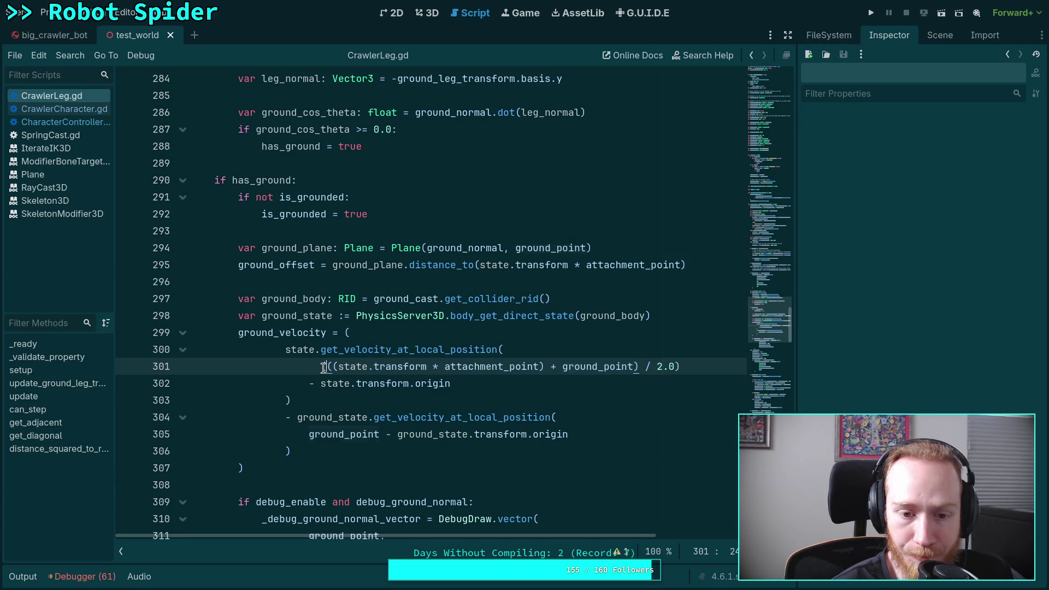
double_click(581, 367)
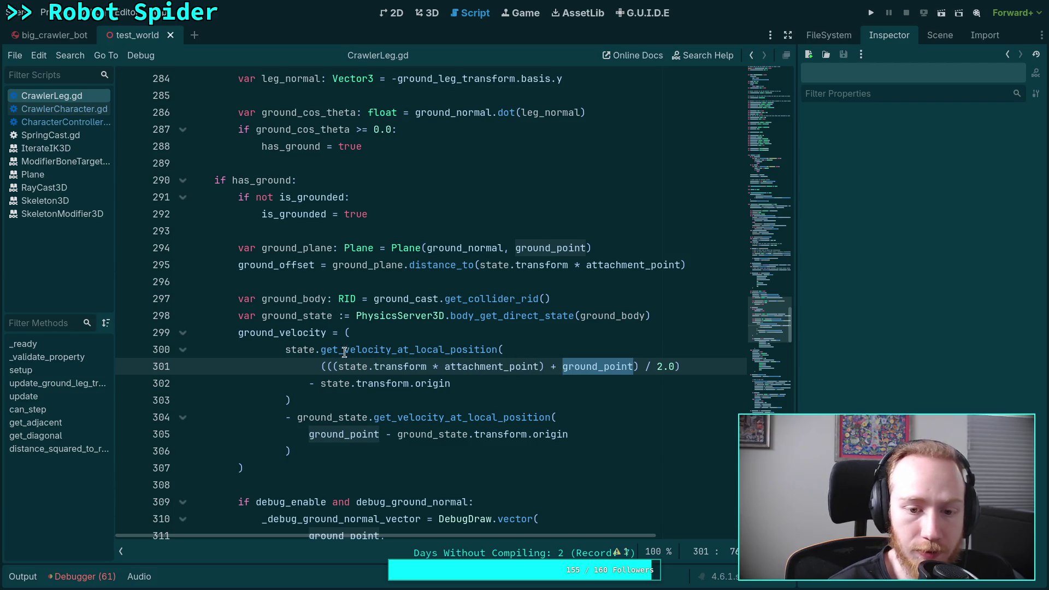
click(485, 367)
double_click(486, 365)
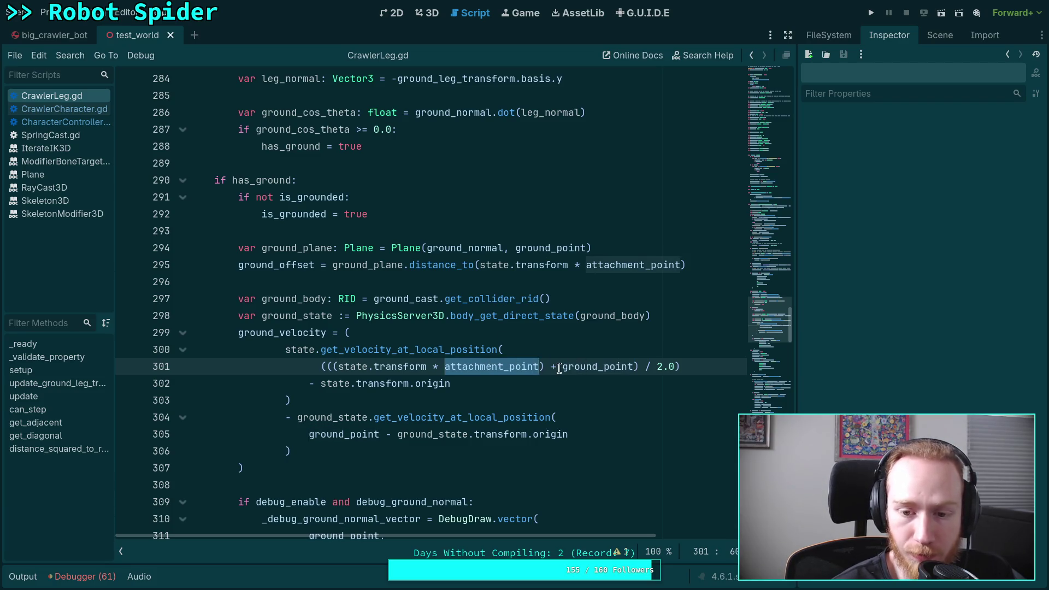
double_click(579, 367)
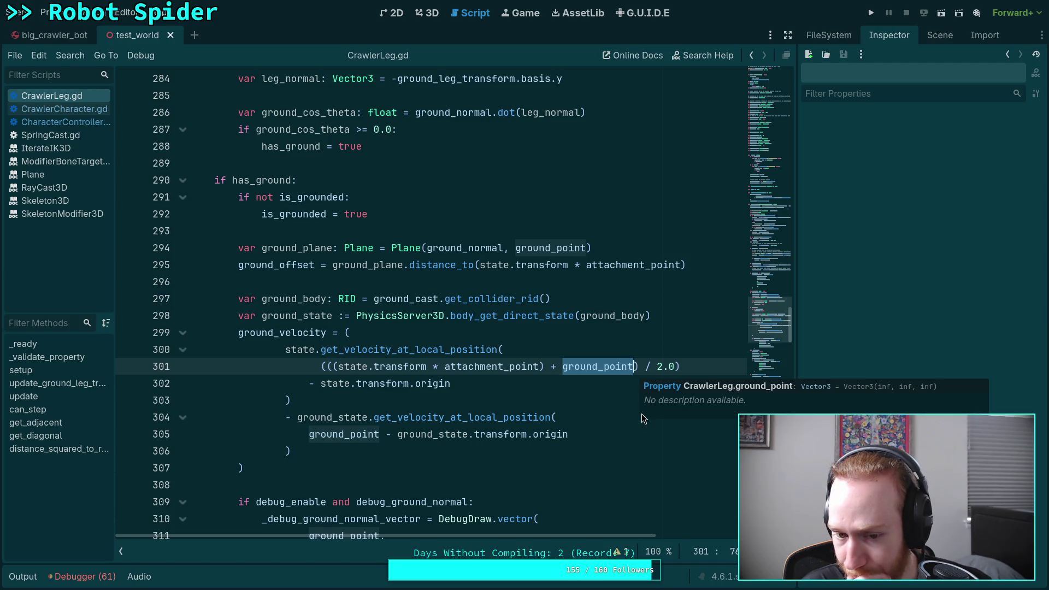
Step: Strip the ground_point averaging from line 301 so it uses only the attachment point, and save
click(349, 366)
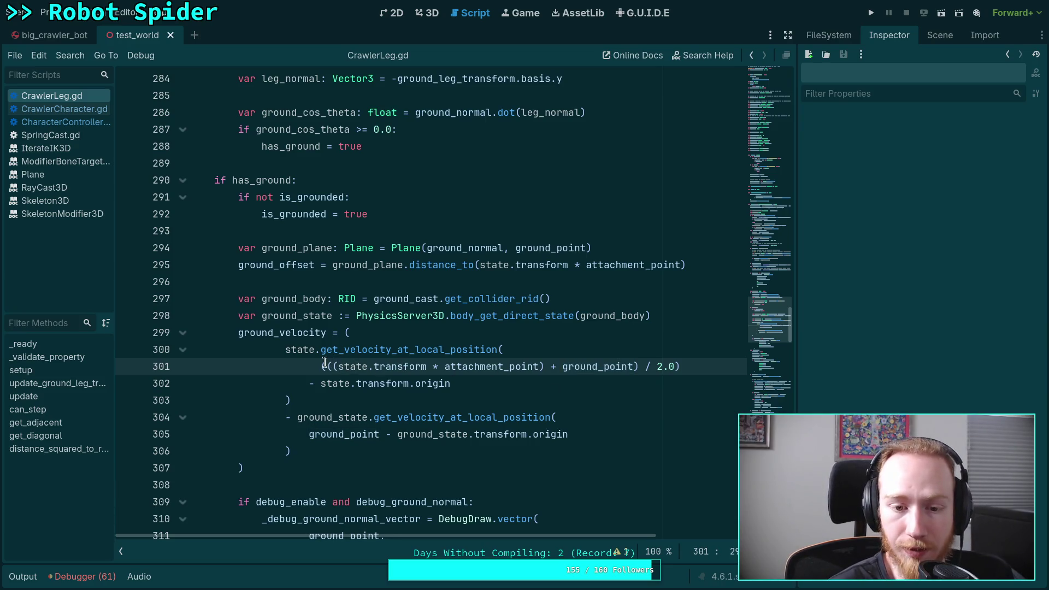
key(BackSpace)
key(BackSpace)
drag(535, 367, 698, 366)
key(BackSpace)
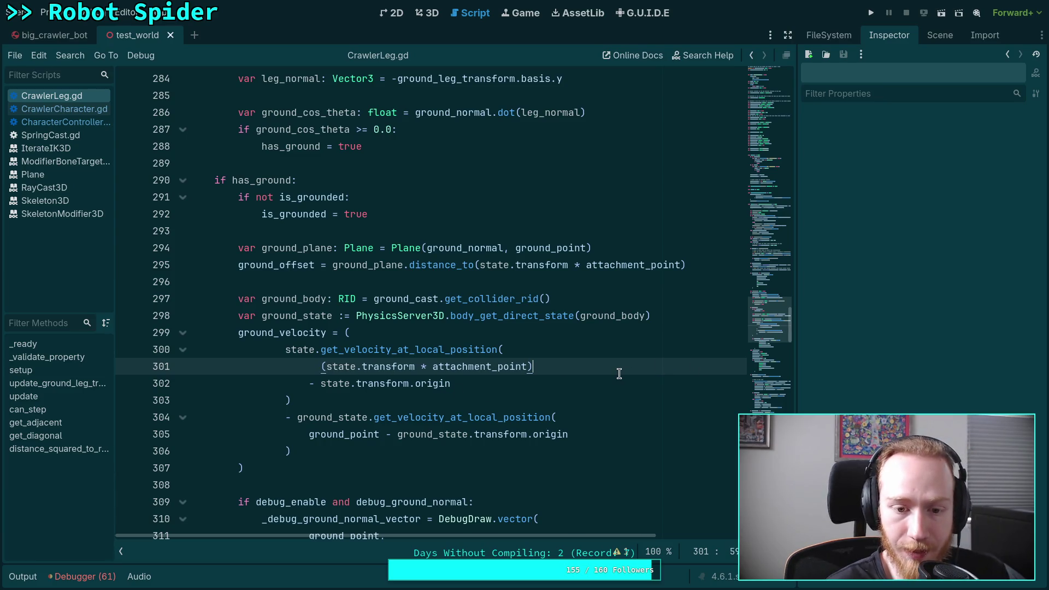
key(ctrl+s)
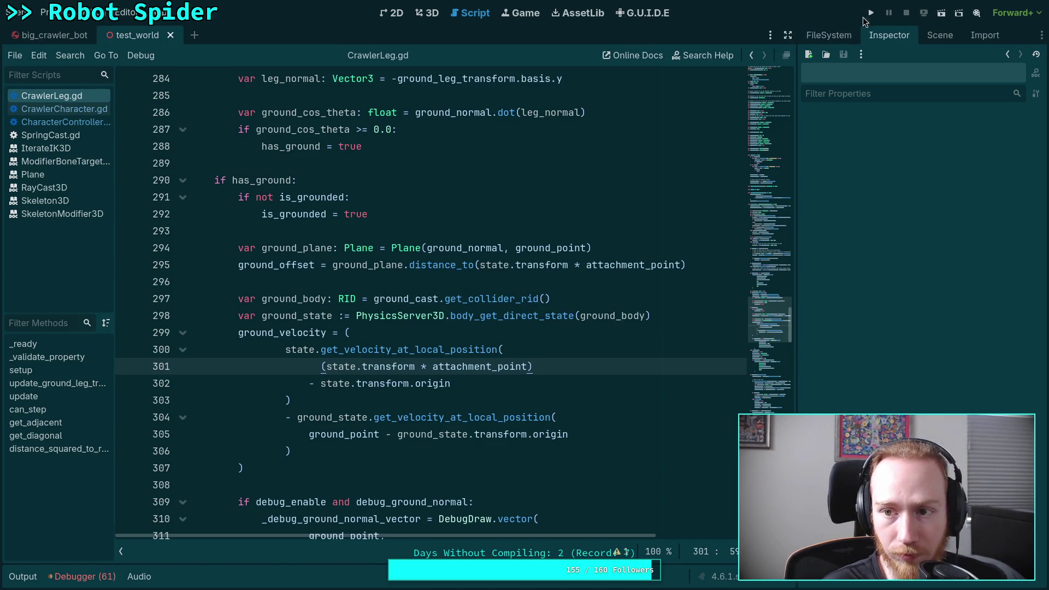
Step: Test-run and step the spider, then stop and restore line 301's full midpoint expression
click(871, 13)
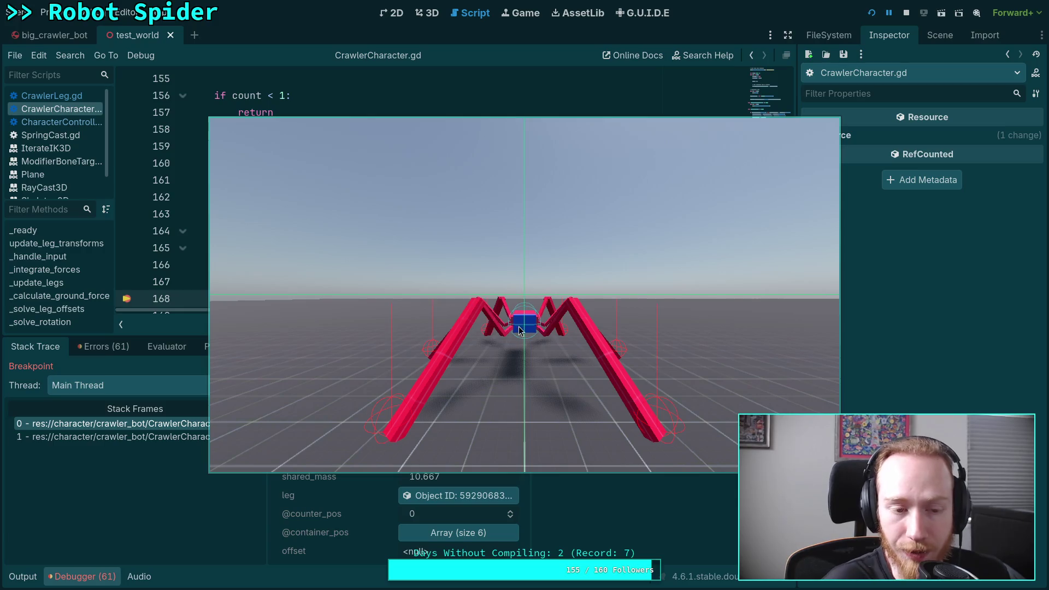
click(907, 12)
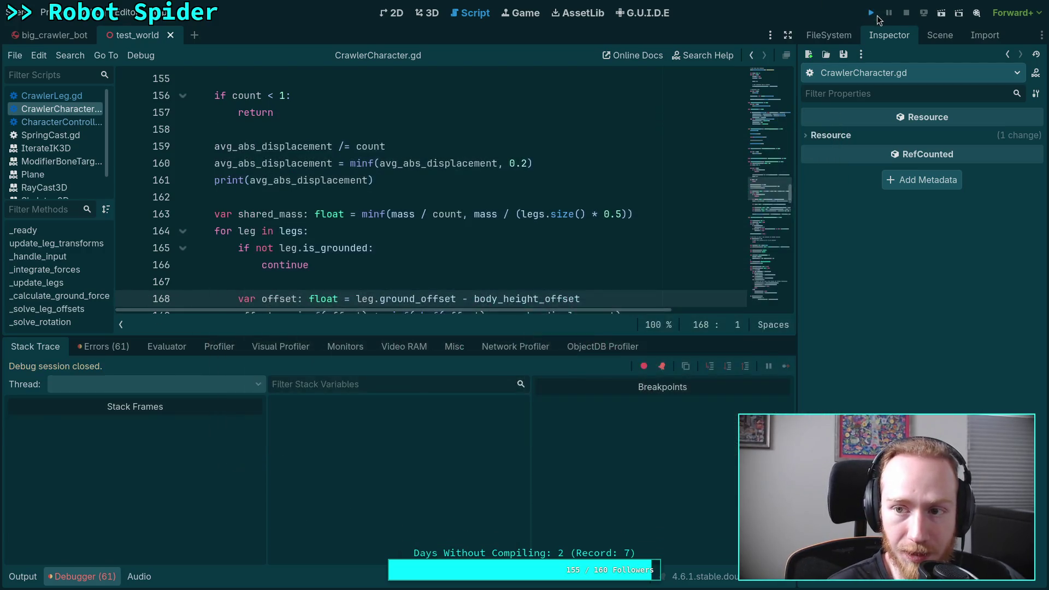
click(876, 15)
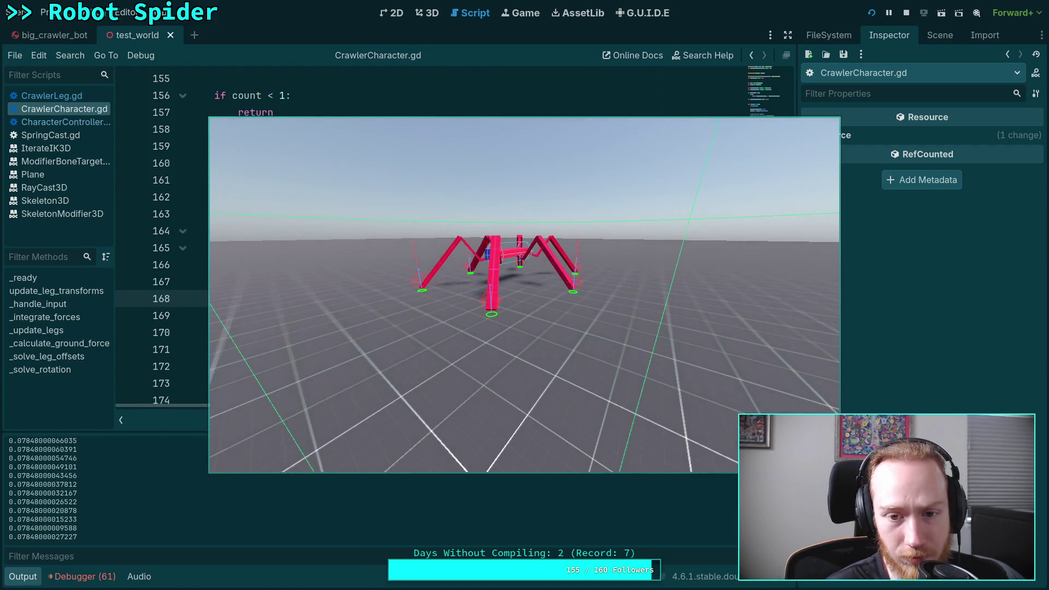
key(space)
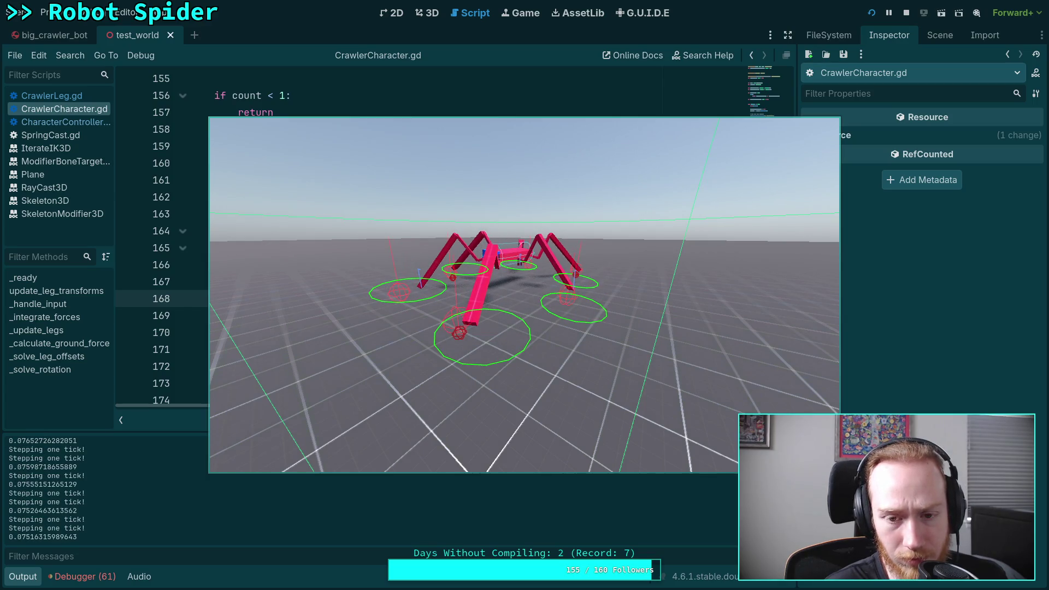
key(space)
key(space)
key(space)
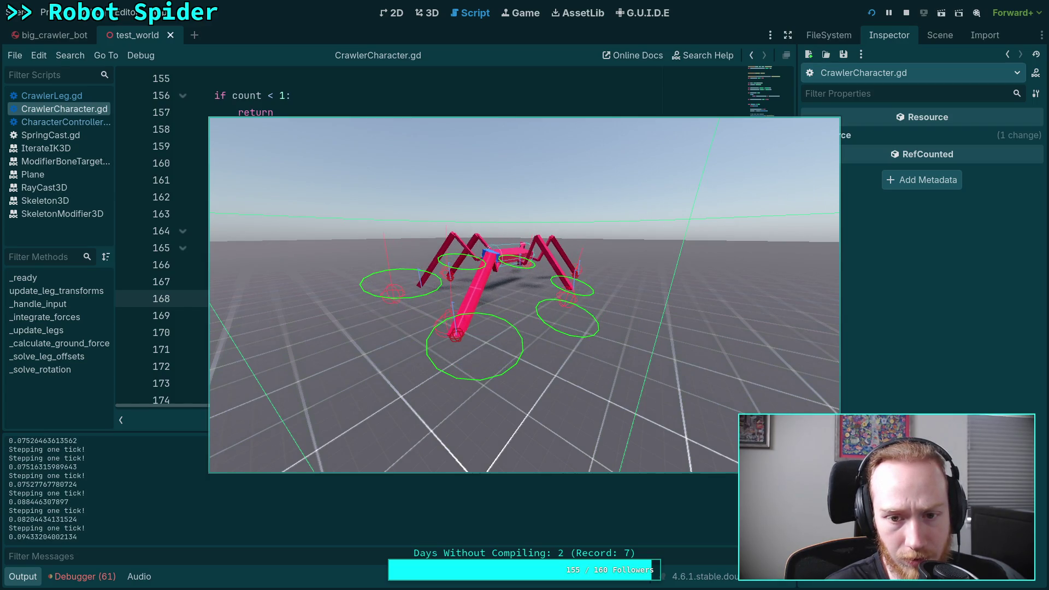
click(906, 12)
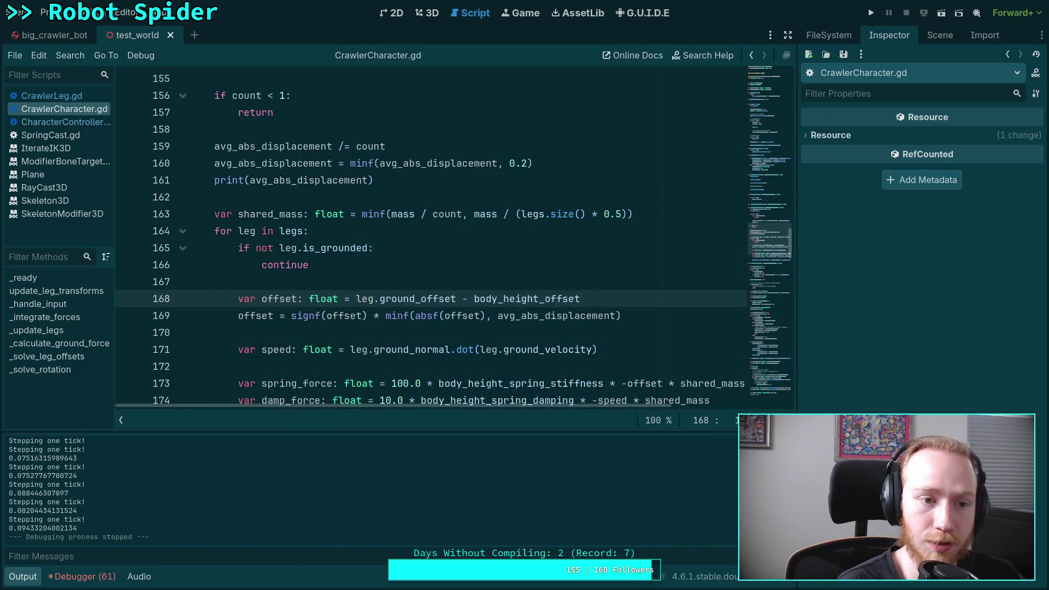
key(alt+Left)
key(ctrl+z)
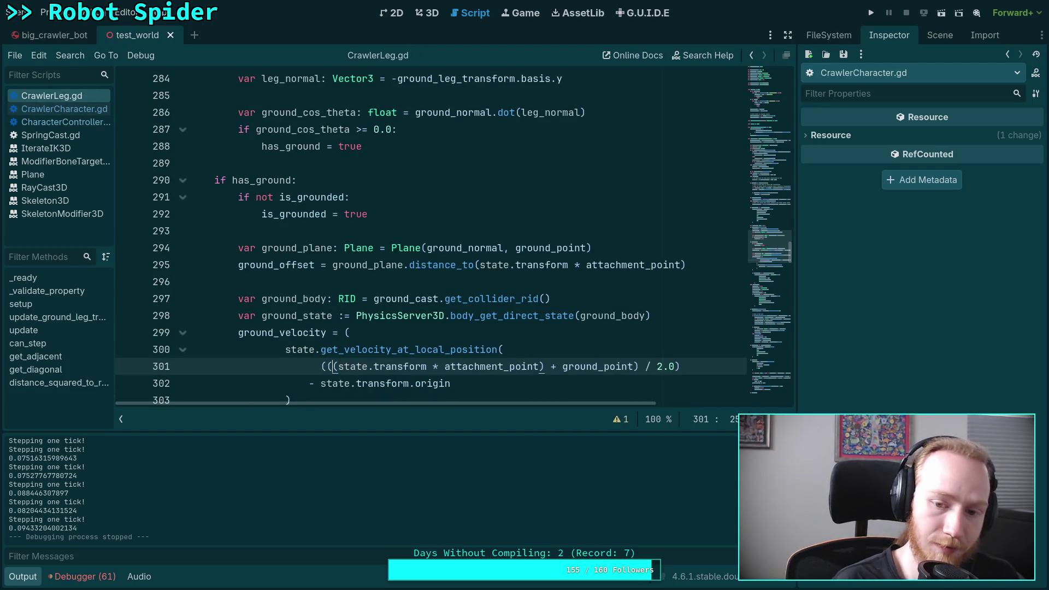
key(F5)
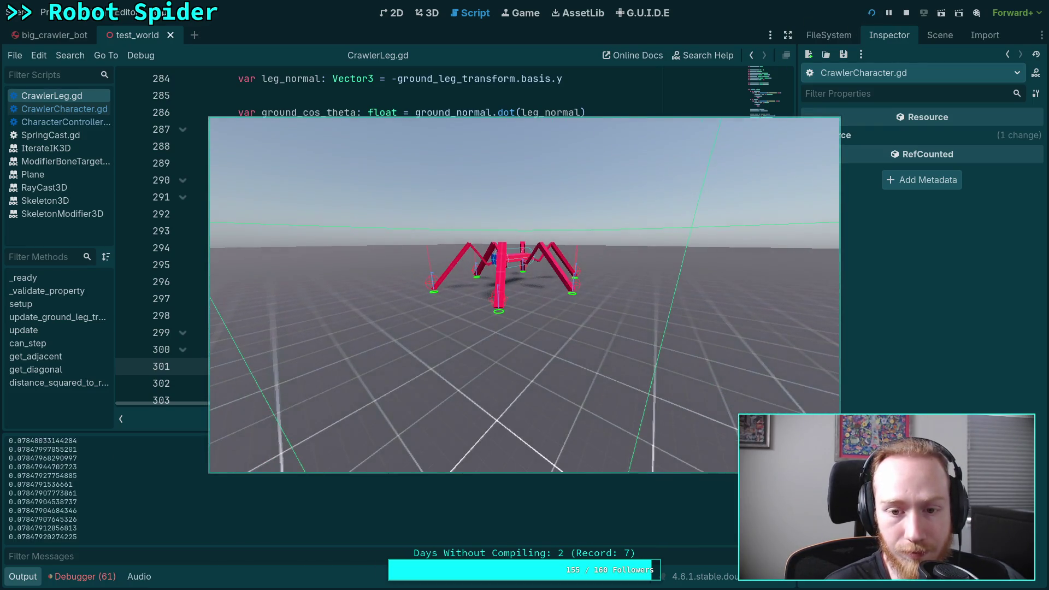
key(period)
key(period)
key(period)
key(period)
key(period)
key(period)
key(period)
key(period)
key(period)
key(period)
key(period)
key(period)
key(period)
key(period)
key(period)
key(period)
key(period)
key(period)
key(period)
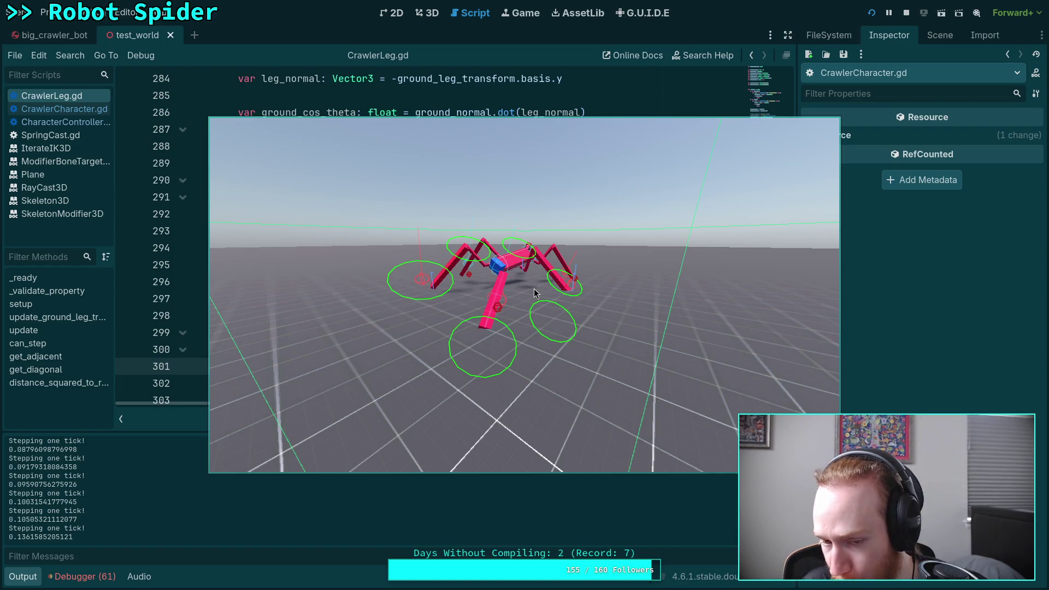
mouse_move(533, 288)
mouse_down()
mouse_move(621, 491)
mouse_move(368, 447)
mouse_up()
key(F8)
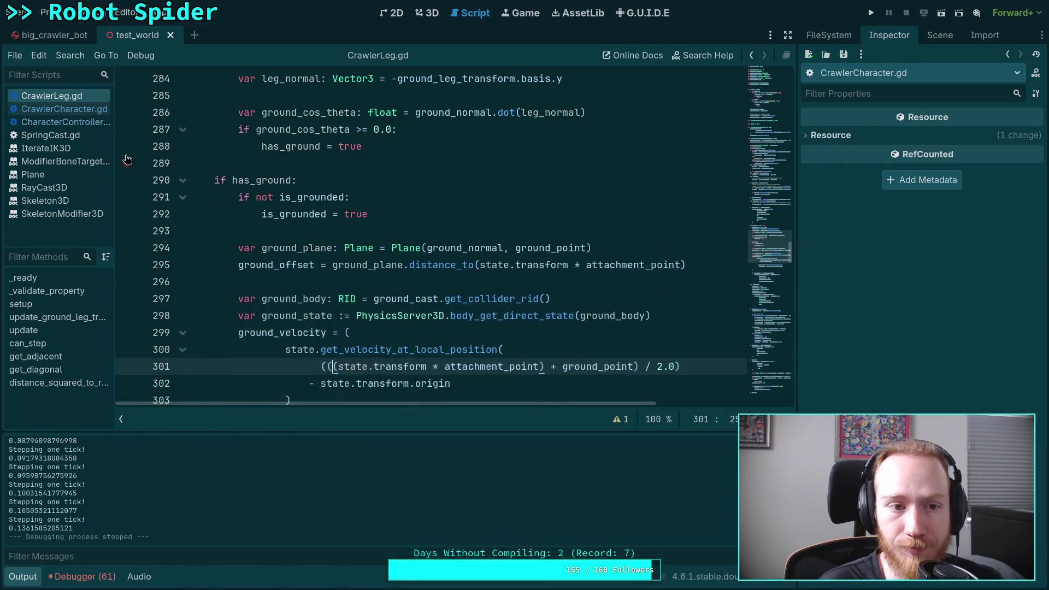
Step: In CrawlerCharacter.gd, comment out the line 160 0.2 displacement cap with # and save
click(61, 122)
click(67, 111)
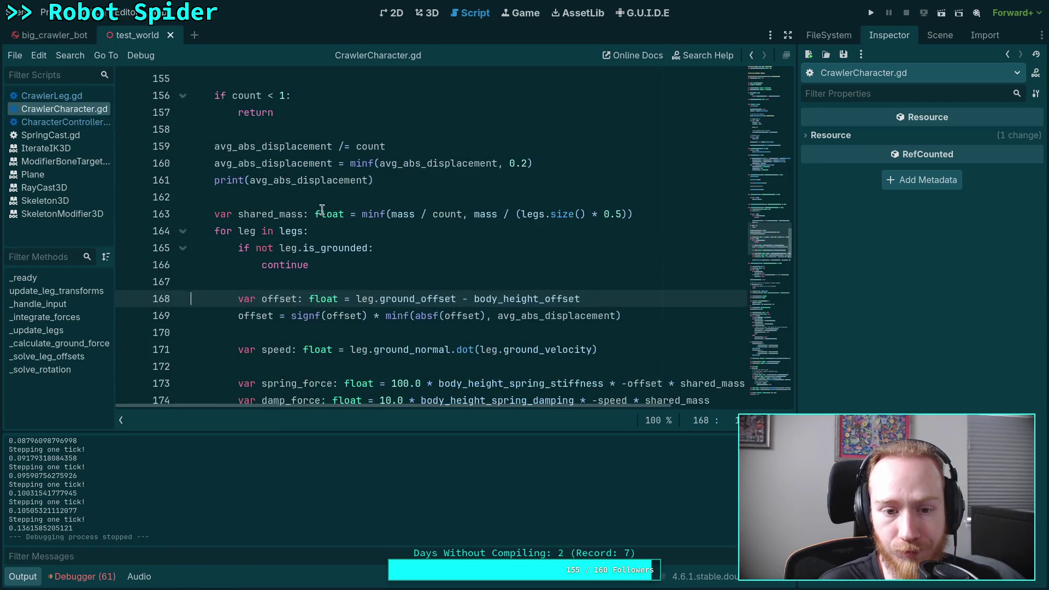
scroll(331, 217, down, 2)
scroll(355, 248, up, 3)
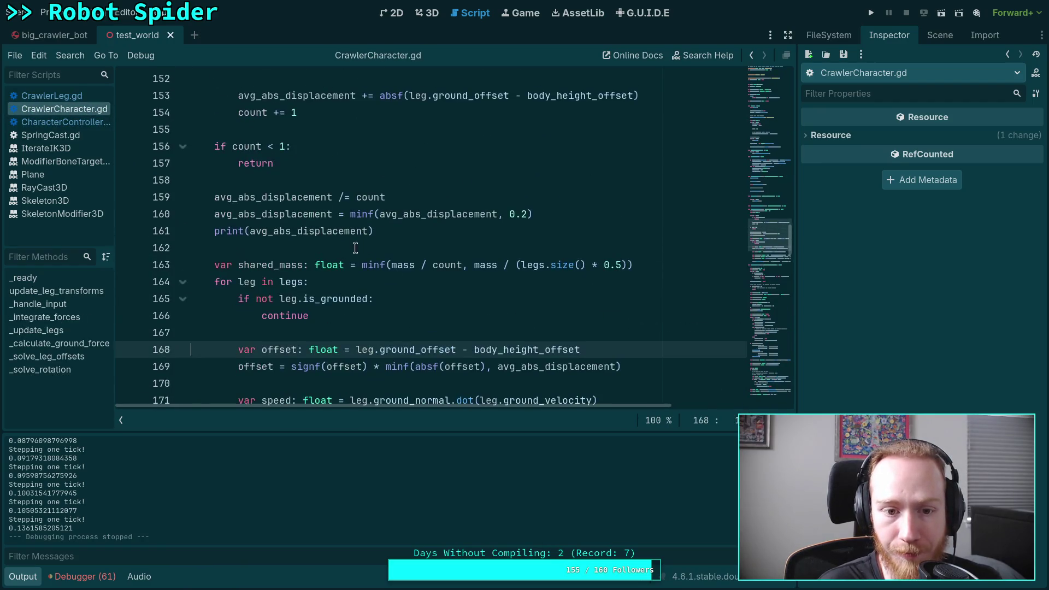
click(213, 208)
text(#)
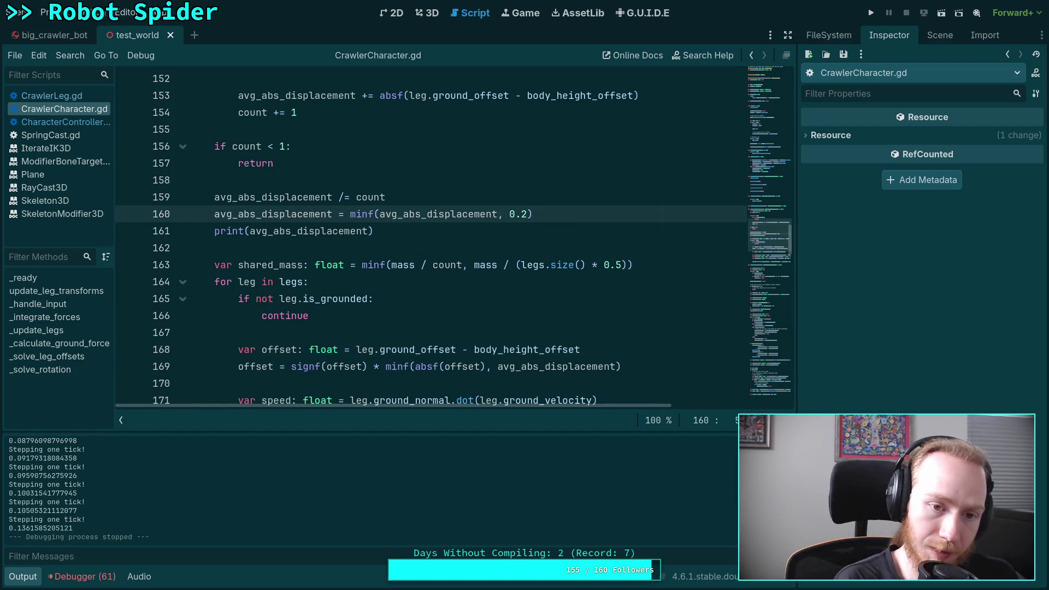
key(ctrl+s)
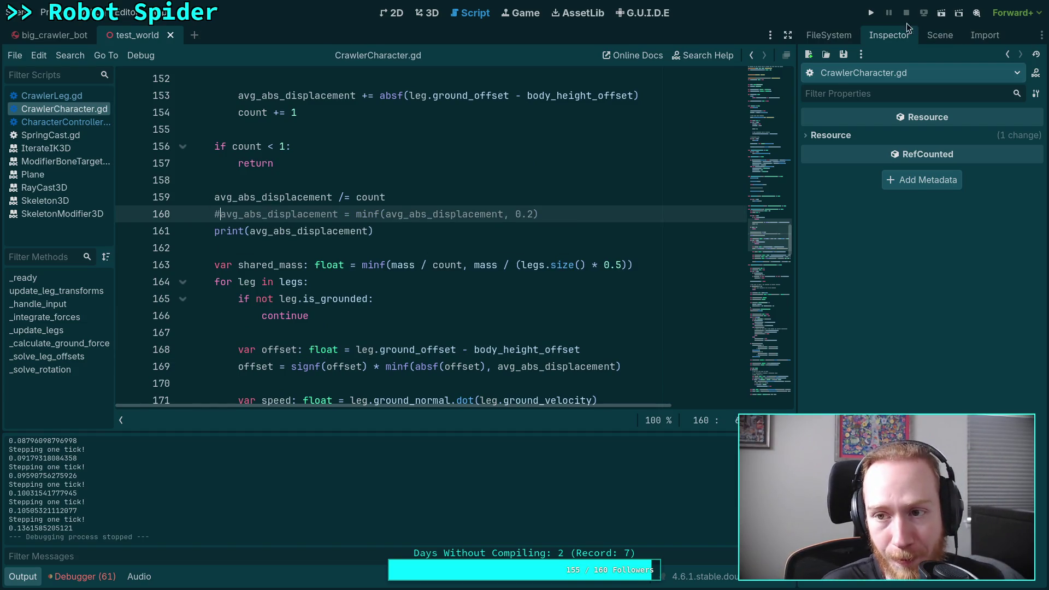
Step: Launch the game with F5 and step the uncapped spider seven physics ticks
key(F5)
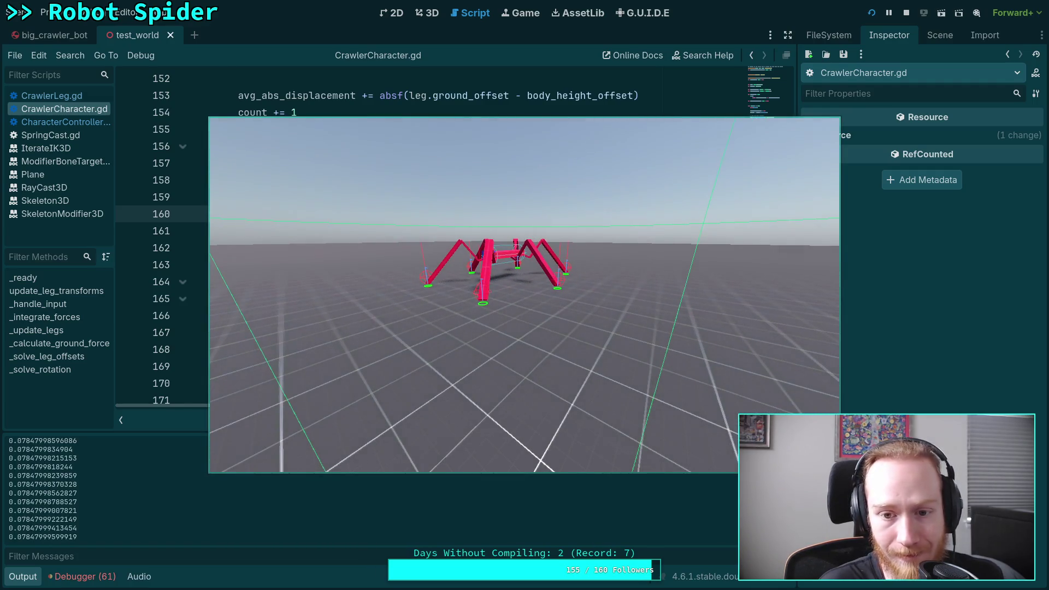
key(period)
key(period)
key(period)
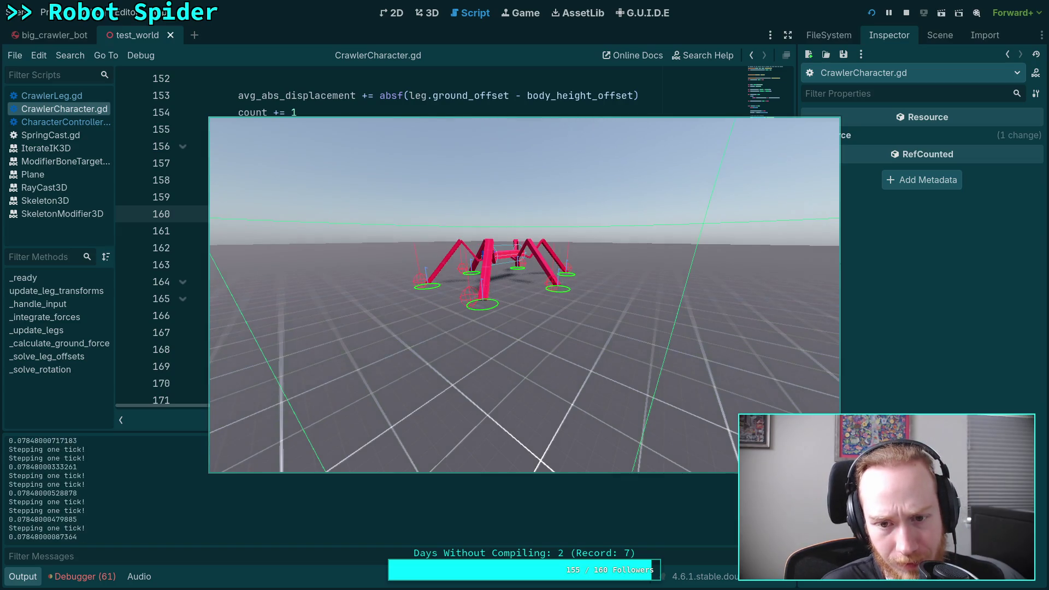
key(period)
key(period)
key(period)
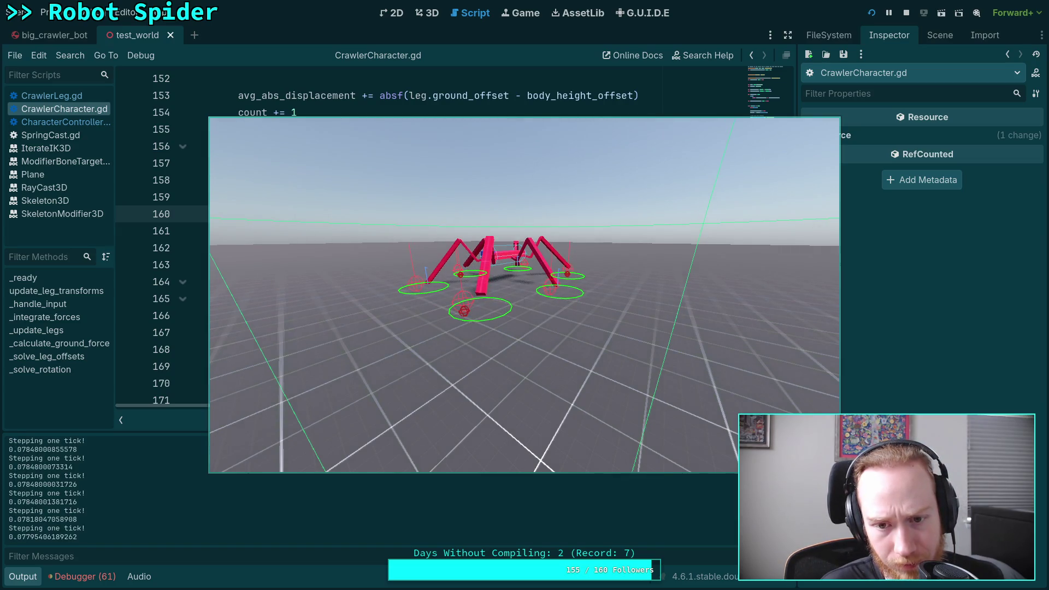
key(period)
key(period)
key(period)
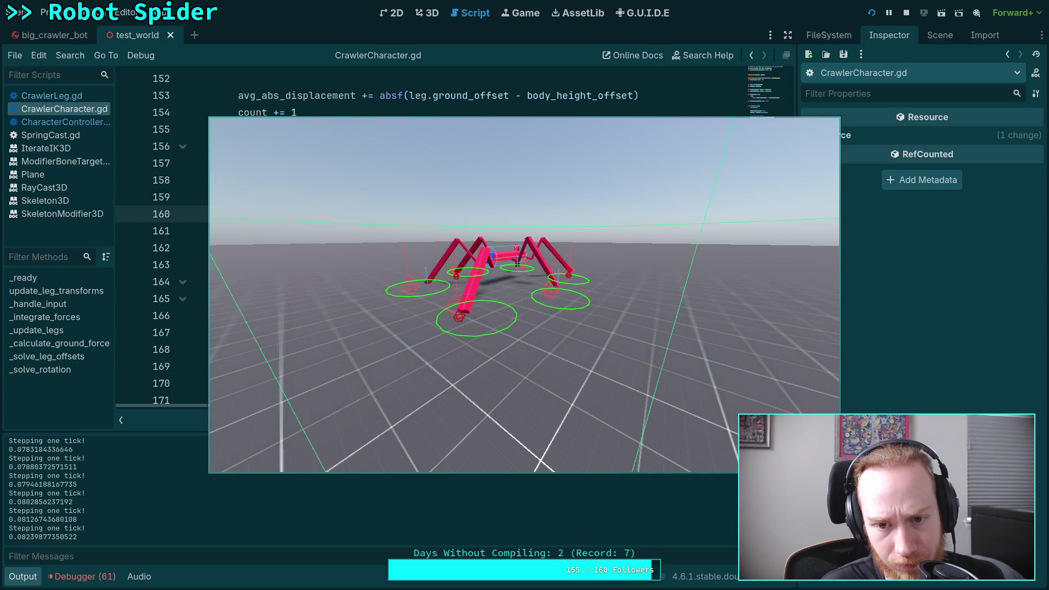
key(period)
key(period)
key(period)
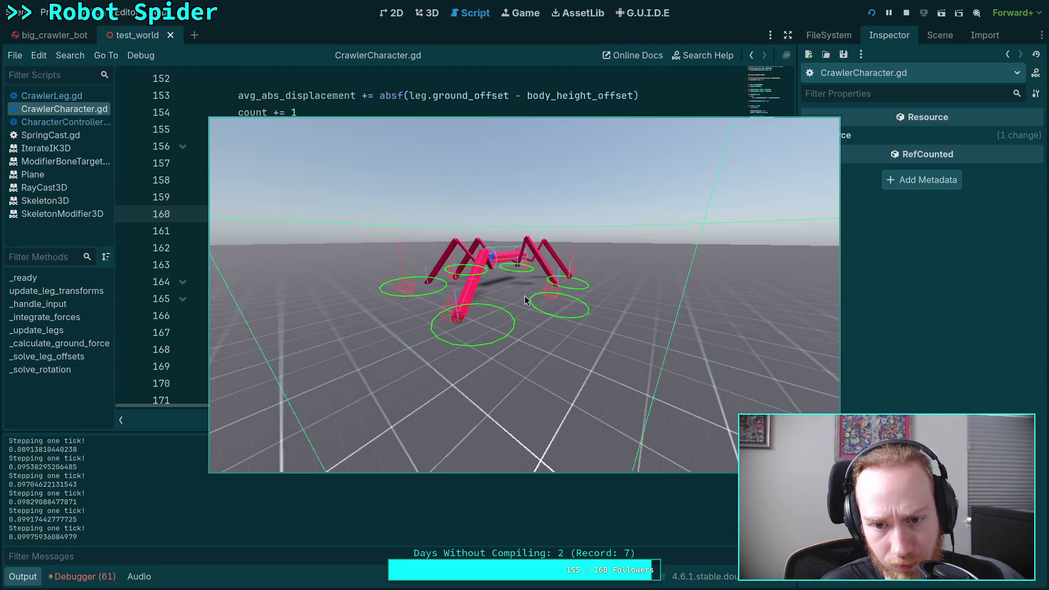
key(period)
key(period)
key(period)
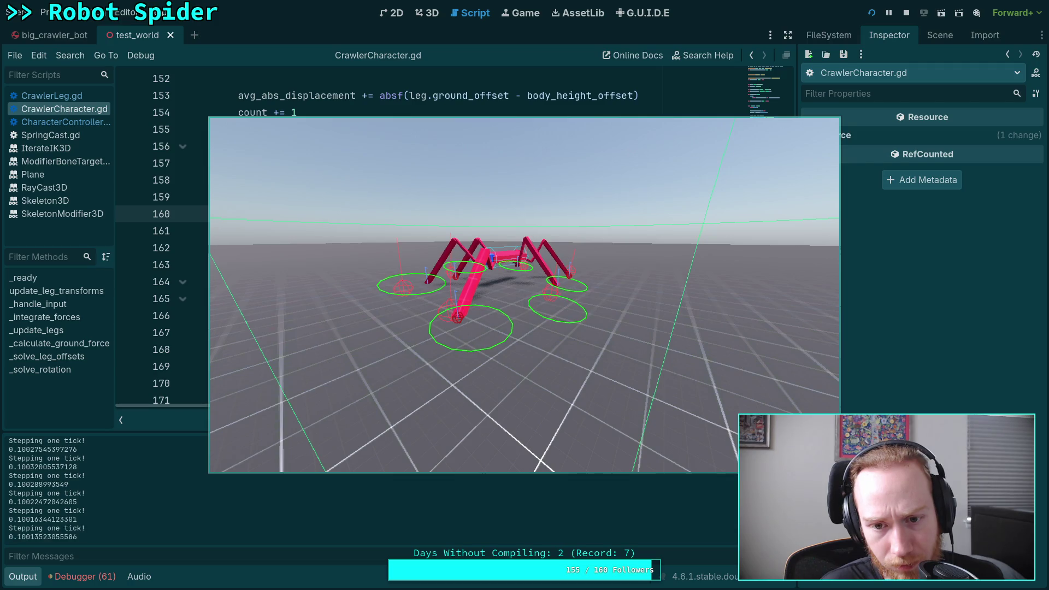
key(period)
key(period)
key(period)
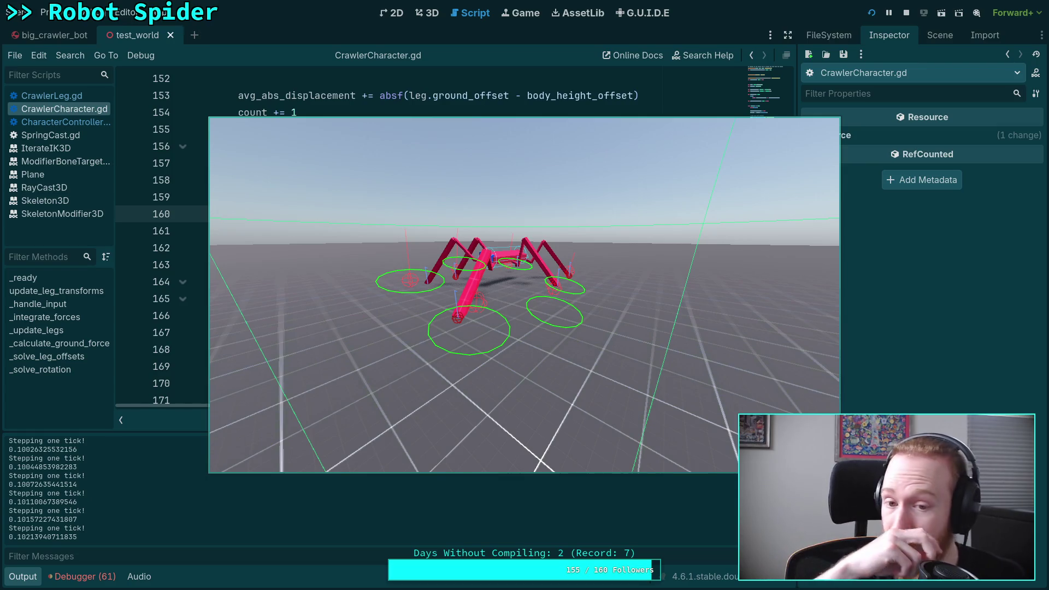
key(period)
key(period)
key(period)
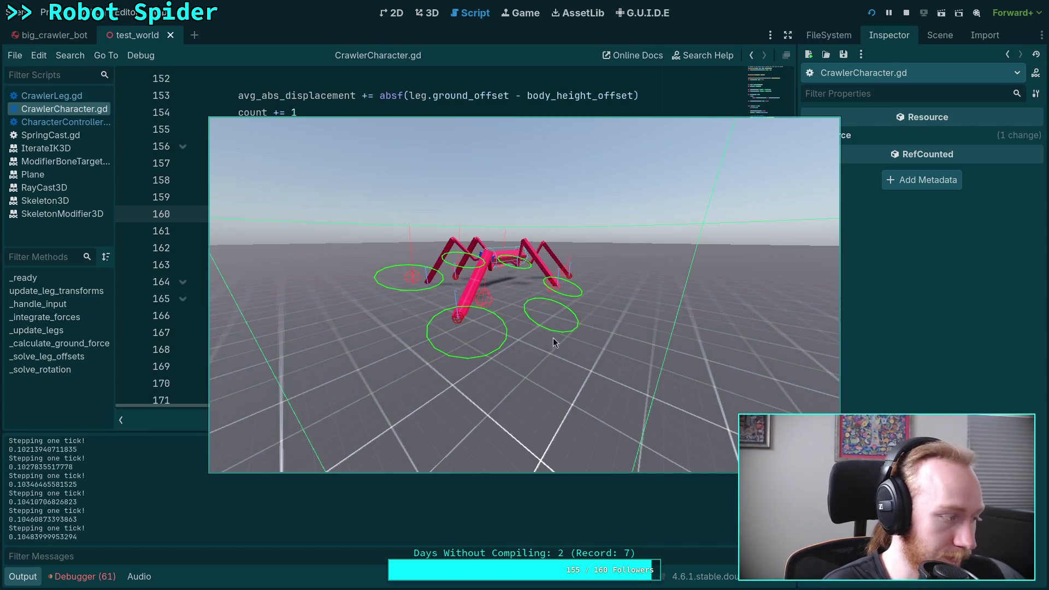
Step: Return to the script editor and set a breakpoint on line 168
key(alt+Tab)
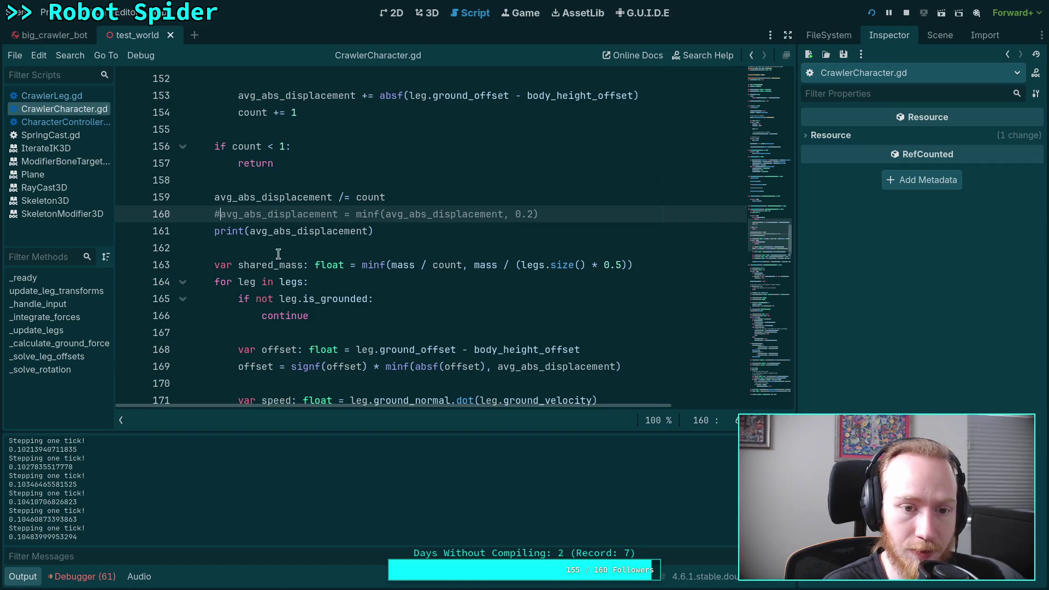
scroll(267, 255, down, 6)
scroll(216, 241, up, 3)
click(127, 196)
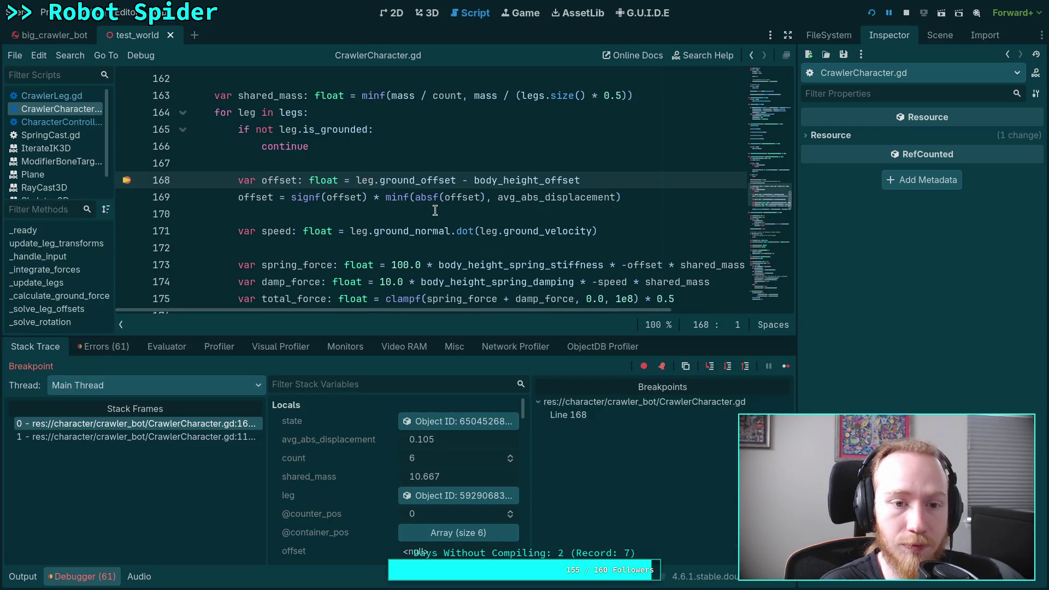
Step: Inspect the paused leg's live data: step delta 0.971, comfort distance 0.8, ground bone index 13
scroll(564, 251, up, 2)
scroll(544, 257, down, 2)
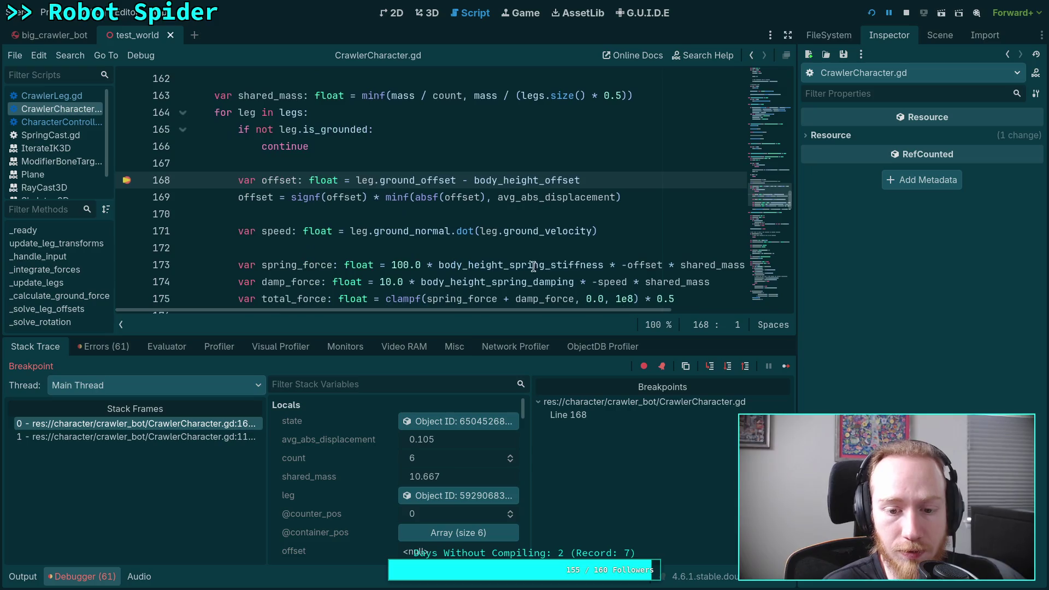
click(453, 497)
scroll(886, 393, down, 10)
scroll(886, 394, down, 5)
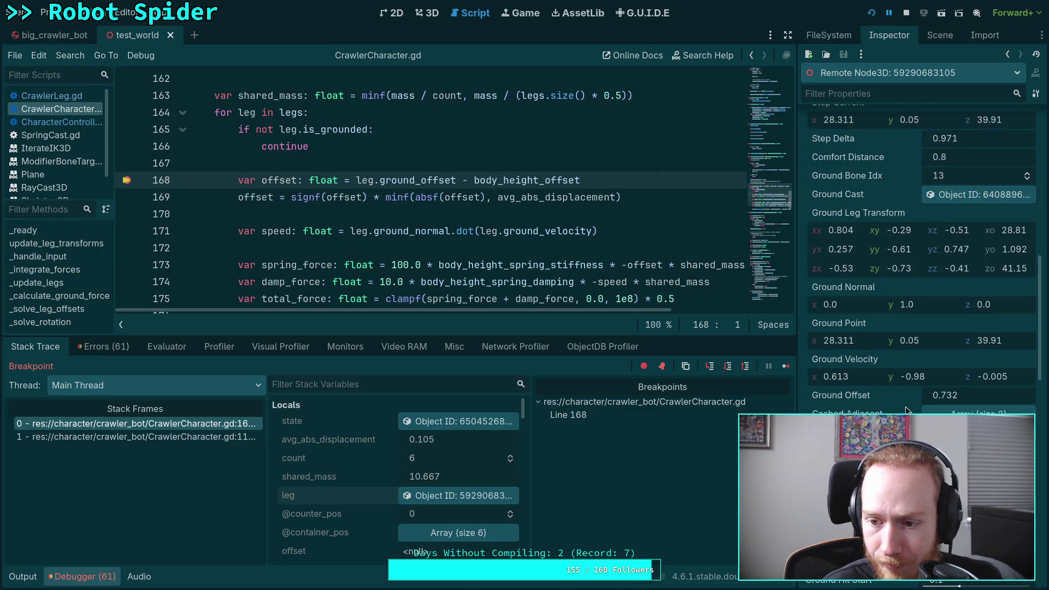
scroll(906, 410, up, 3)
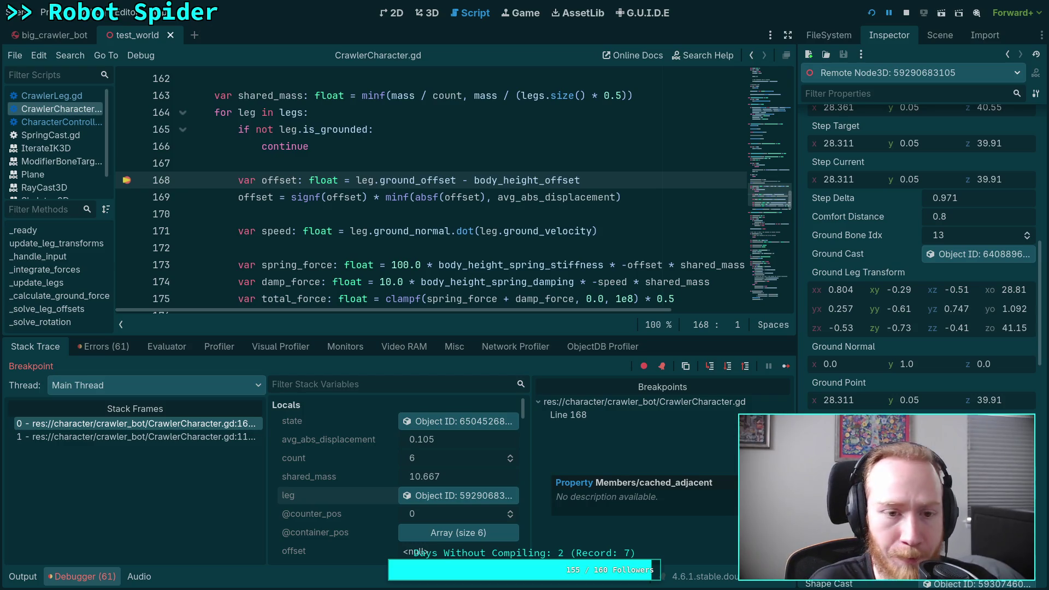
scroll(910, 395, up, 10)
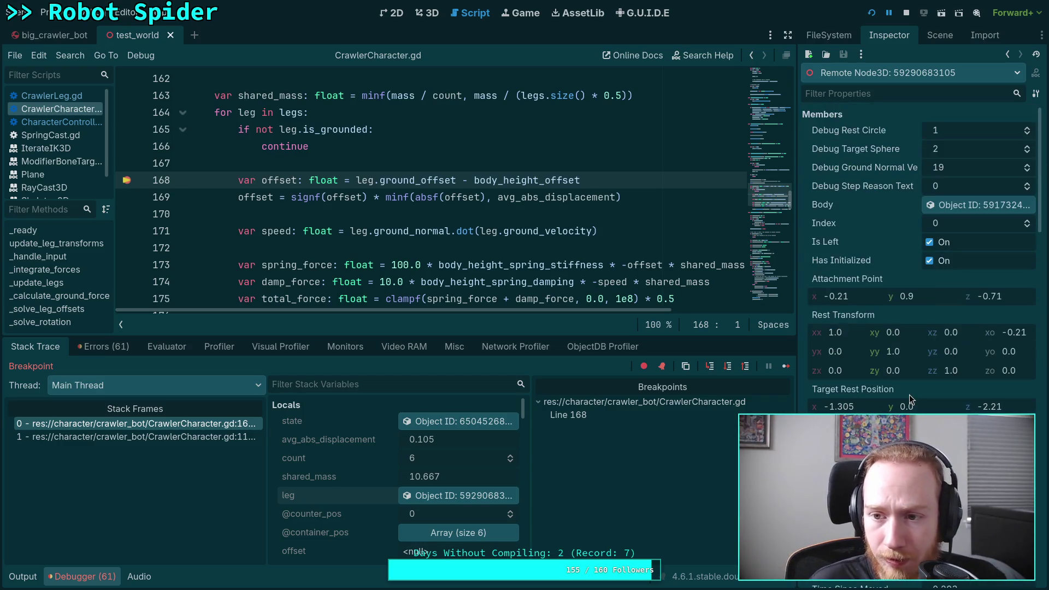
scroll(897, 383, down, 10)
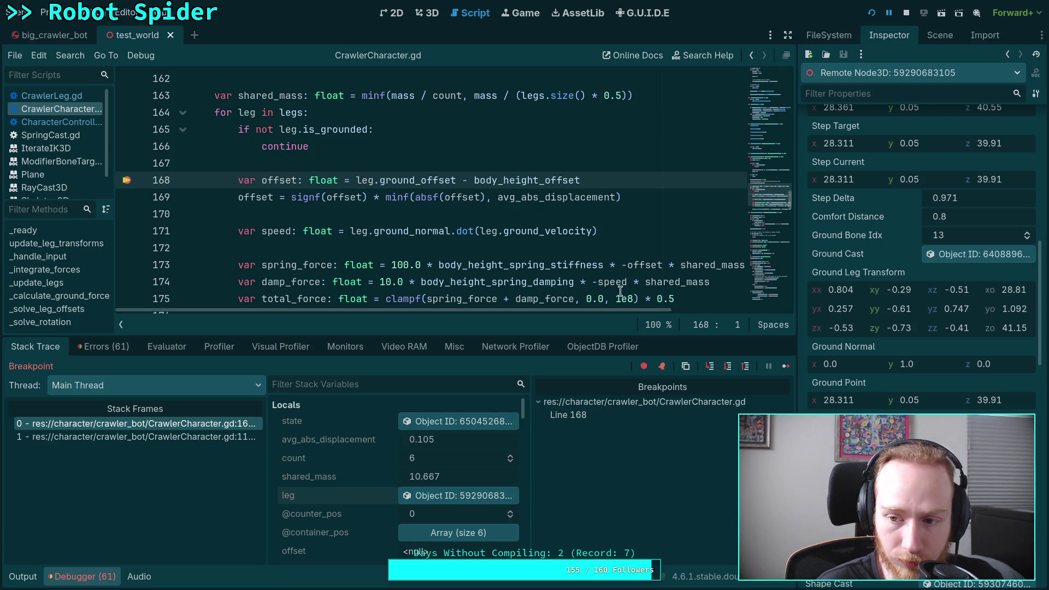
scroll(592, 197, down, 1)
mouse_move(592, 223)
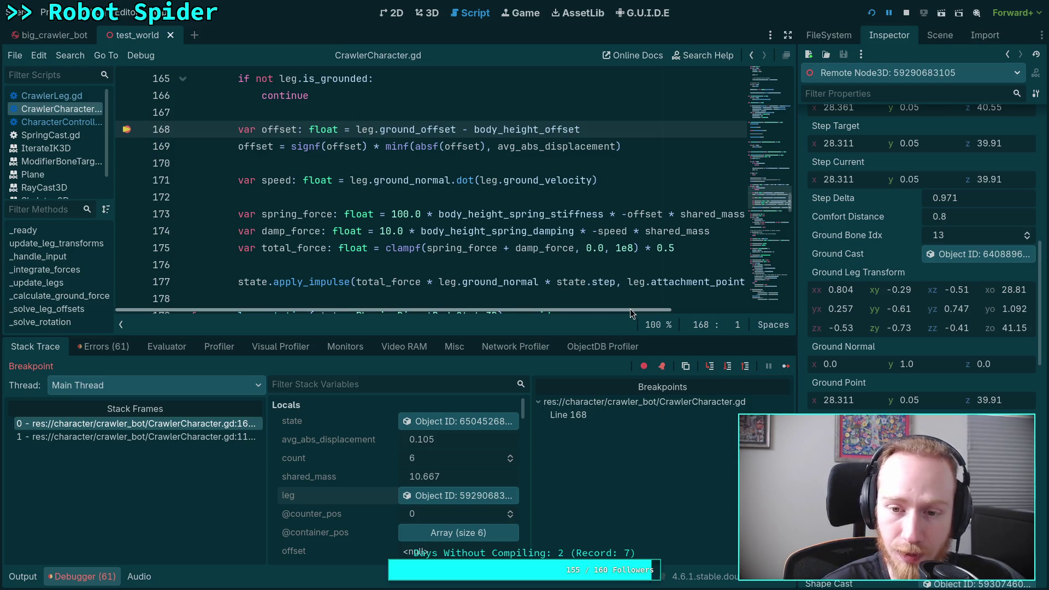
Step: Step through the offset and speed lines, inspect the speed dot-product, and widen the script editor
click(729, 371)
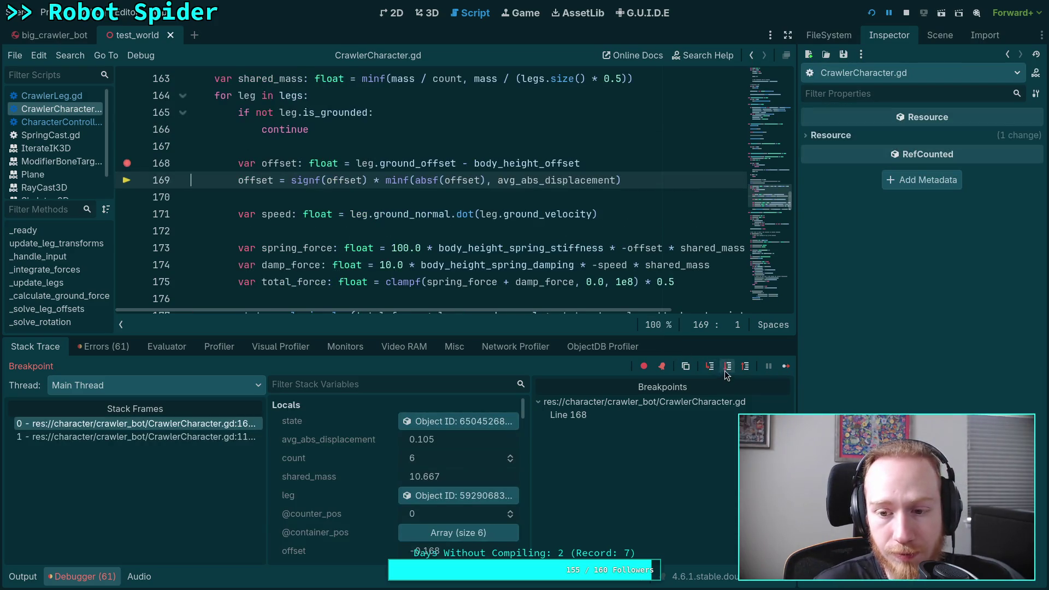
click(729, 371)
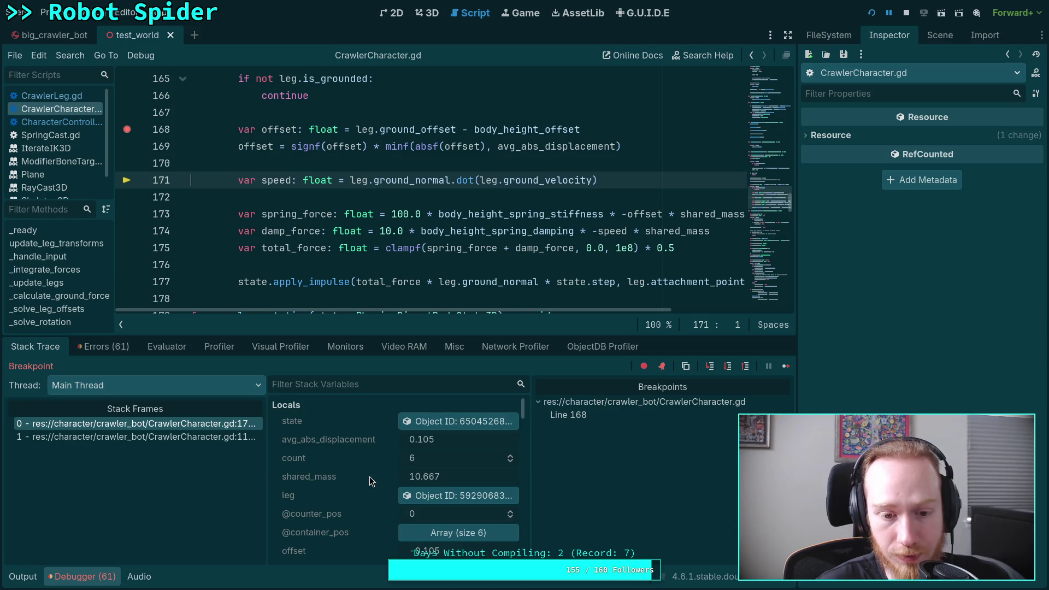
scroll(450, 540, down, 1)
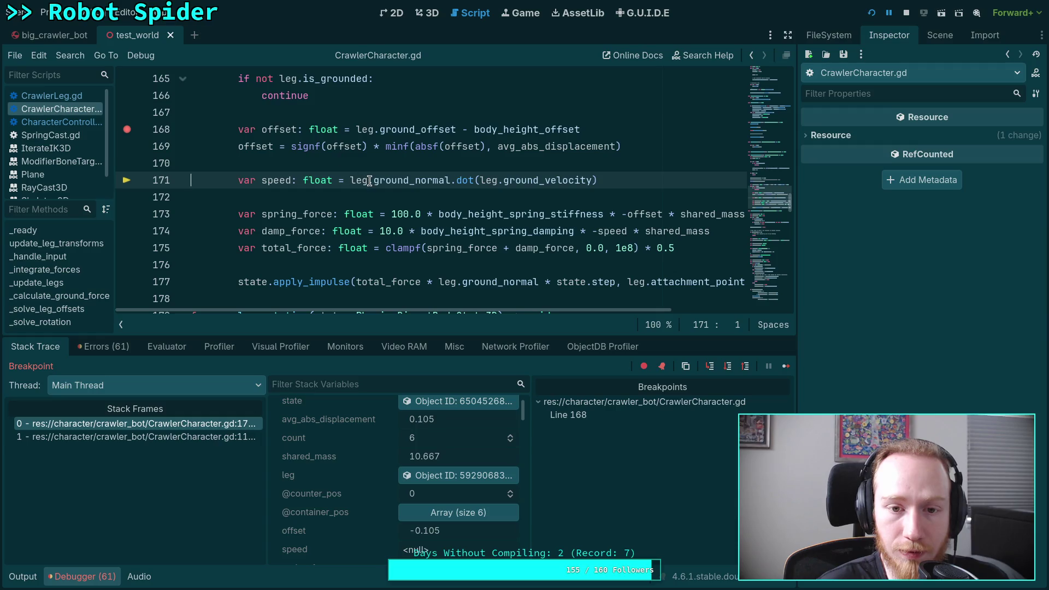
drag(351, 181, 633, 181)
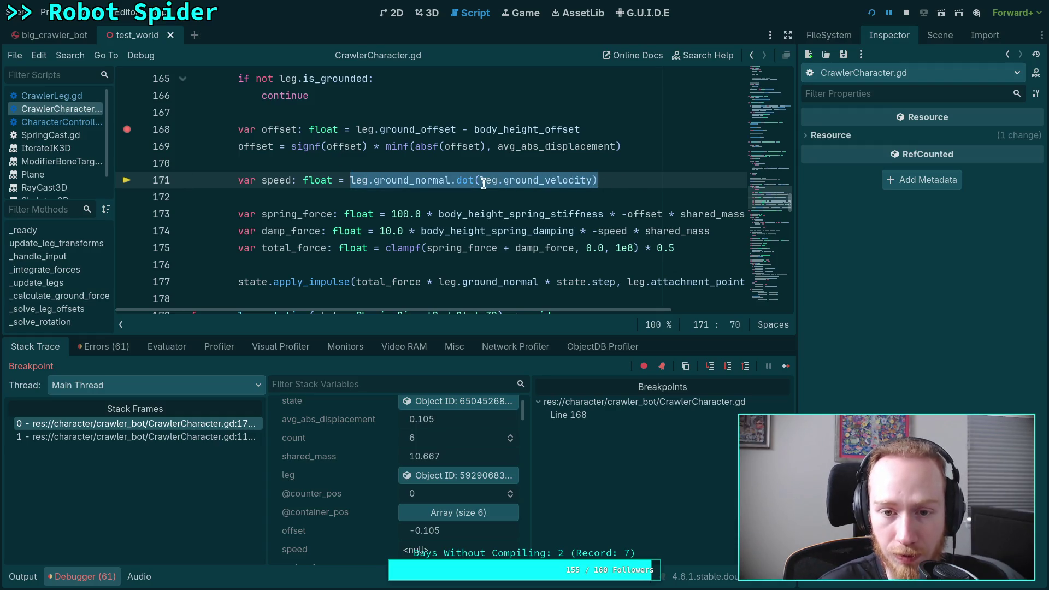
click(729, 367)
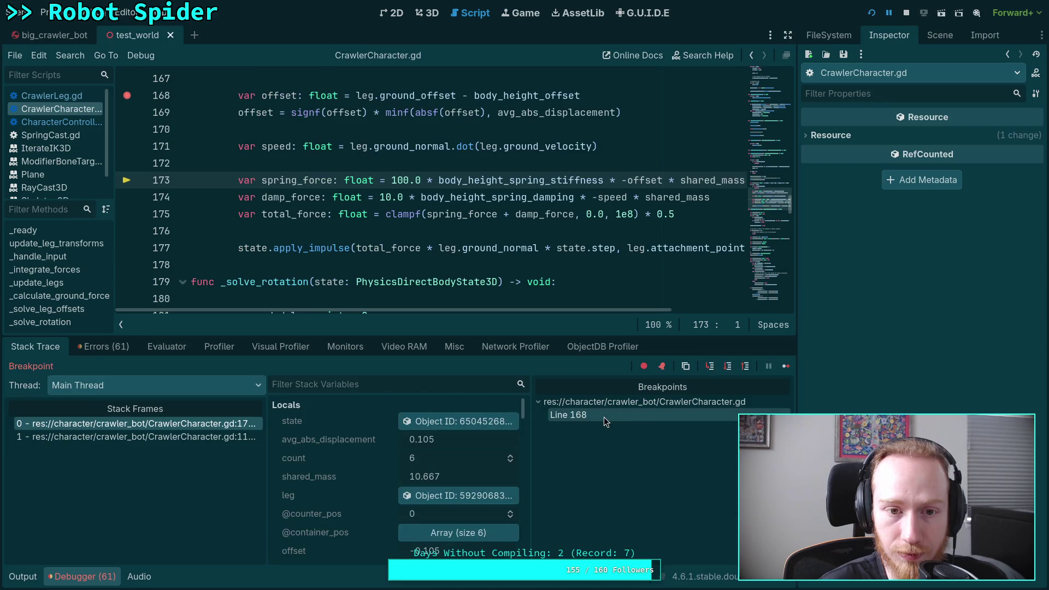
scroll(400, 510, down, 2)
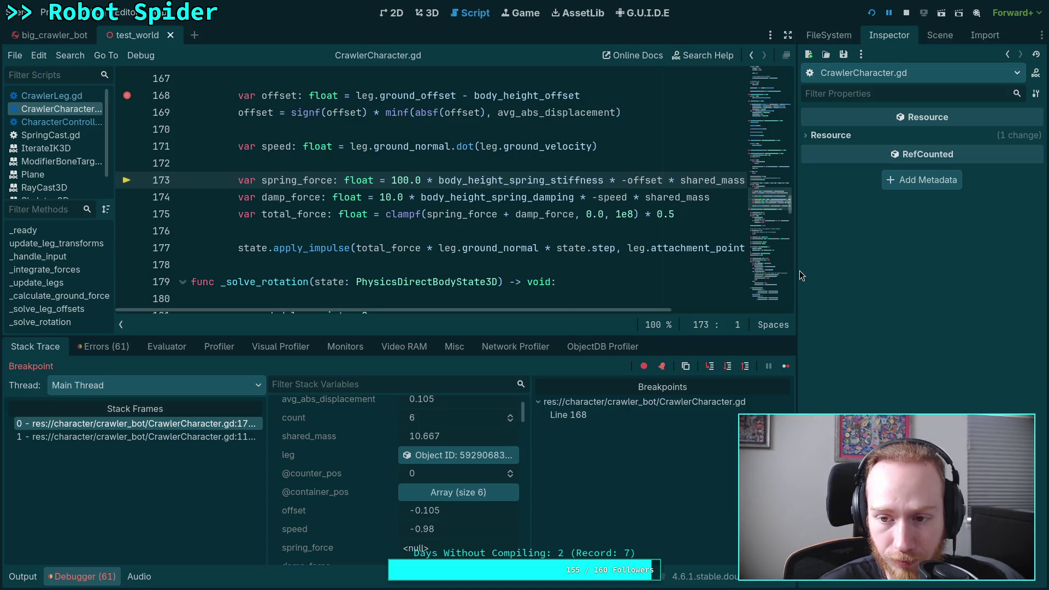
drag(798, 271, 871, 271)
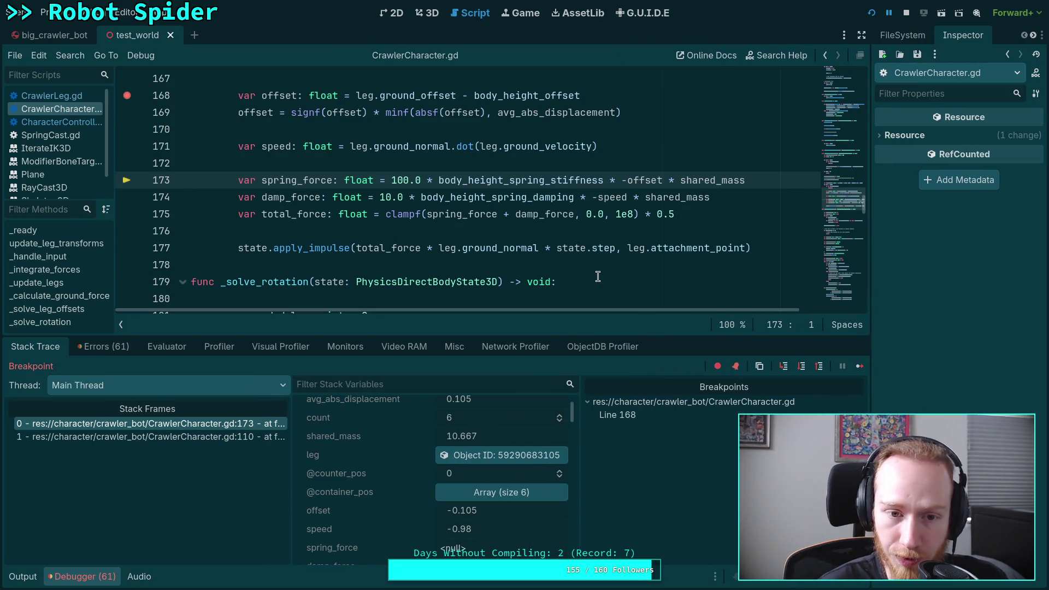
Step: Step through the force lines to read spring_force 279.04, damp_force 229.873 and total_force 254.457
click(802, 367)
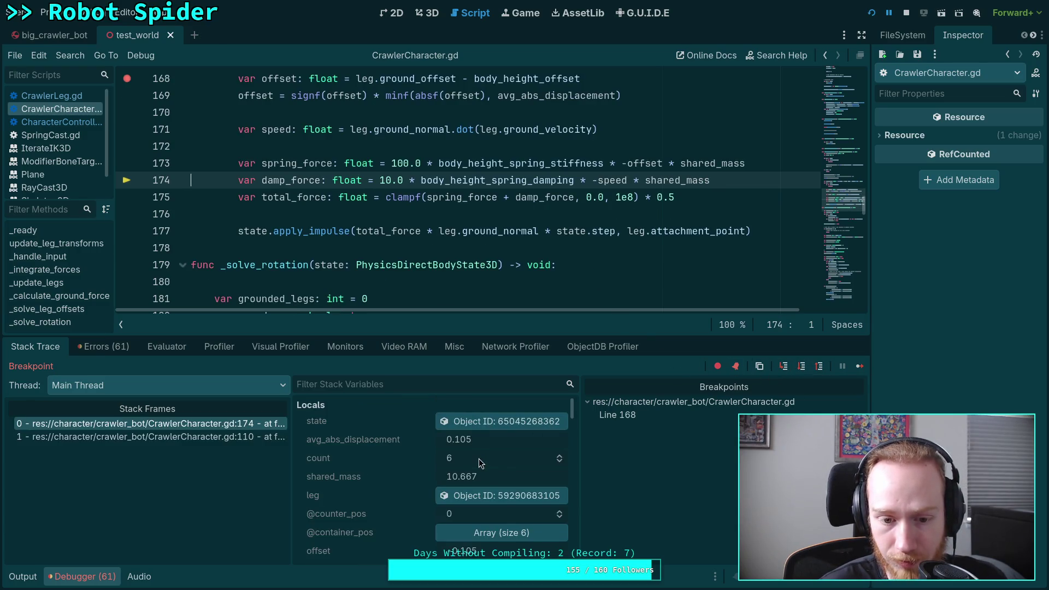
scroll(479, 458, down, 5)
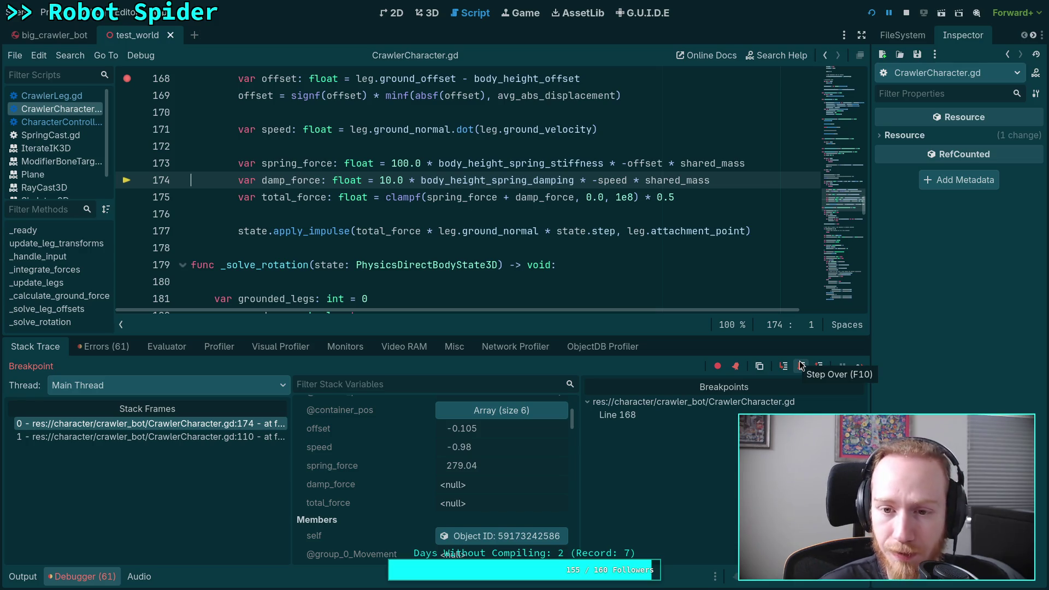
click(801, 365)
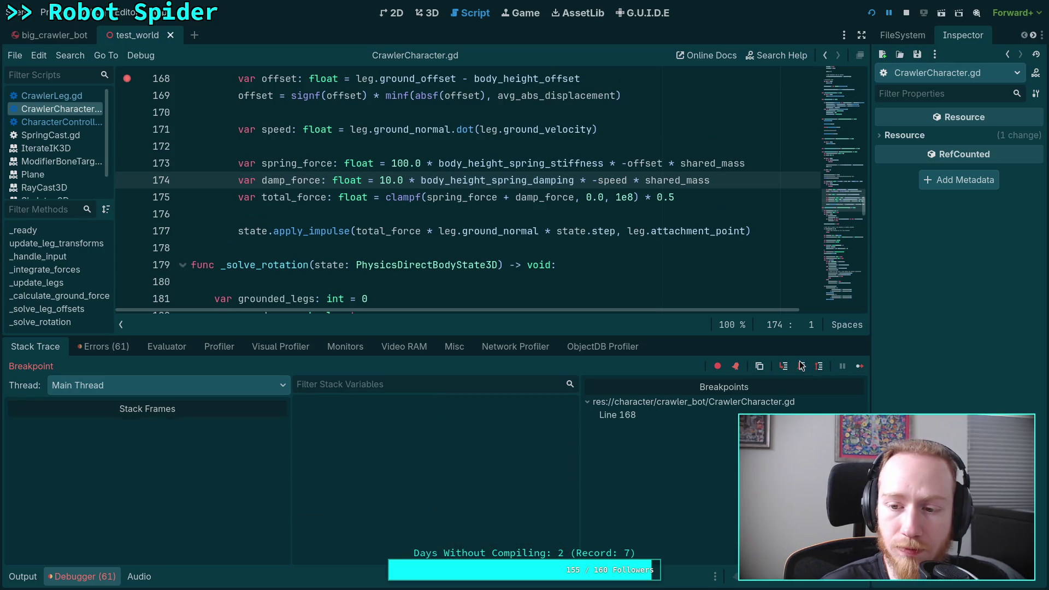
scroll(480, 464, down, 4)
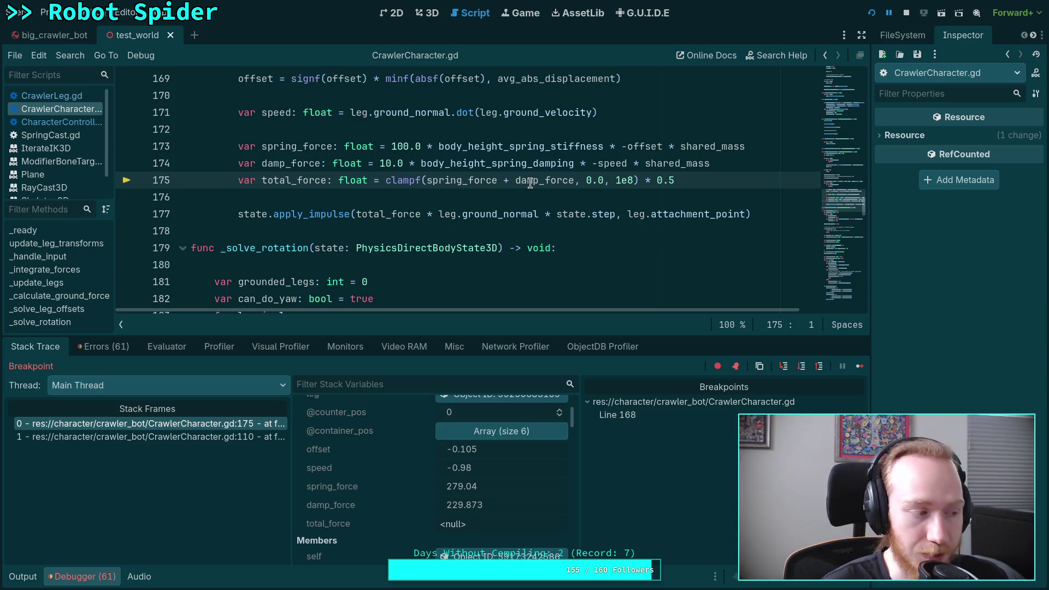
mouse_move(529, 177)
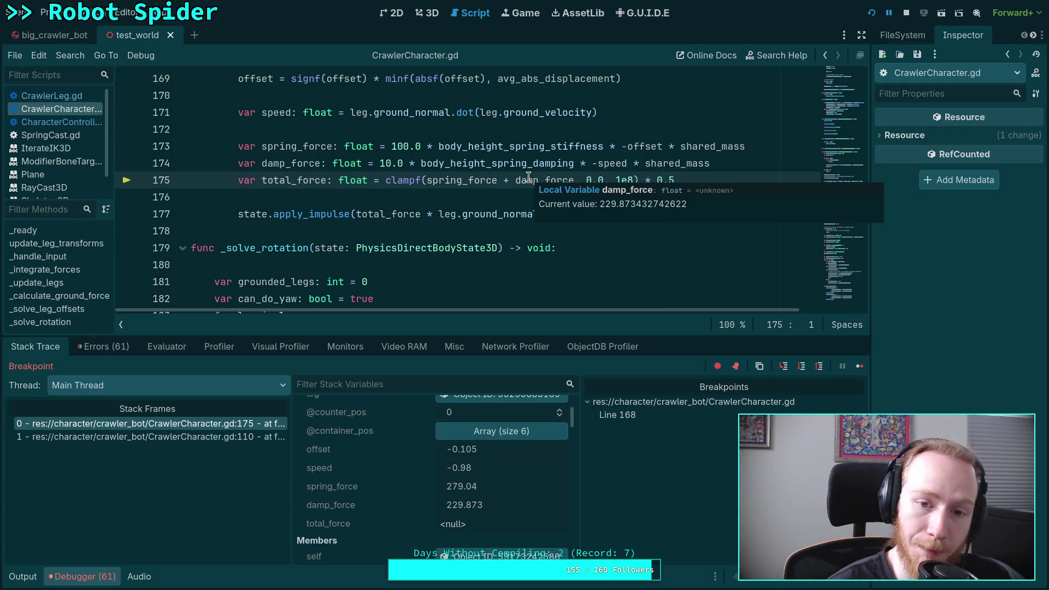
scroll(546, 257, up, 1)
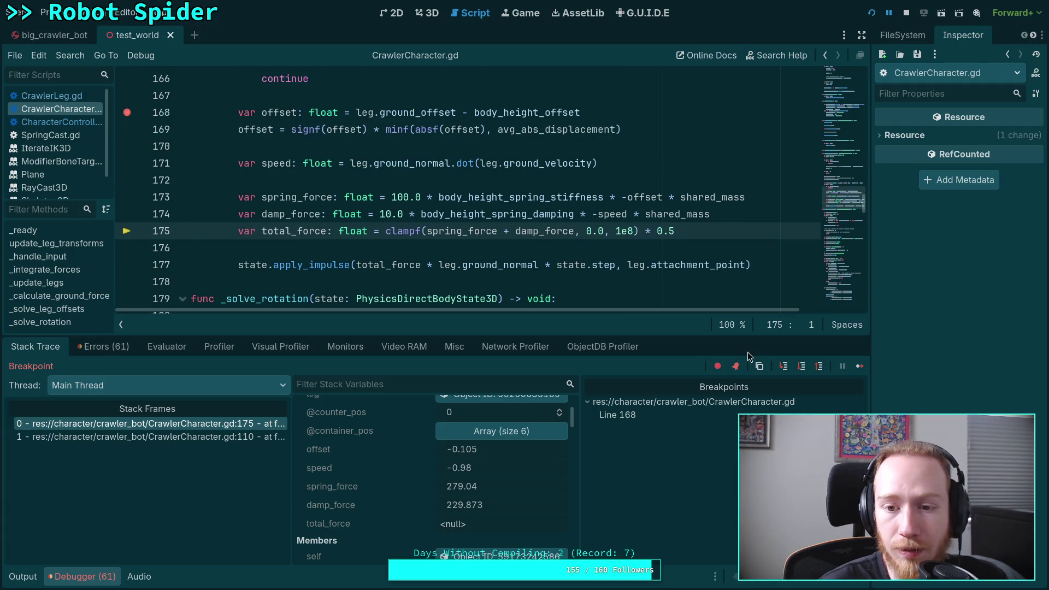
click(802, 366)
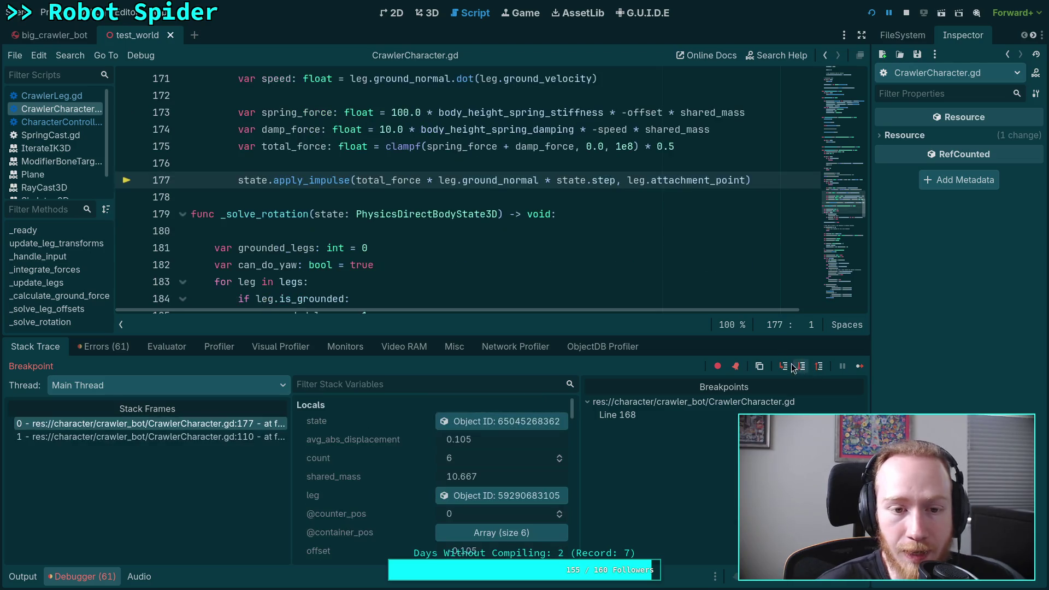
scroll(481, 490, down, 3)
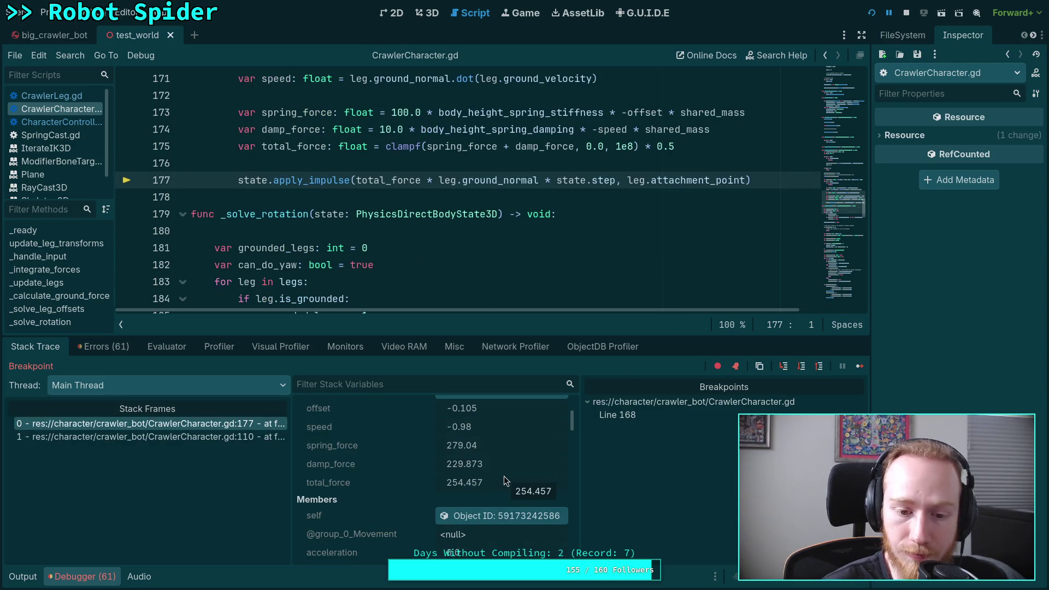
drag(678, 146, 638, 149)
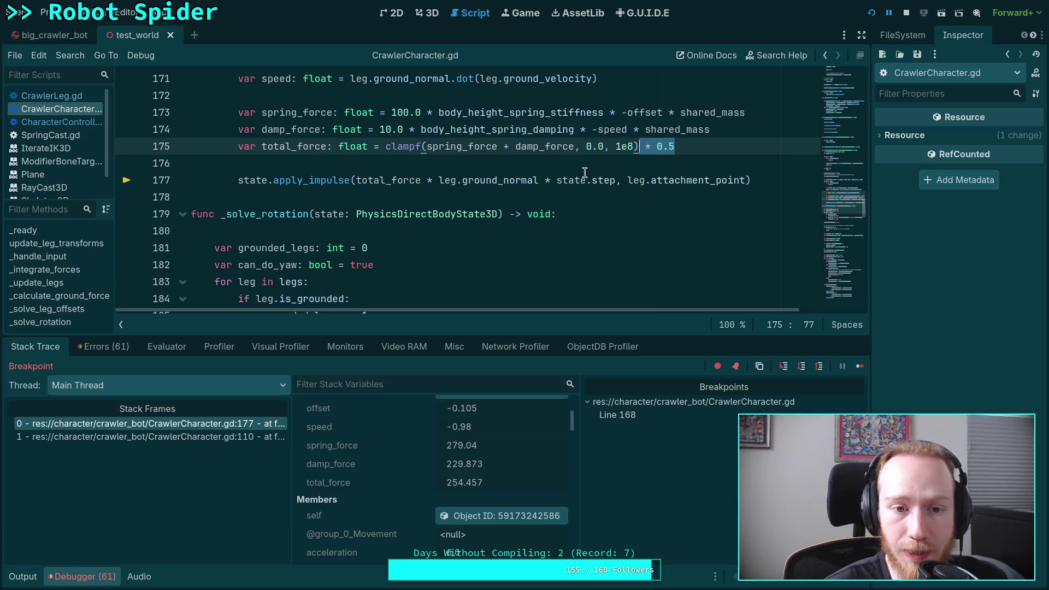
click(542, 196)
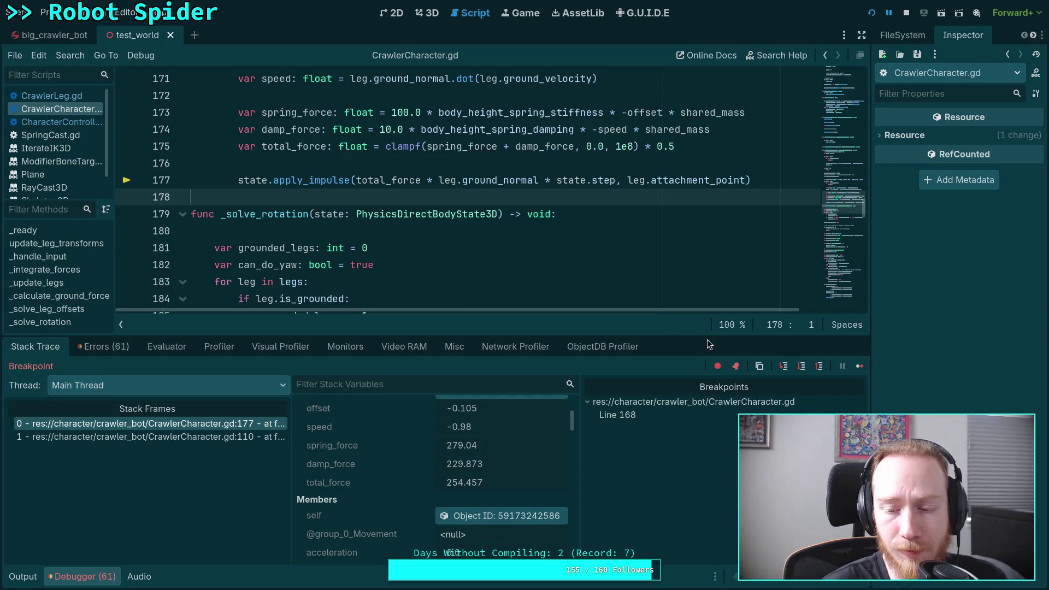
click(802, 372)
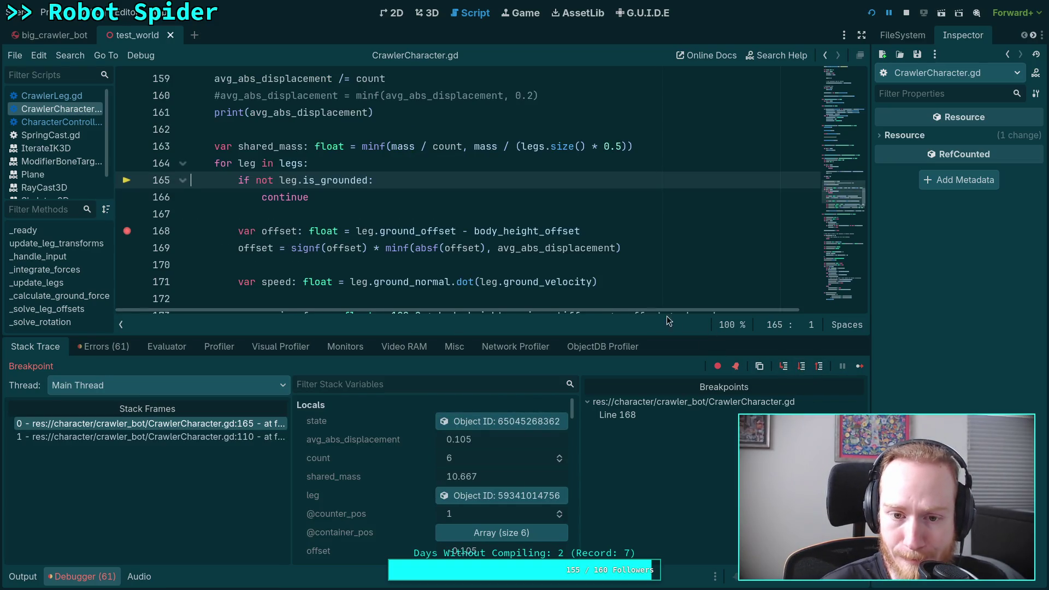
Step: Advance to the line 168 breakpoint, inspect the second leg, and step to the speed calculation
scroll(516, 290, down, 3)
scroll(517, 290, up, 1)
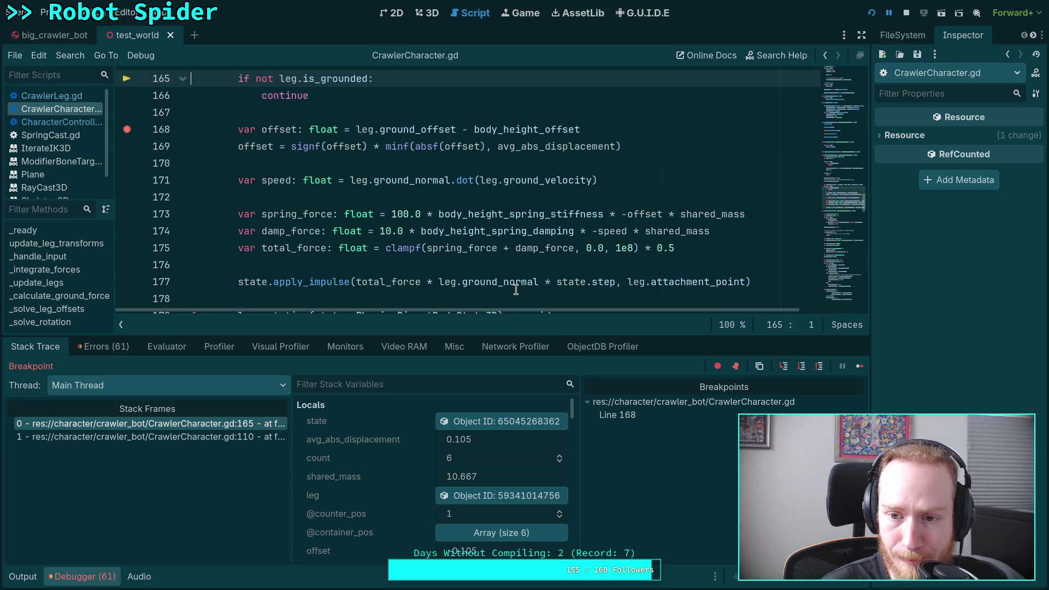
click(803, 371)
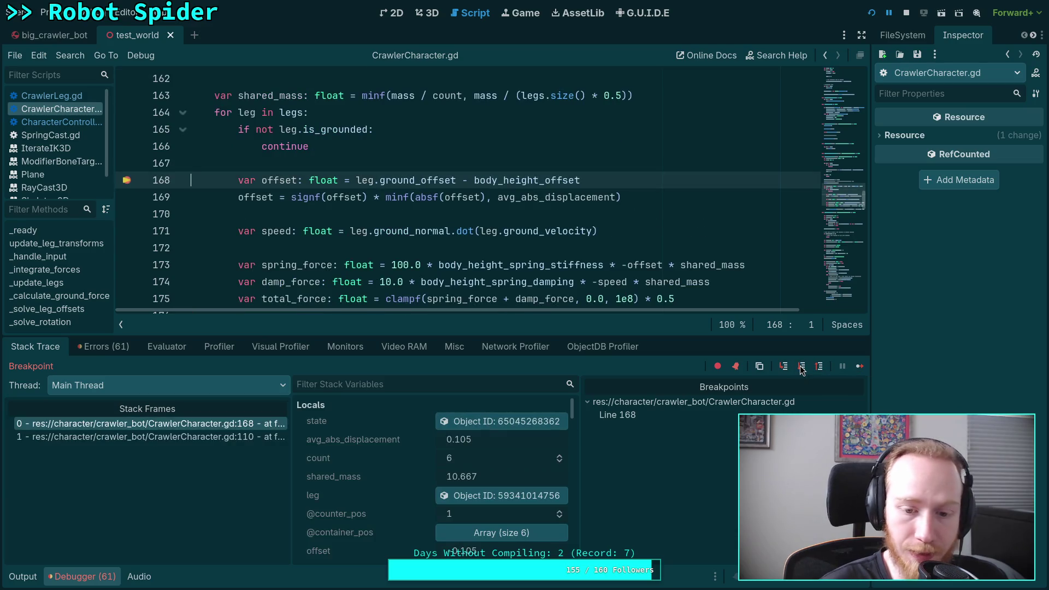
click(502, 496)
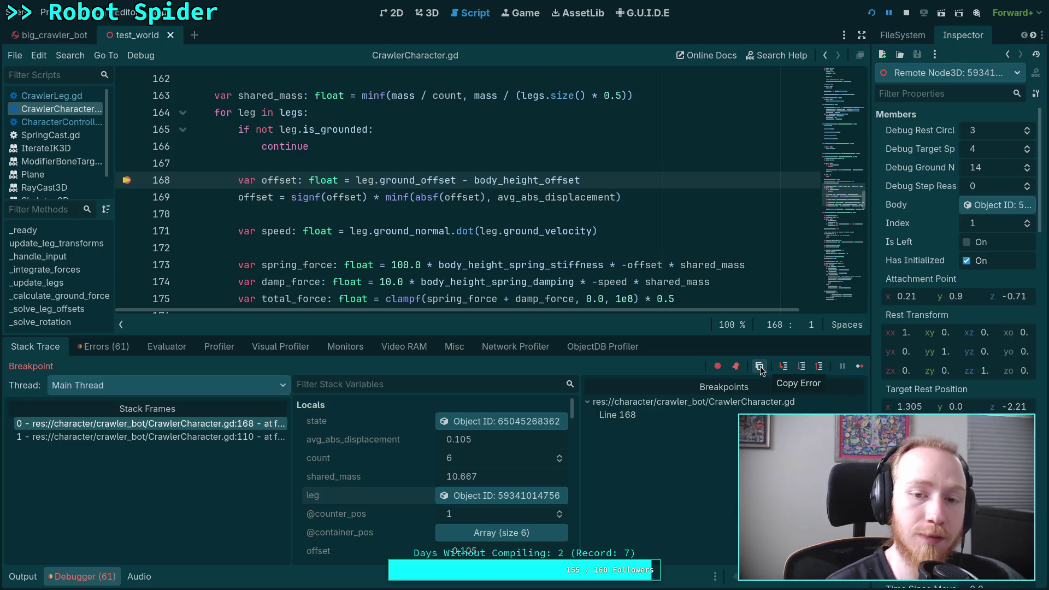
click(806, 370)
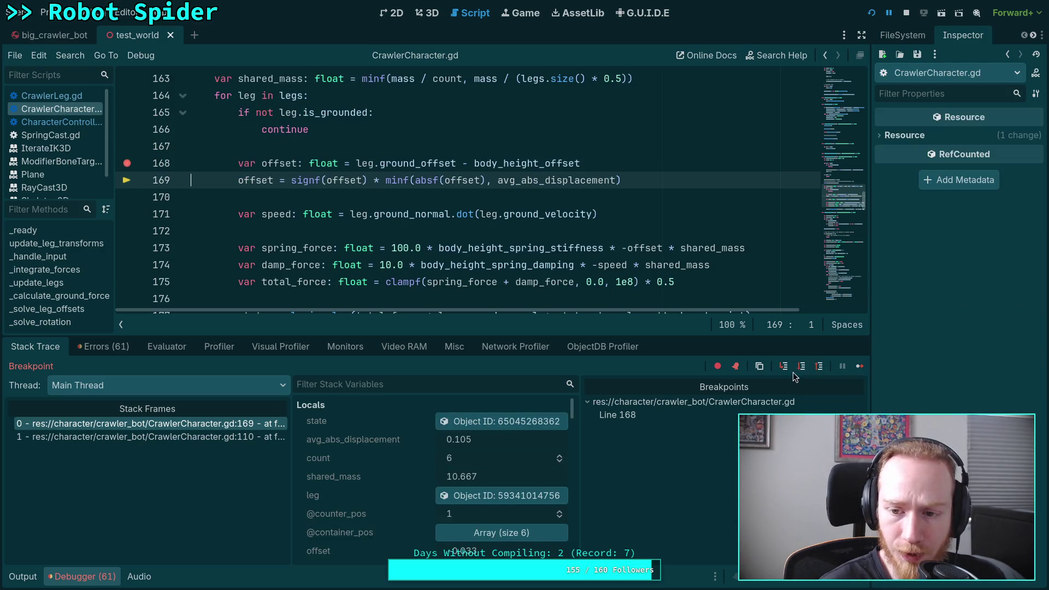
click(806, 369)
scroll(406, 487, down, 1)
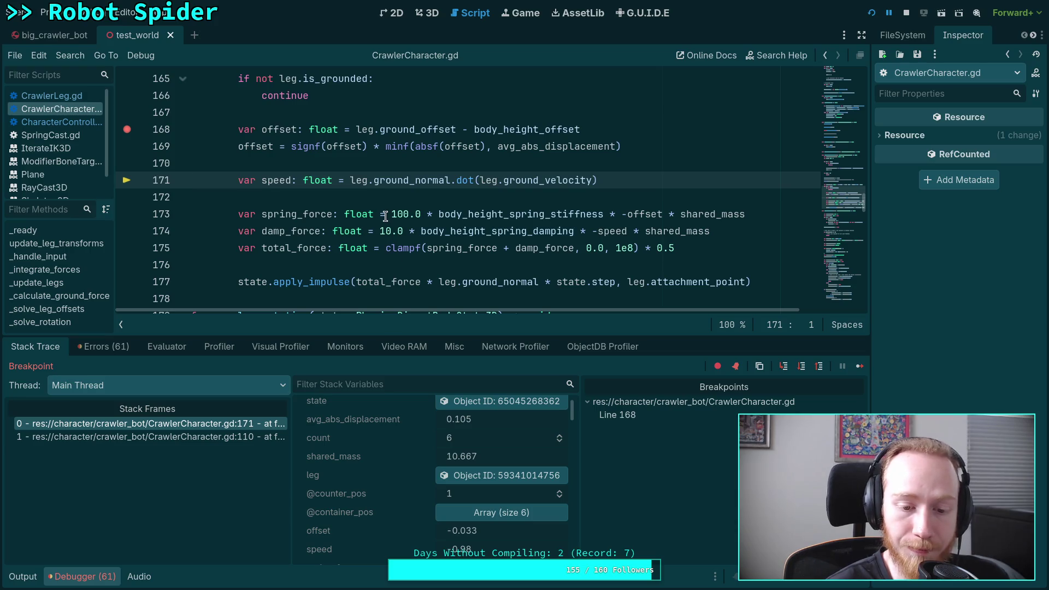
Step: Step through the force lines: spring_force 87.635 and damp_force -326.203 clamp total_force to 0.0
click(802, 369)
scroll(384, 479, down, 2)
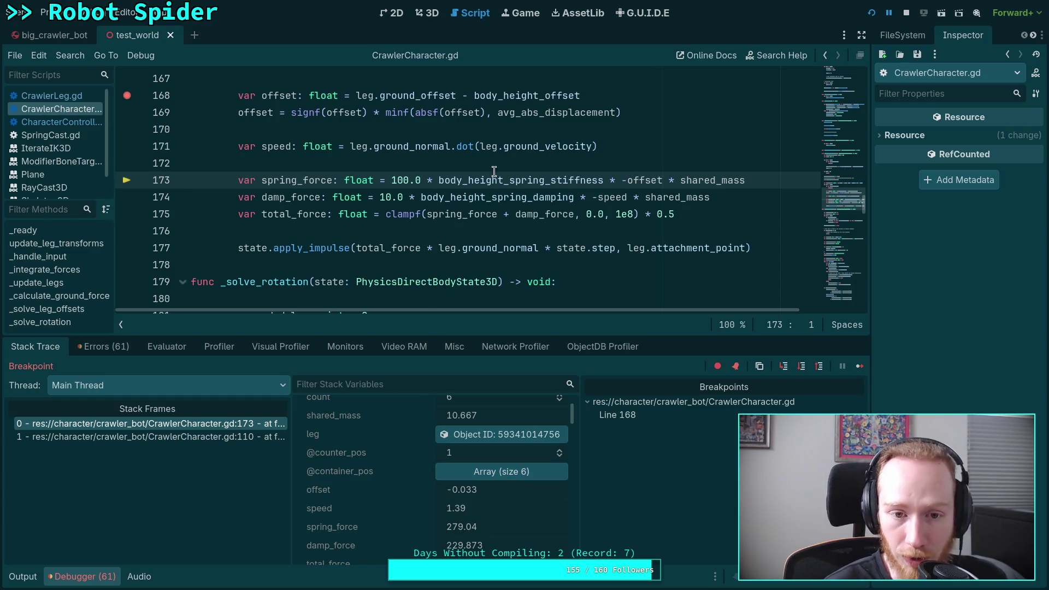
mouse_move(452, 239)
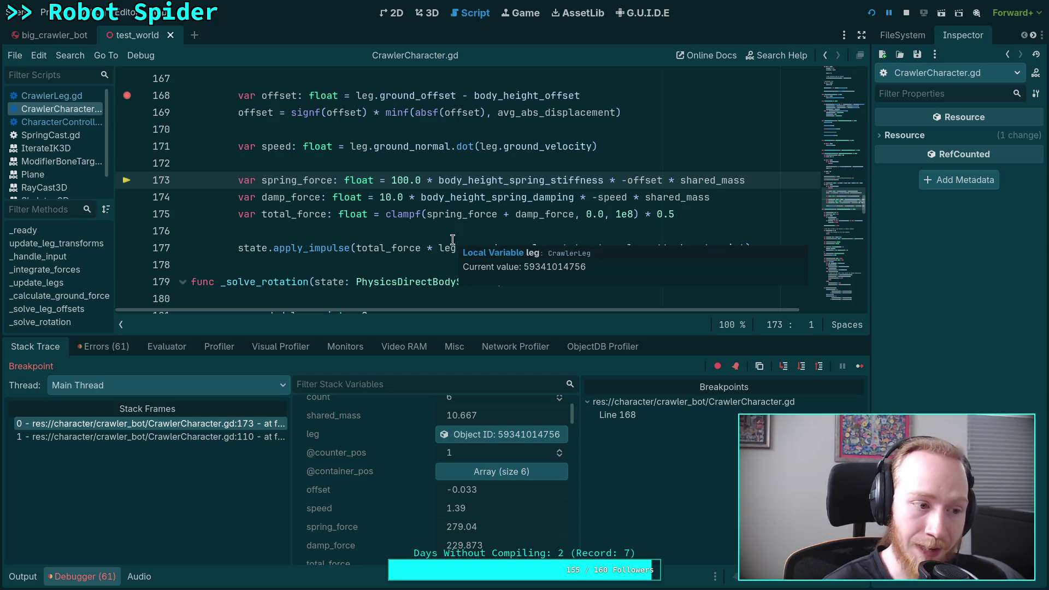
click(801, 367)
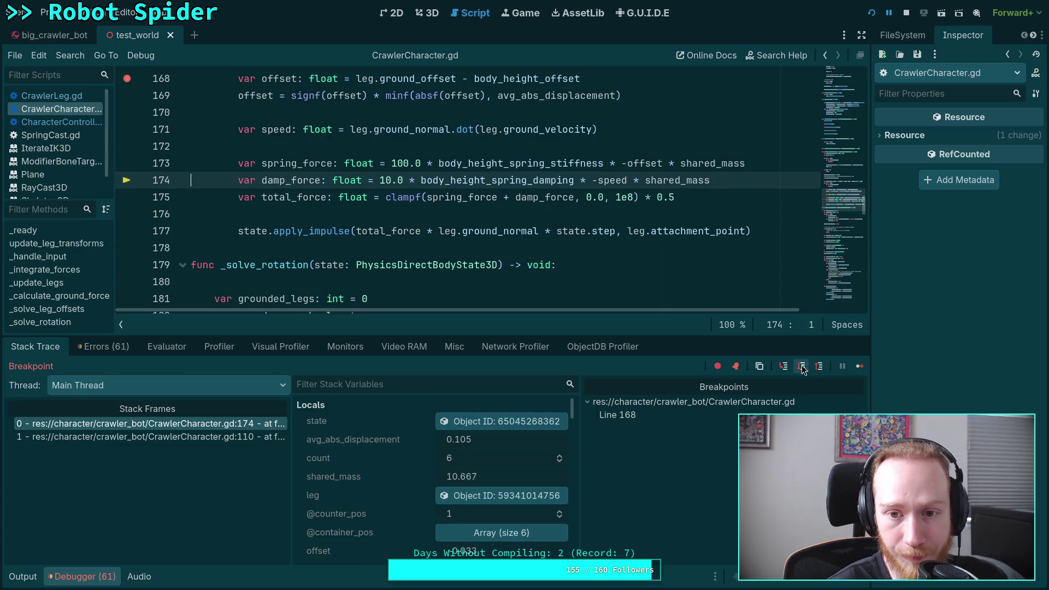
click(803, 371)
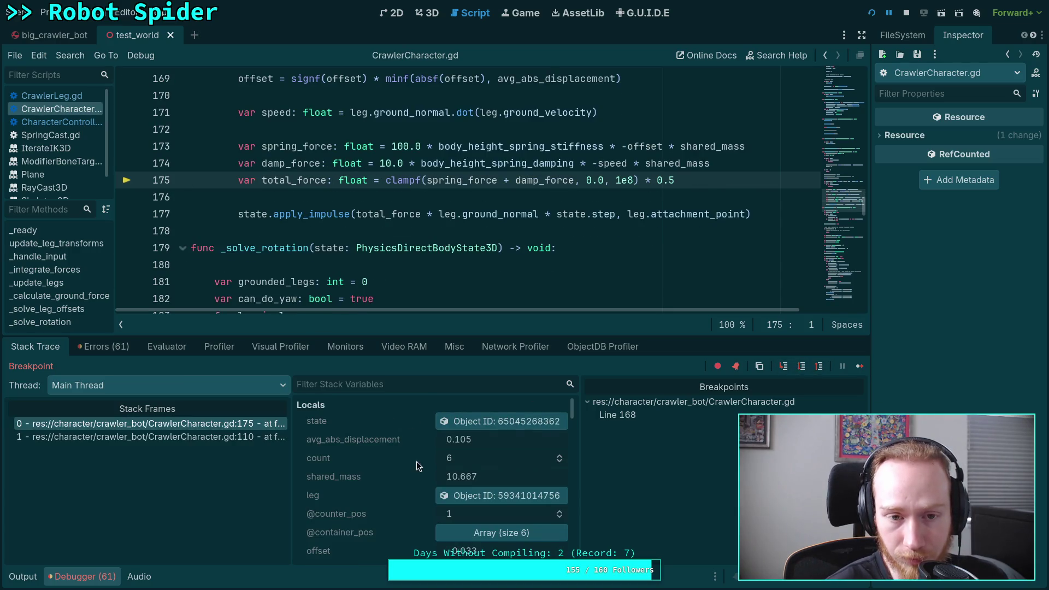
scroll(422, 470, down, 4)
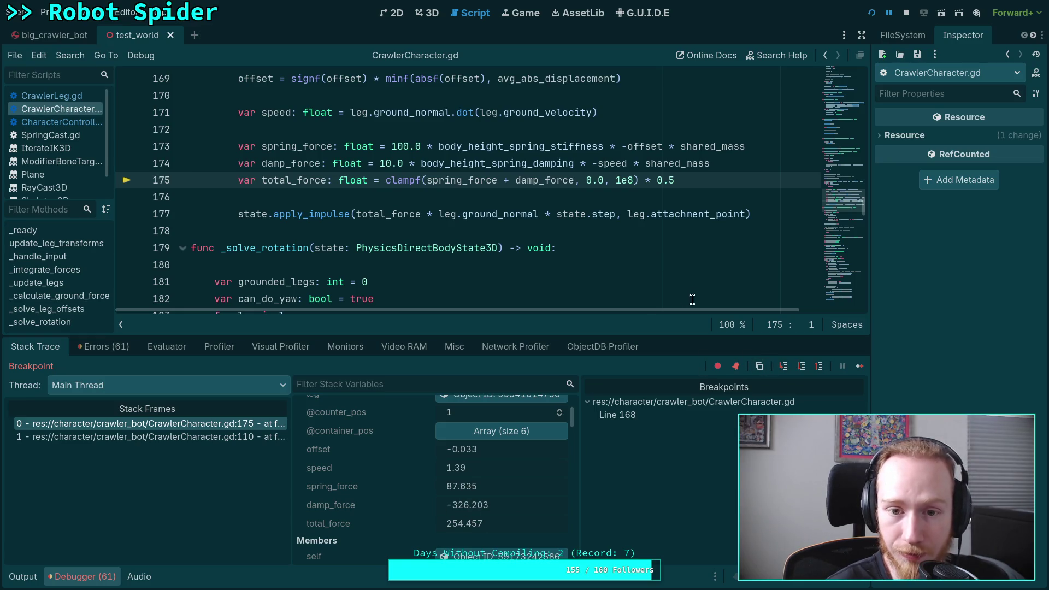
double_click(592, 180)
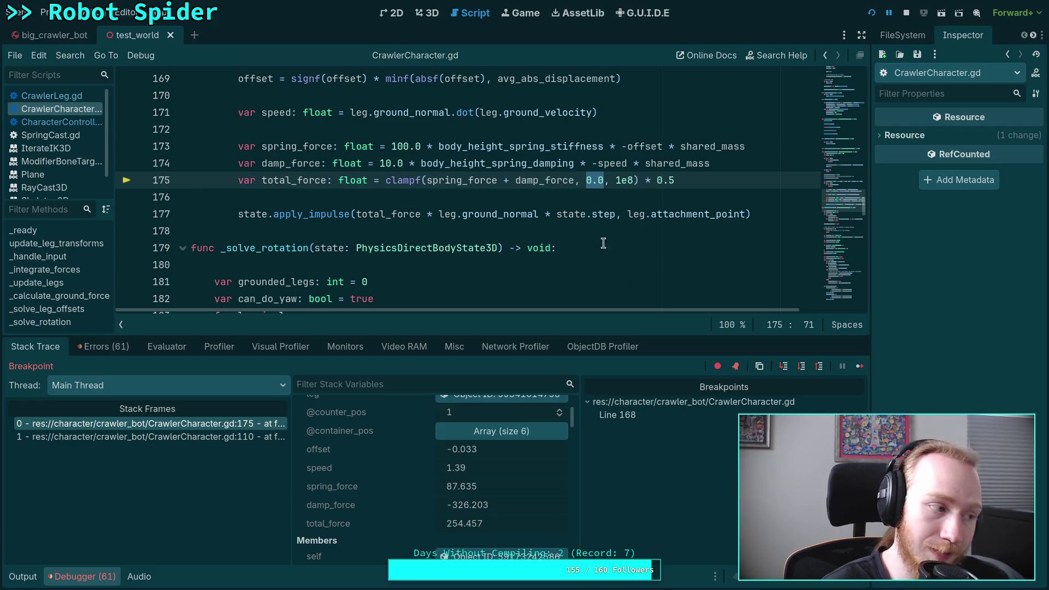
click(802, 366)
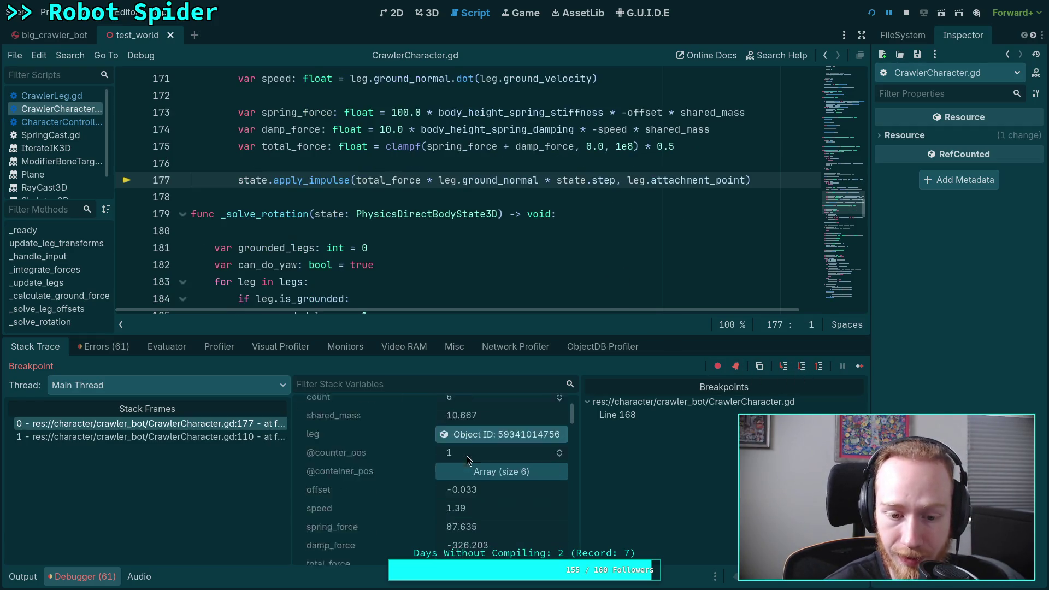
scroll(492, 473, down, 1)
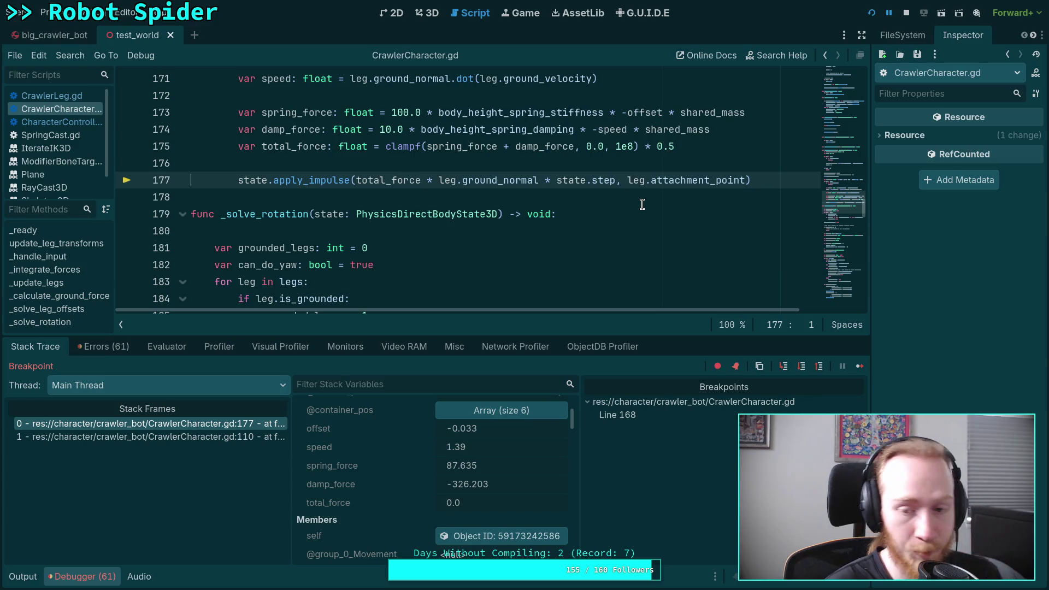
click(805, 367)
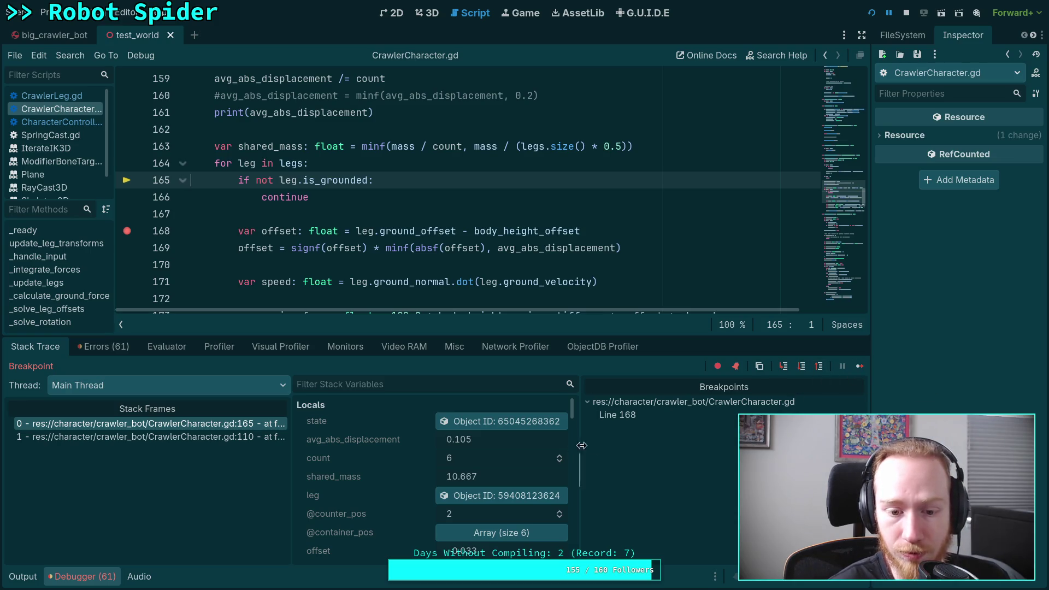
Step: Inspect the leg's properties, continue to the next leg's line 168 breakpoint, and inspect it
click(514, 496)
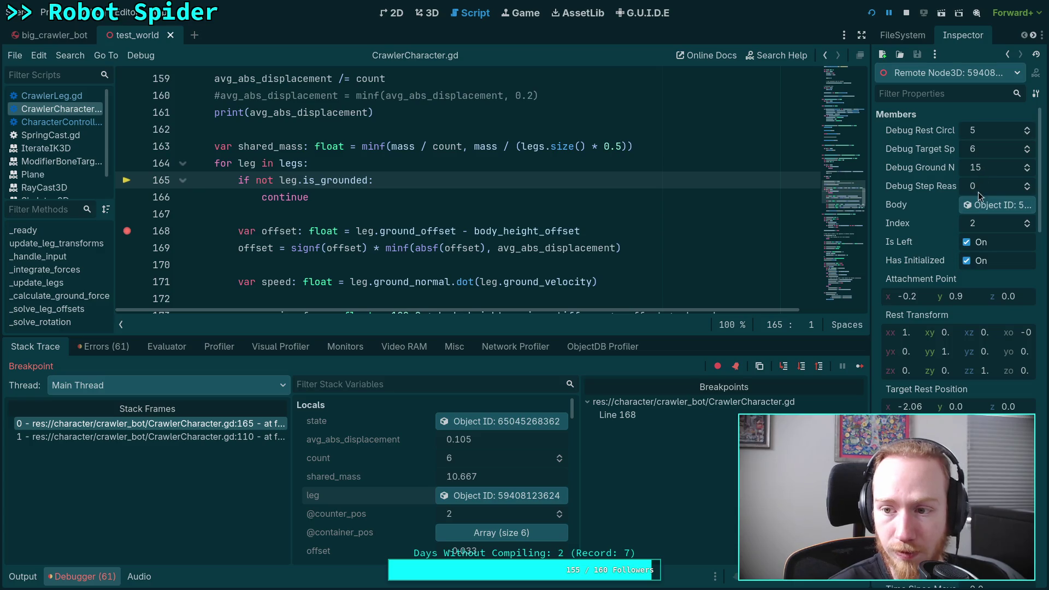
click(858, 367)
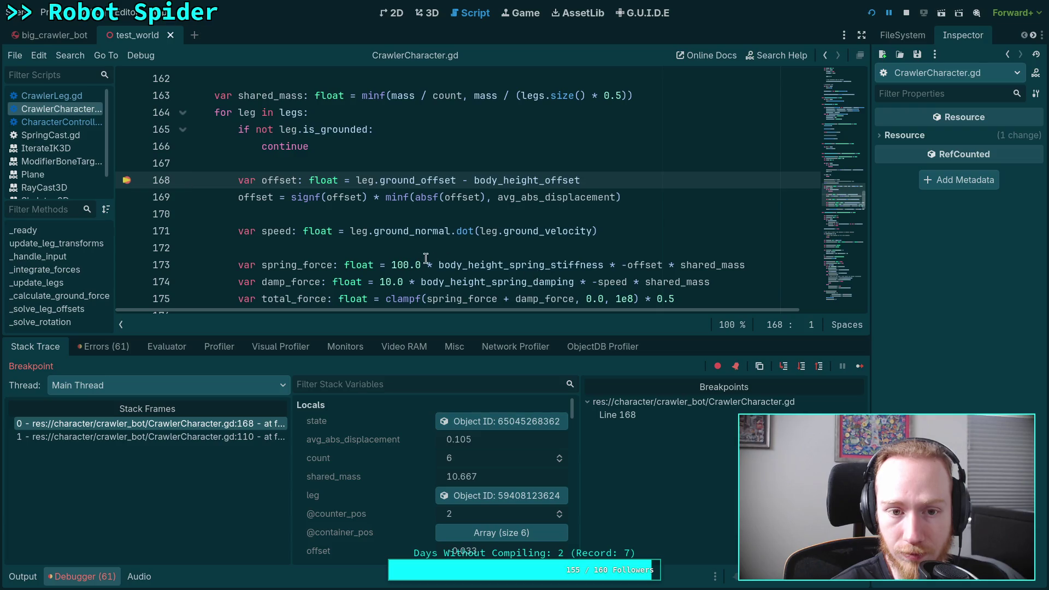
click(860, 366)
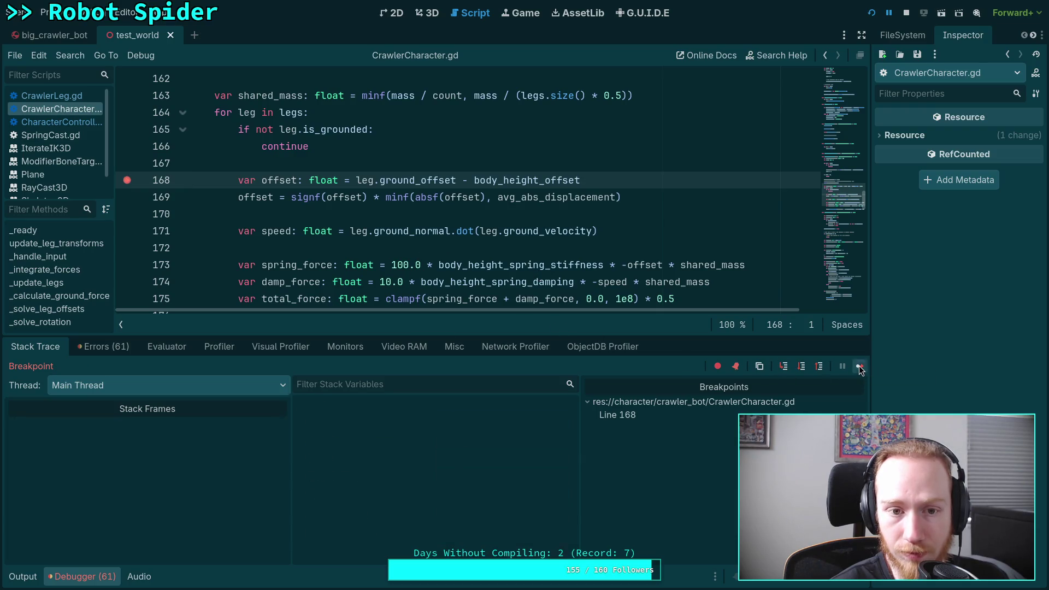
click(502, 495)
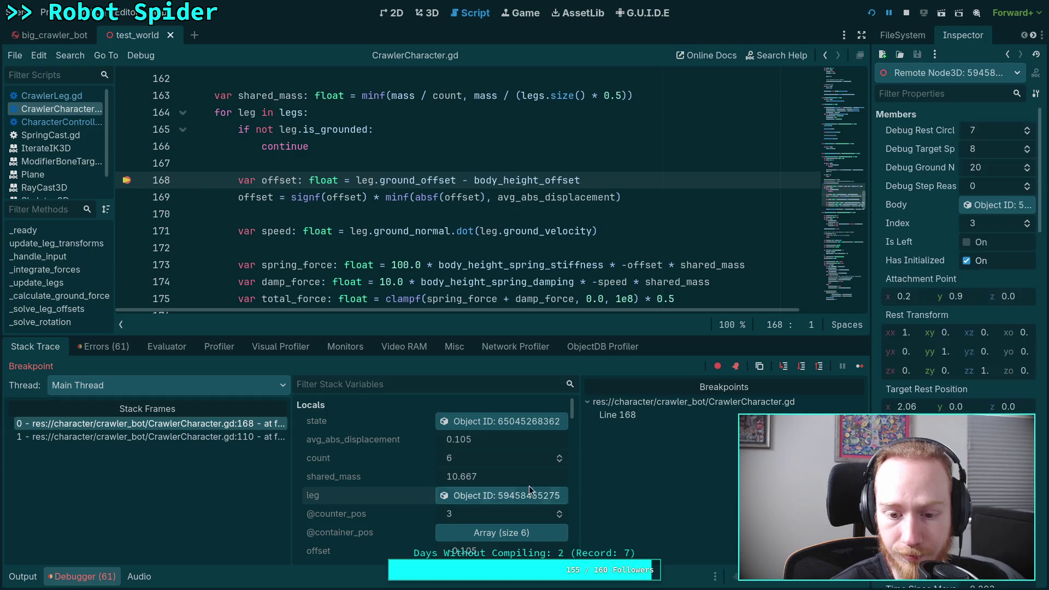
scroll(972, 307, down, 5)
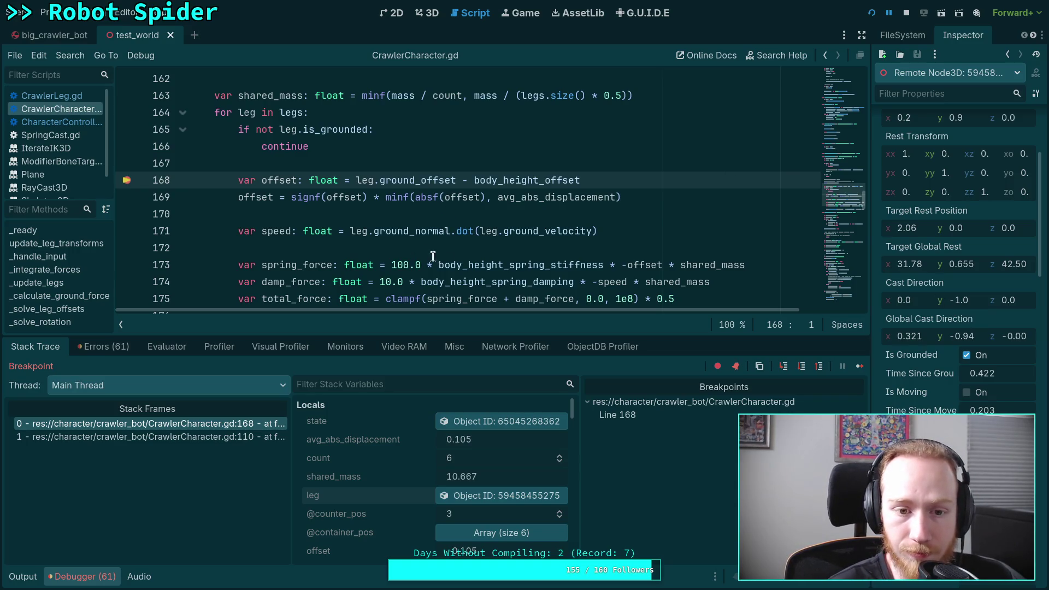
Step: Step to apply_impulse: spring_force 107.592 and damp_force -354.521 clamp total_force to 0.0
click(802, 368)
click(801, 368)
click(802, 366)
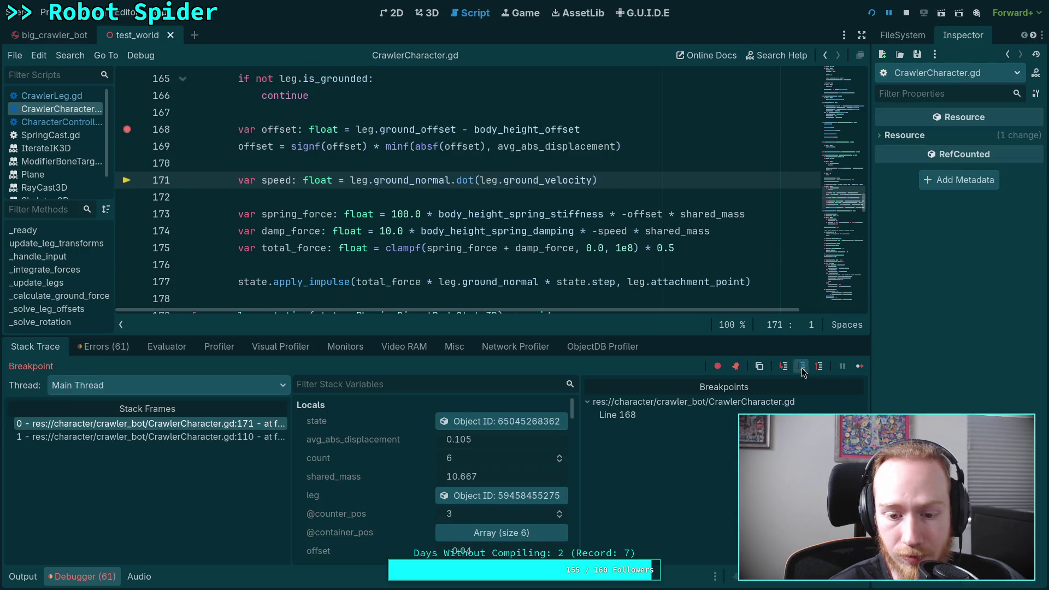
scroll(471, 480, down, 3)
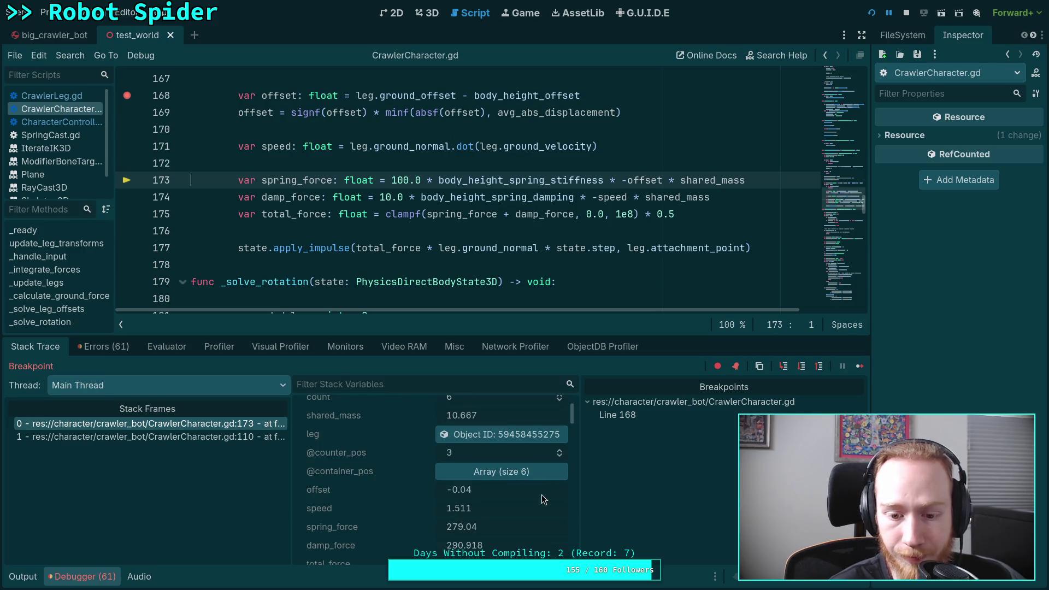
click(801, 367)
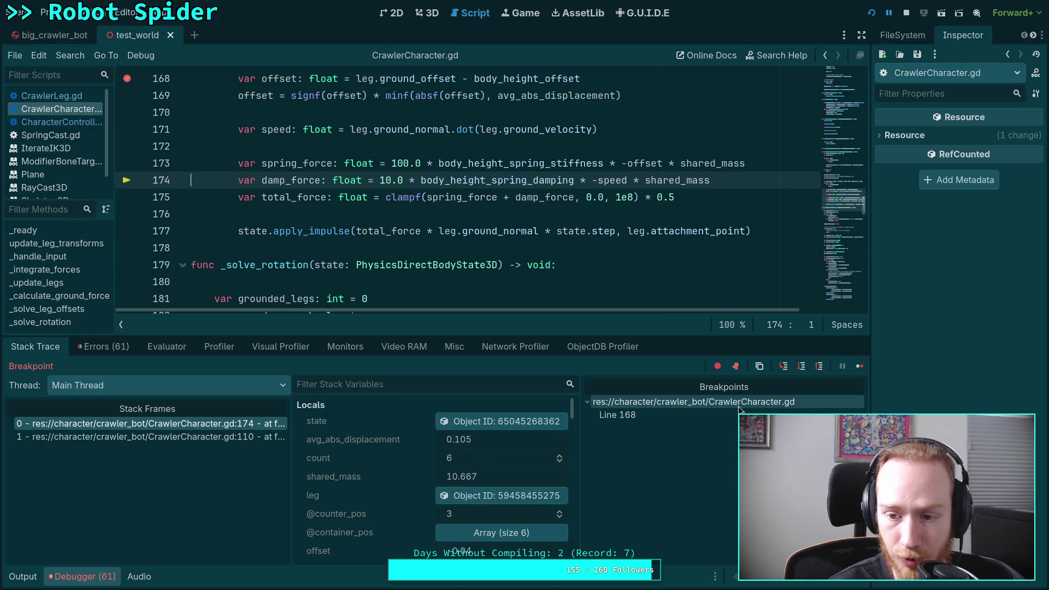
click(802, 367)
click(802, 366)
scroll(421, 477, down, 3)
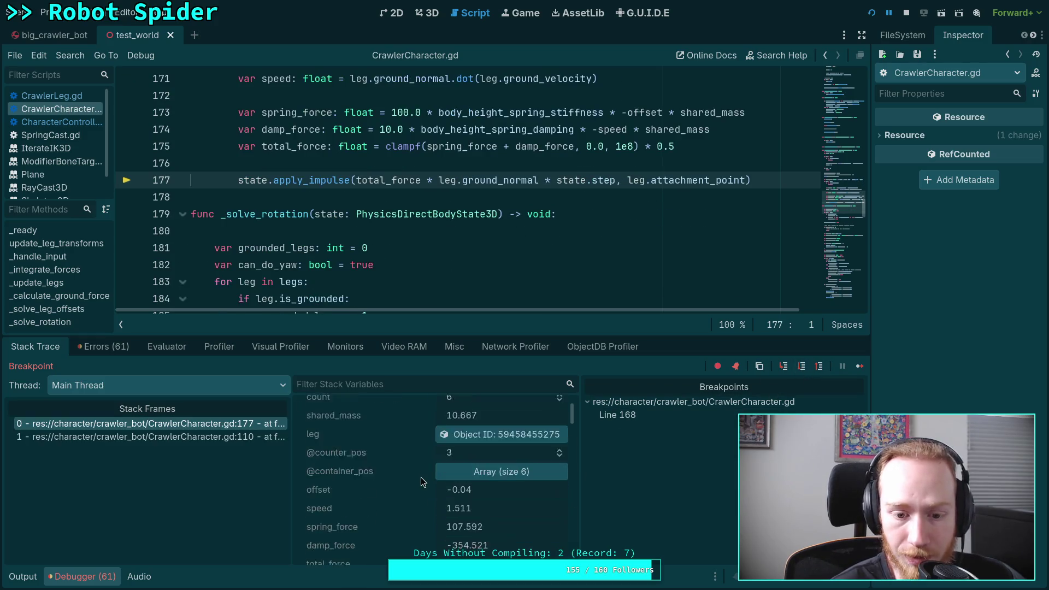
scroll(420, 481, down, 2)
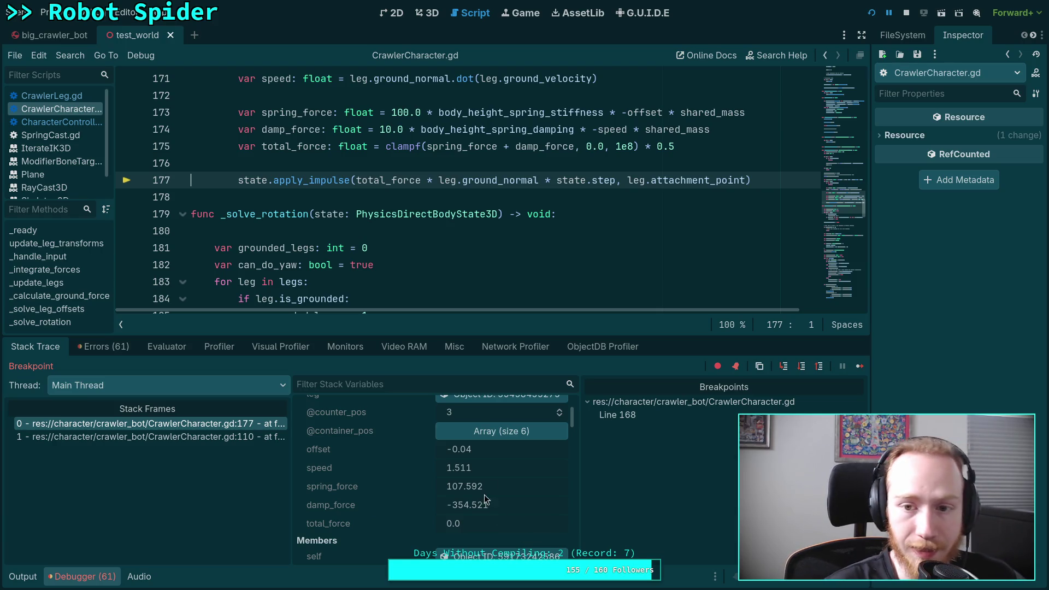
scroll(518, 263, up, 1)
scroll(518, 264, up, 2)
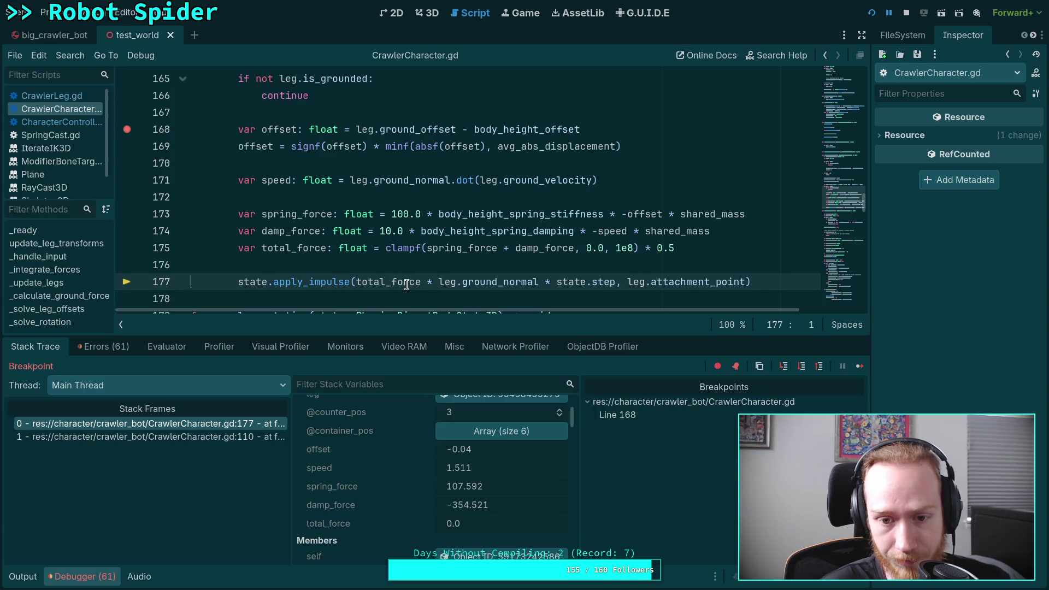
mouse_move(408, 285)
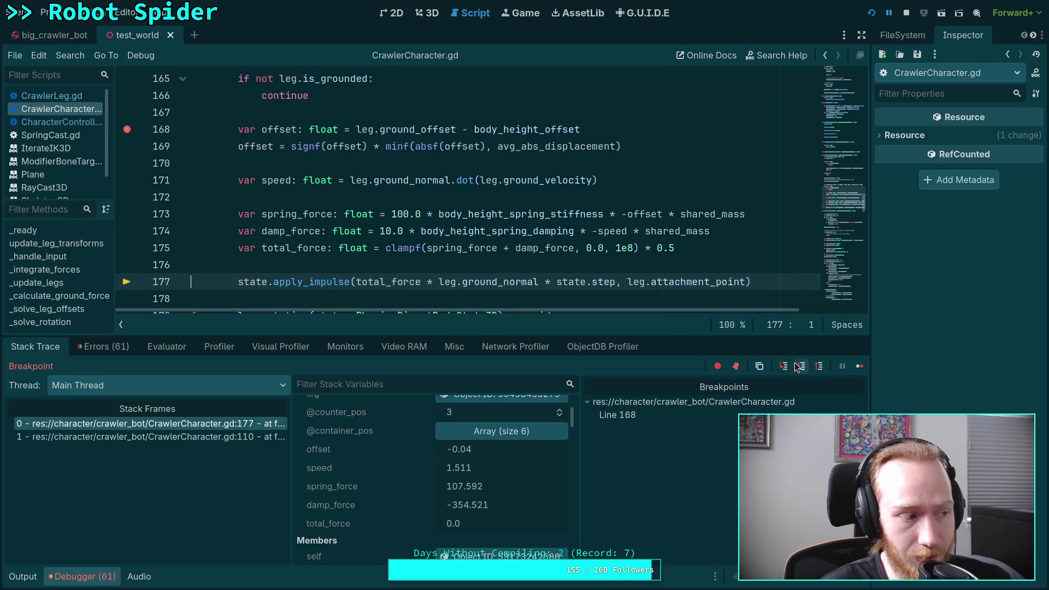
click(860, 369)
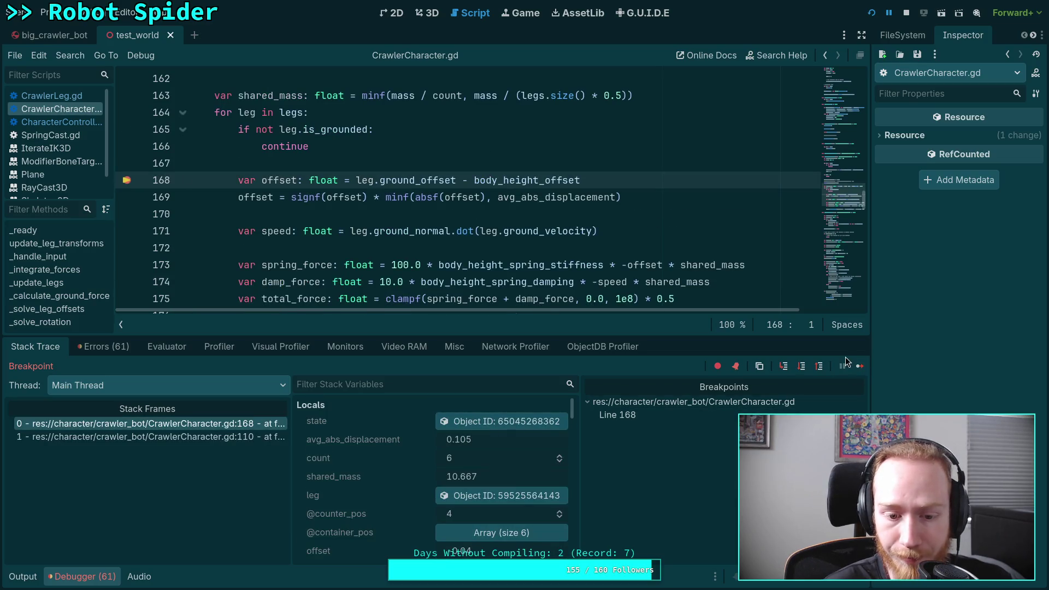
Step: Step the next leg to line 177 (spring 110.405, damp -323.86, total 0.0) and view the game
click(860, 366)
click(486, 496)
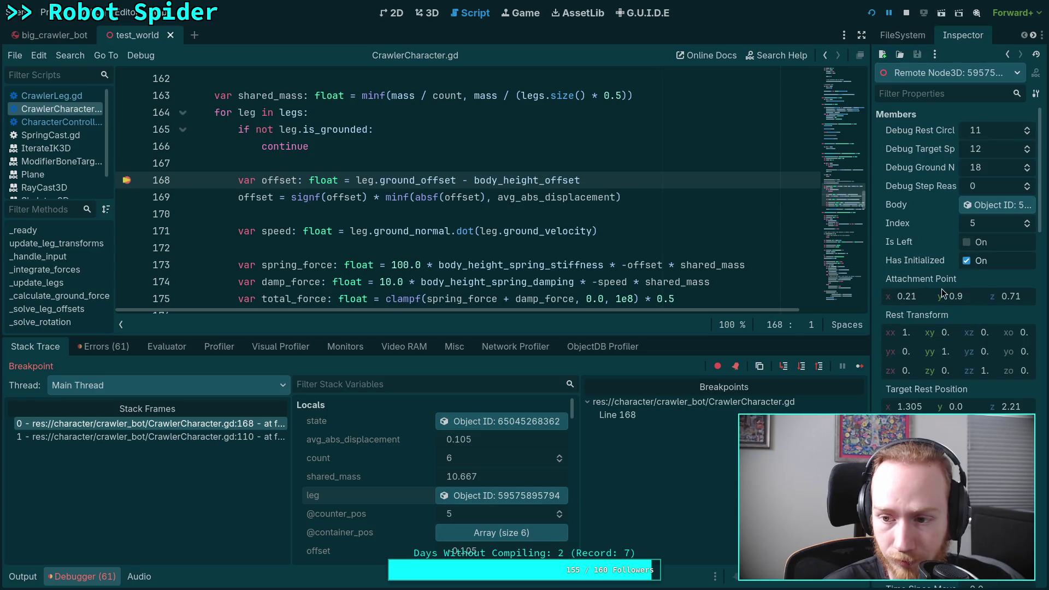
click(802, 367)
click(802, 366)
click(802, 366)
click(802, 366)
click(802, 366)
click(802, 366)
scroll(468, 524, down, 4)
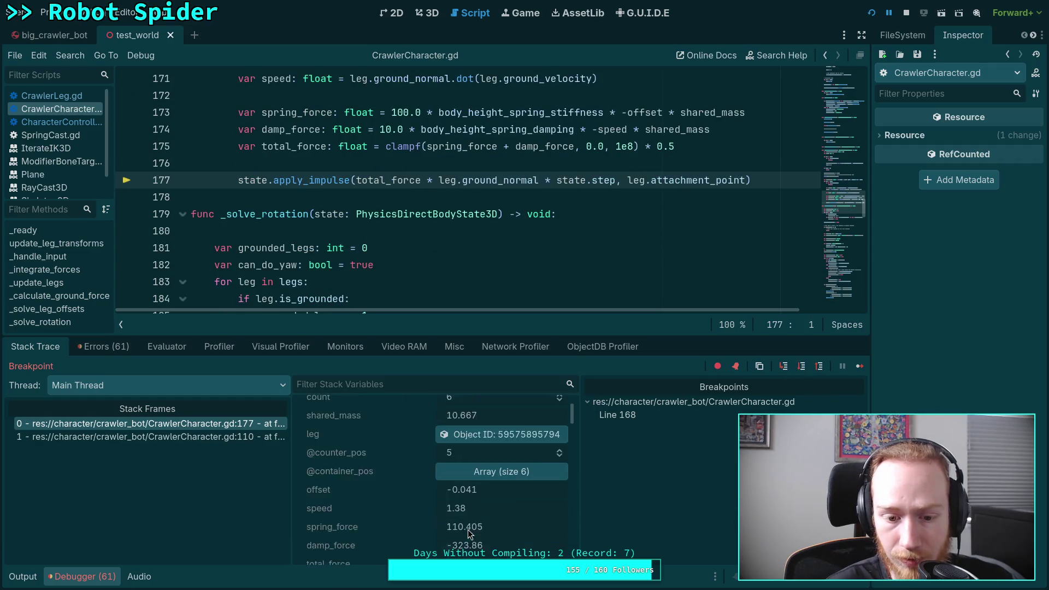
scroll(471, 545, down, 1)
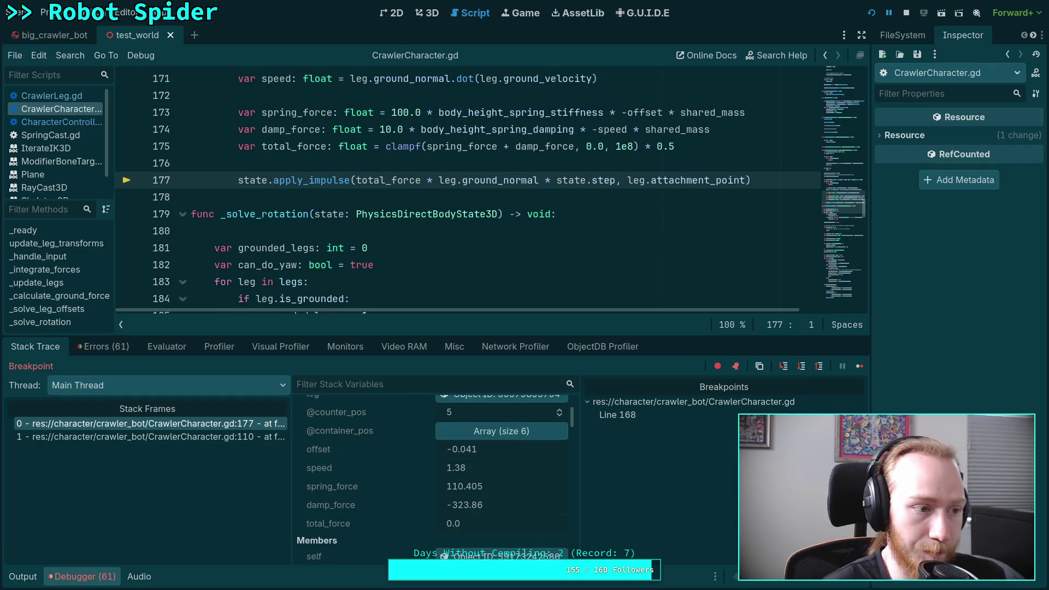
key(alt+Tab)
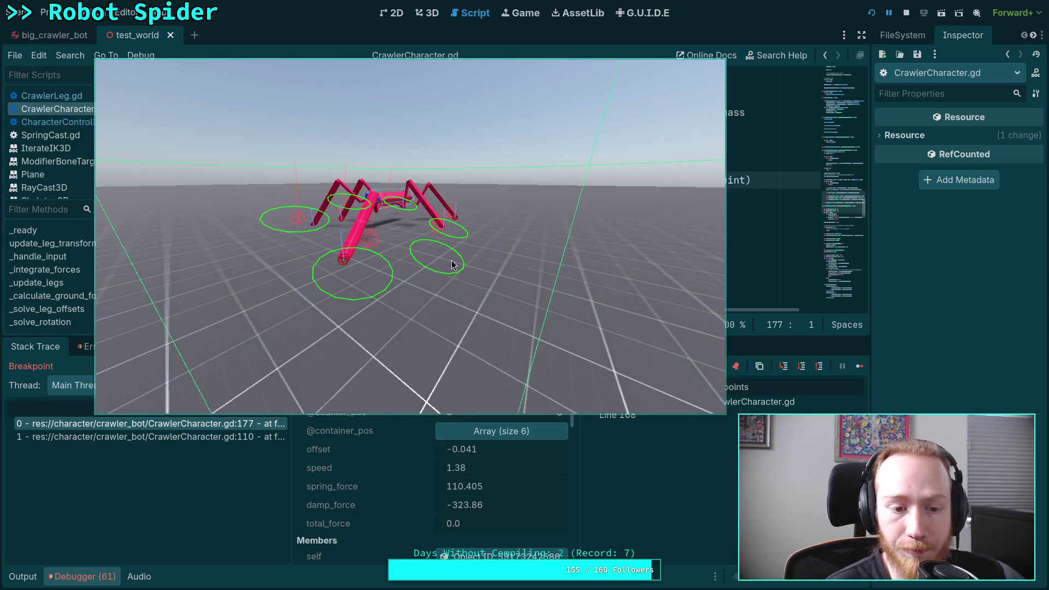
Step: Resume execution to watch the spider game run, then return to the CrawlerCharacter.gd script
drag(431, 277, 664, 513)
scroll(152, 286, up, 5)
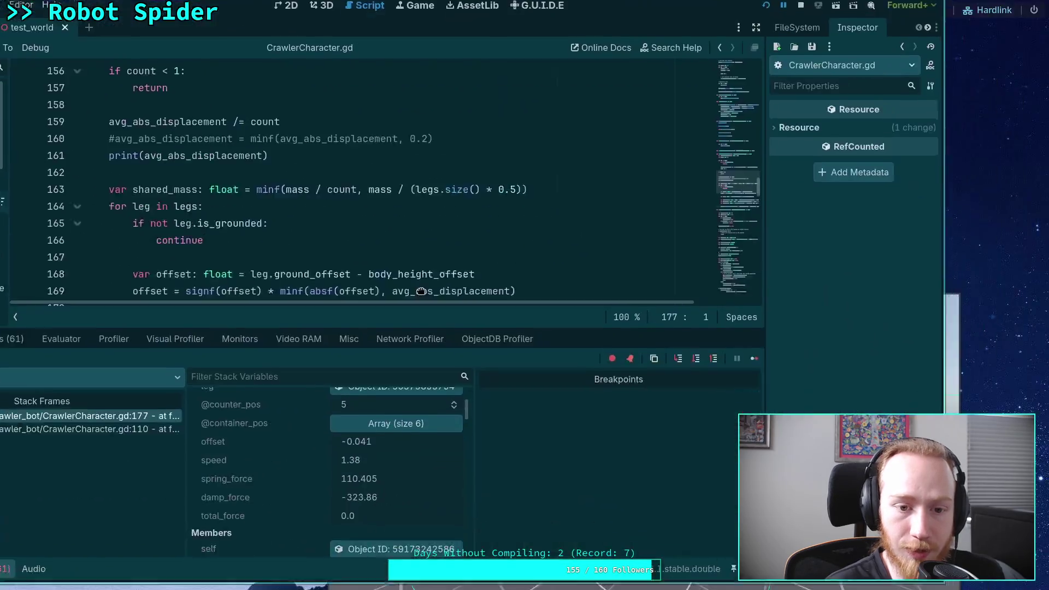
mouse_move(152, 286)
mouse_down()
mouse_move(477, 403)
mouse_move(817, 339)
mouse_up()
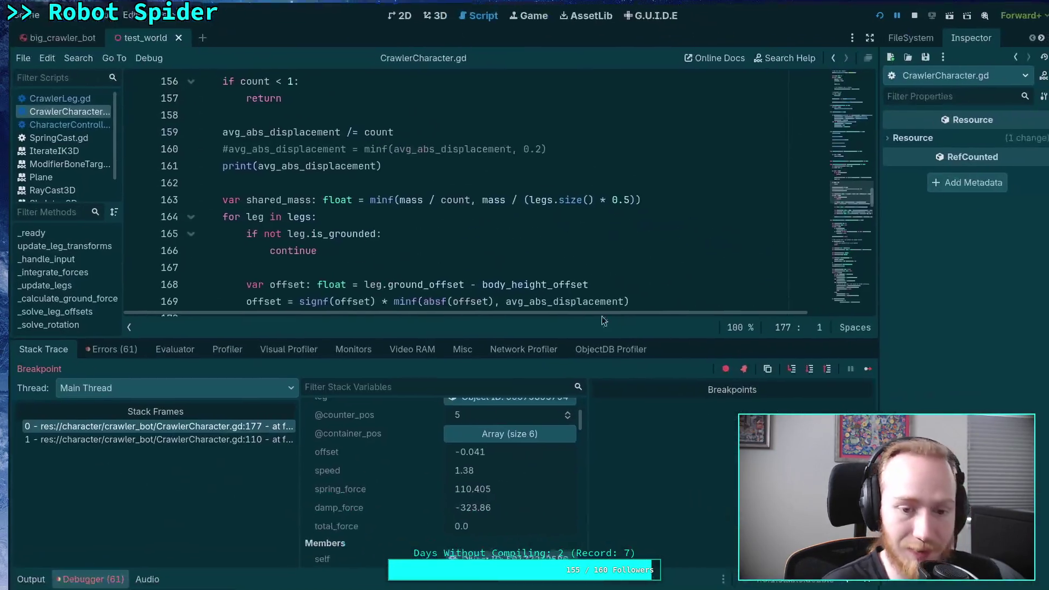
click(860, 368)
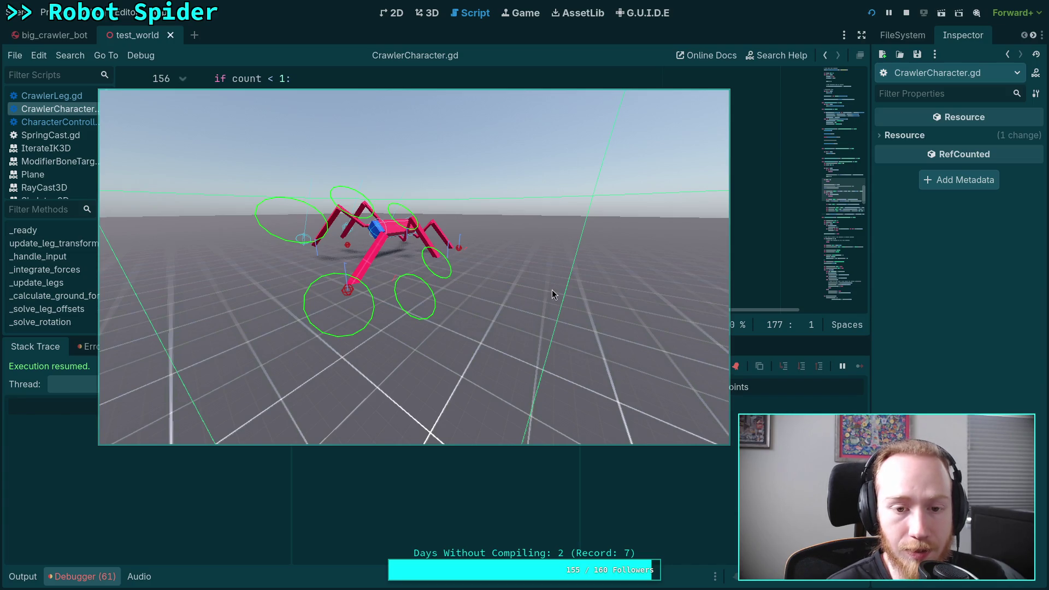
key(F8)
scroll(432, 204, down, 3)
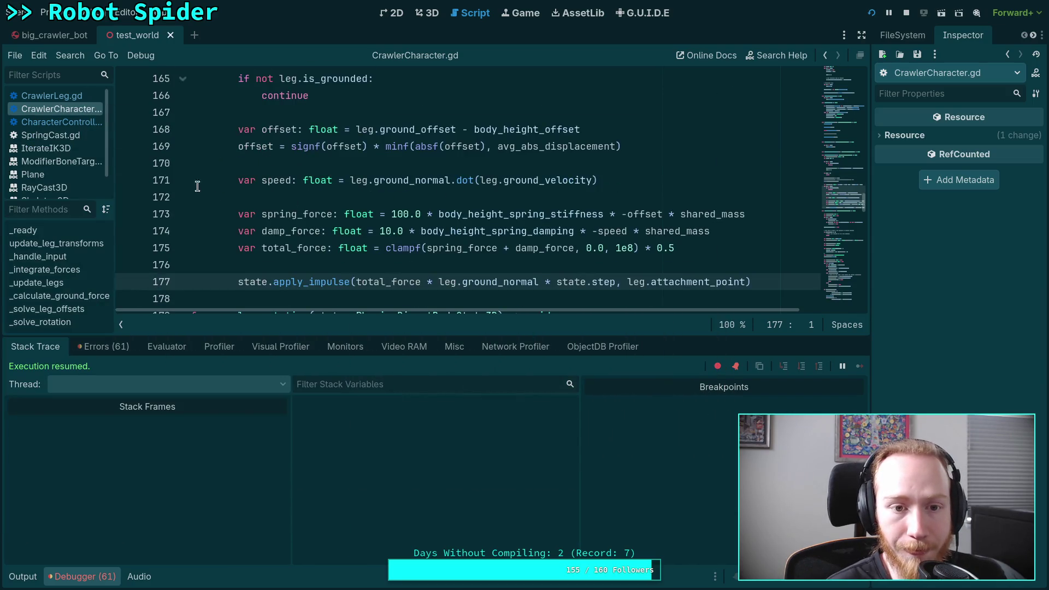
Step: Set the line 168 breakpoint again and let the game pause on it
click(126, 129)
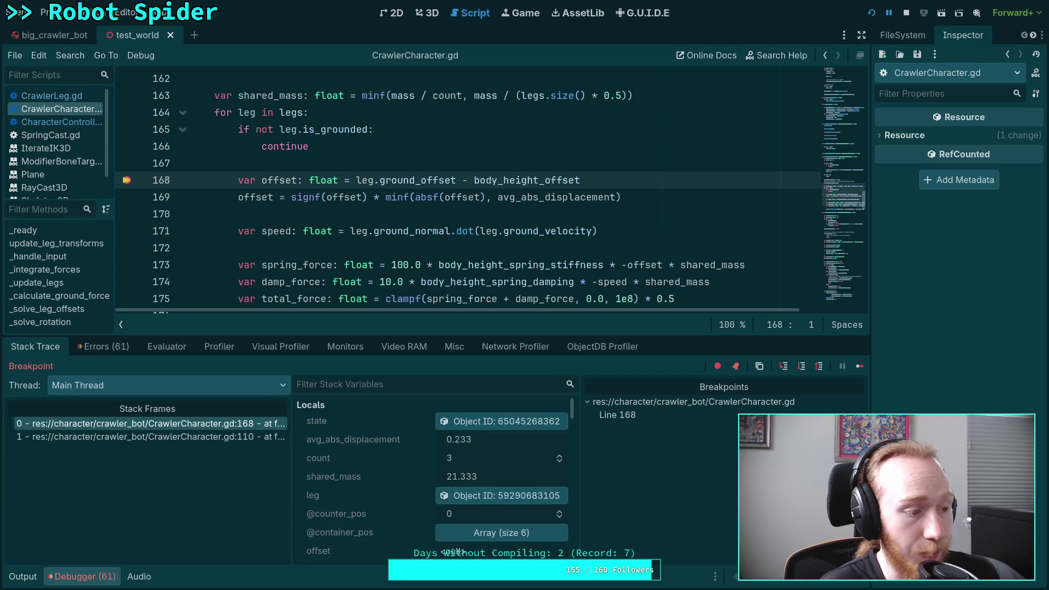
key(alt+Tab)
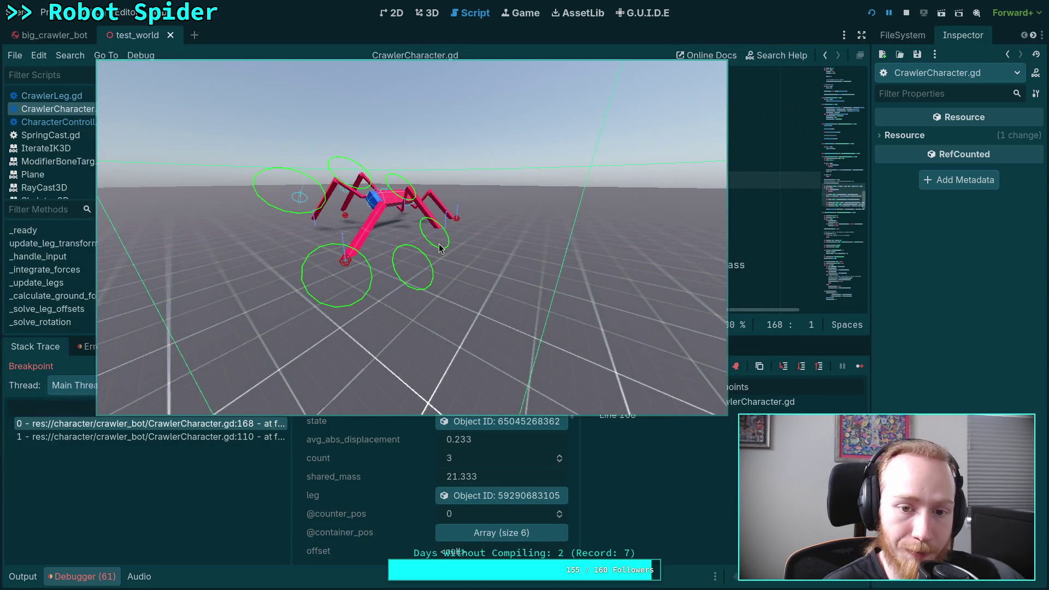
key(alt+Tab)
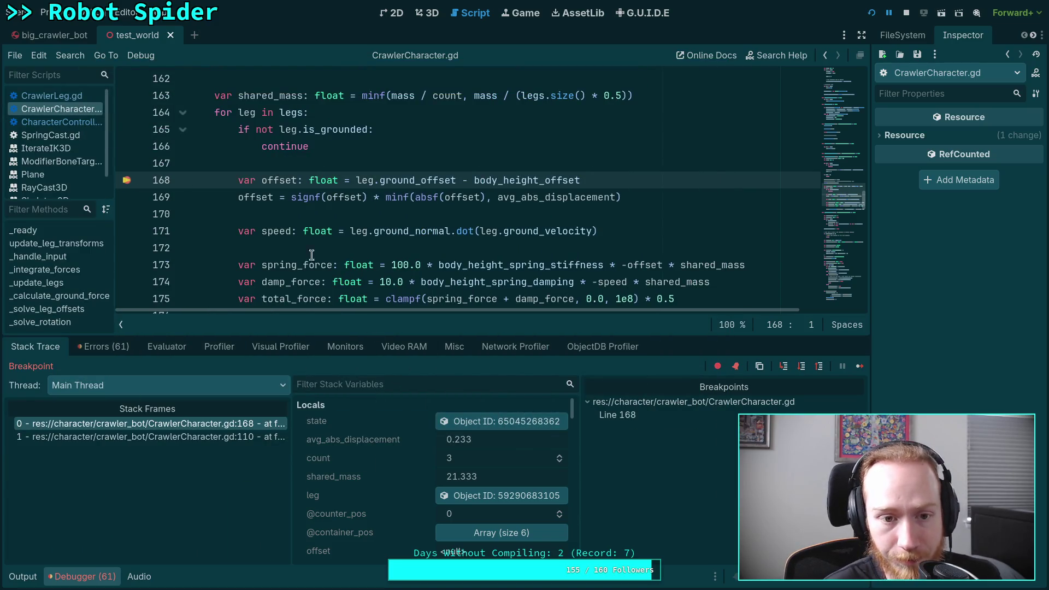
Step: Inspect the leg's attachment_point and read apply_impulse's docs: position is a global offset from body origin
scroll(435, 239, down, 1)
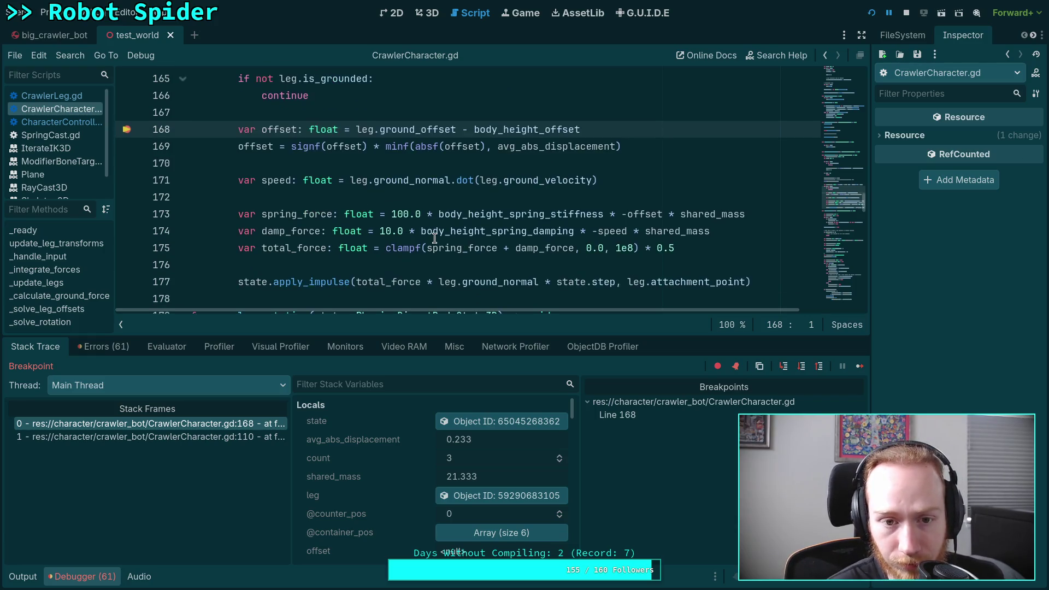
mouse_move(435, 239)
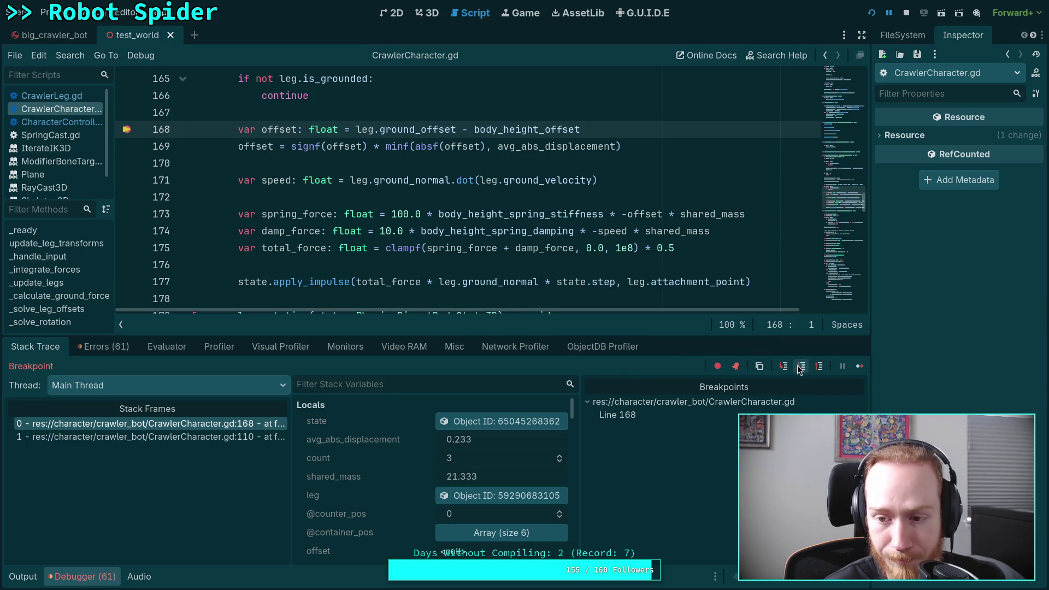
click(492, 497)
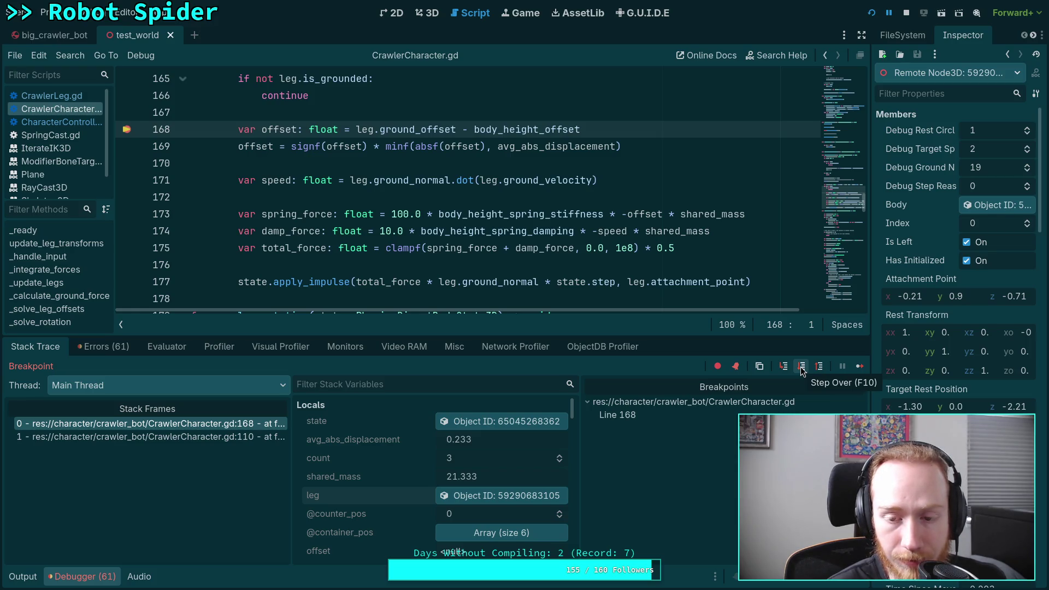
drag(629, 282, 743, 284)
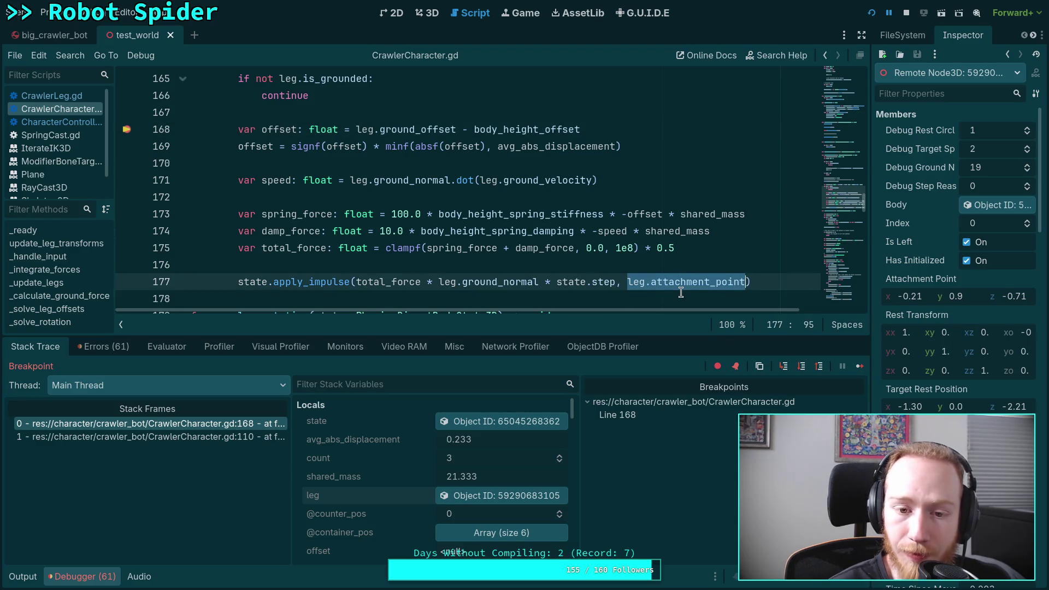
mouse_move(331, 286)
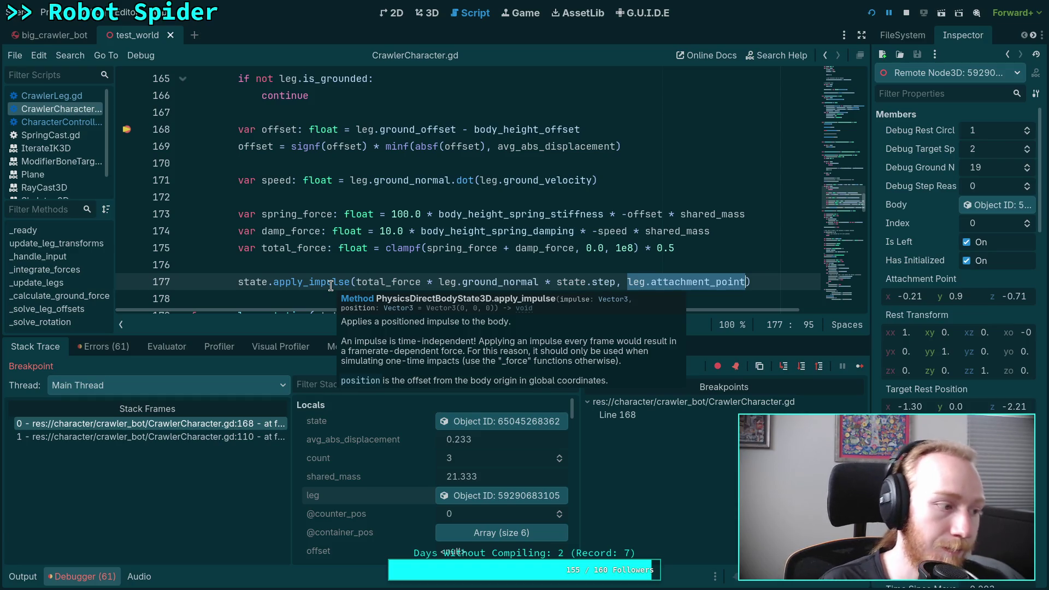
Step: Stop the game and break the apply_impulse call's arguments onto separate lines
click(908, 18)
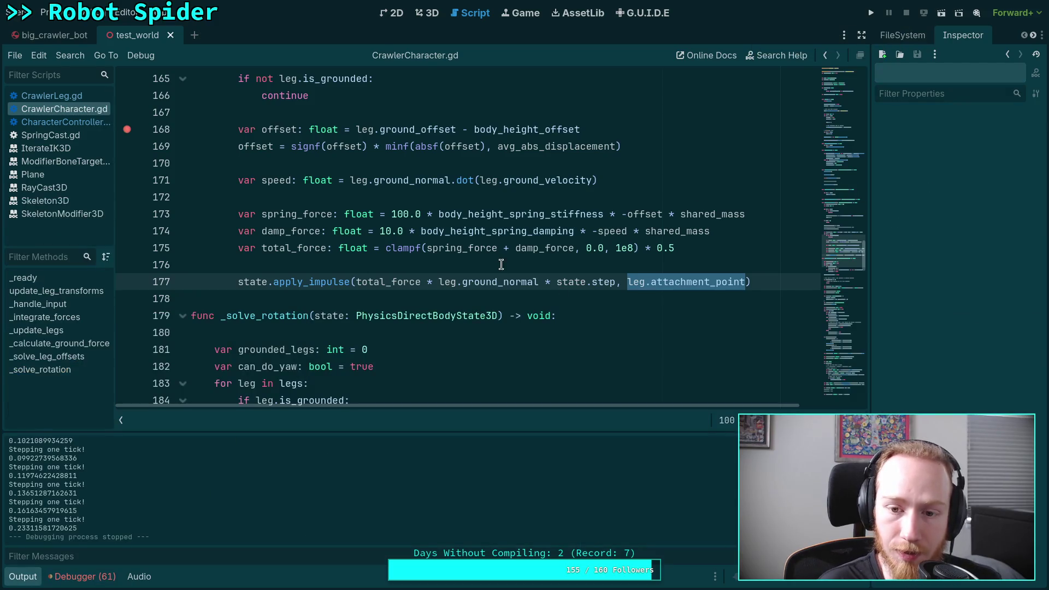
click(352, 282)
key(Return)
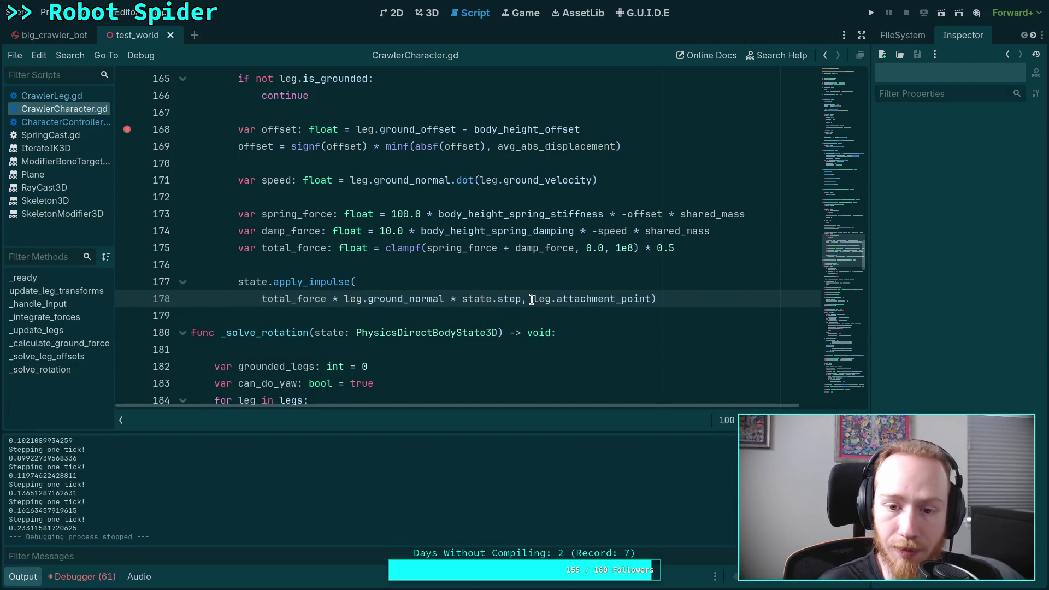
click(530, 299)
key(Return)
click(382, 317)
key(Return)
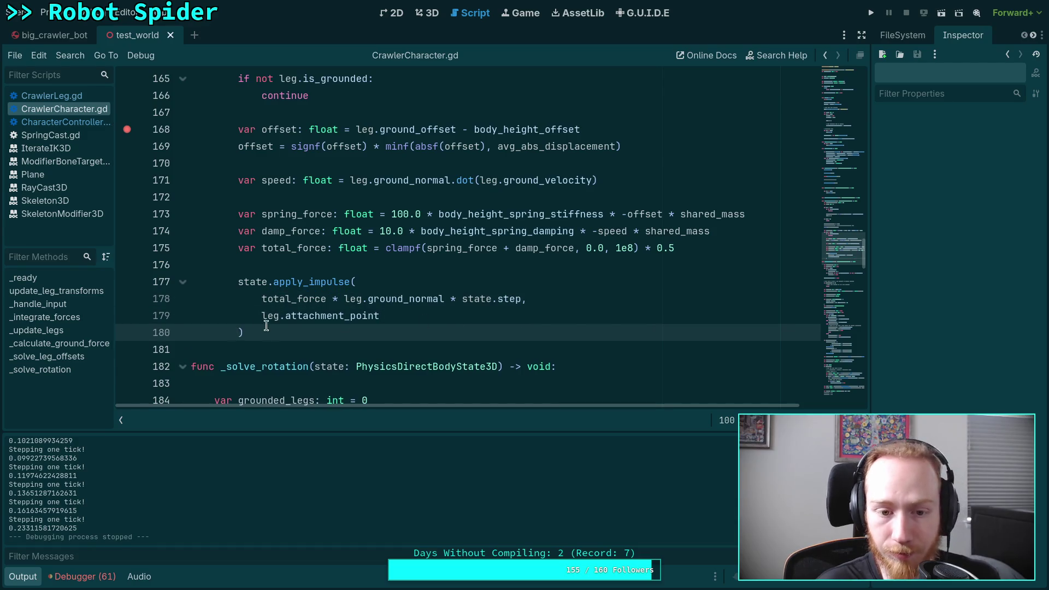
Step: Rewrite the impulse position as '(state.transform * leg.attachment_point) - state.transform.origin'
click(270, 318)
drag(381, 316, 260, 317)
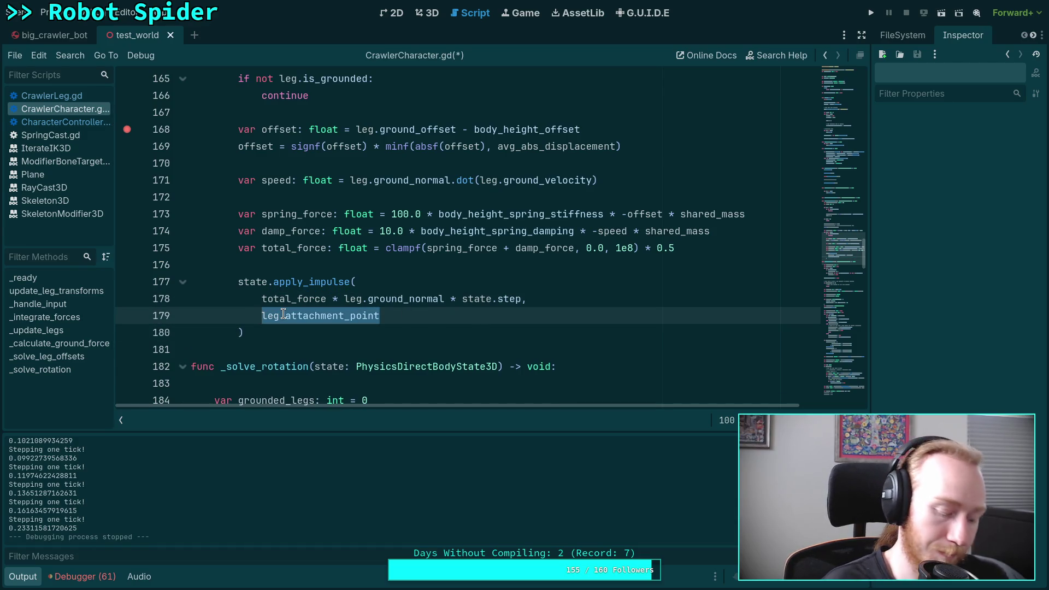
text(()
key(Right)
key(Left)
text(stte)
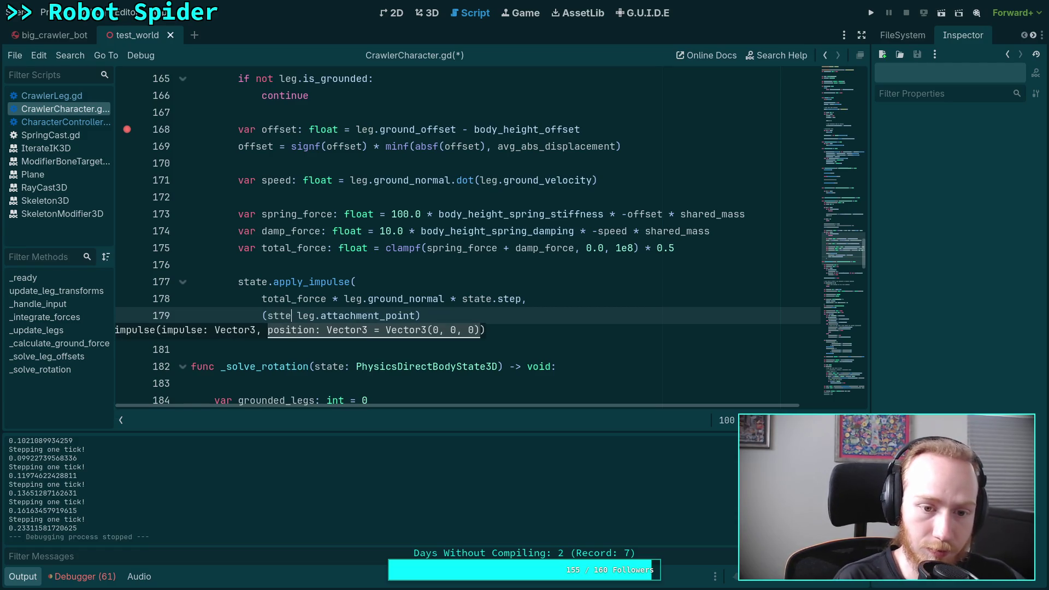
key(BackSpace)
key(BackSpace)
key(BackSpace)
text(state.transf)
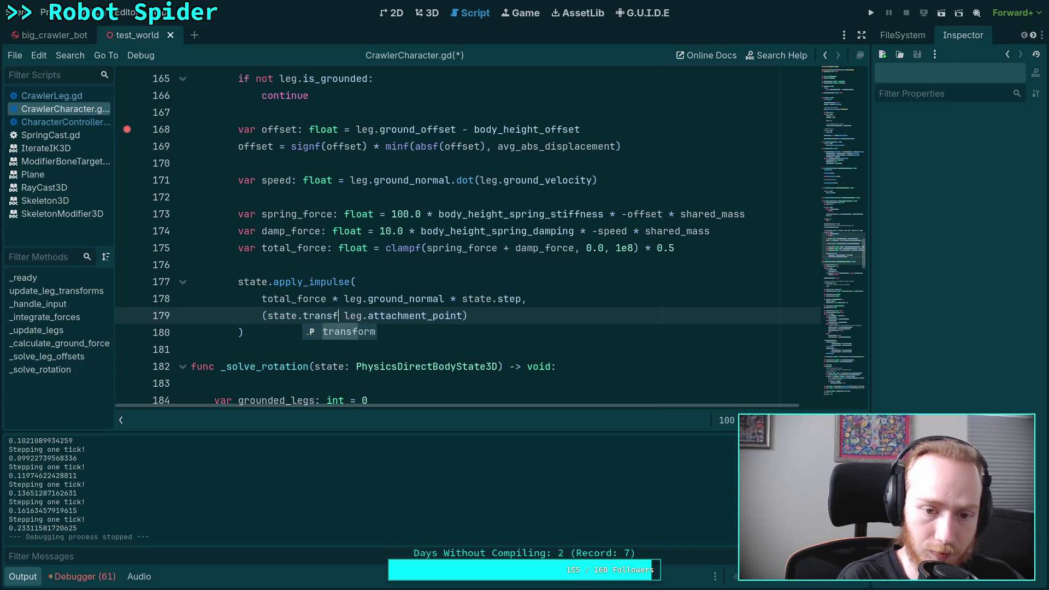
key(Return)
text(*)
click(191, 332)
click(498, 316)
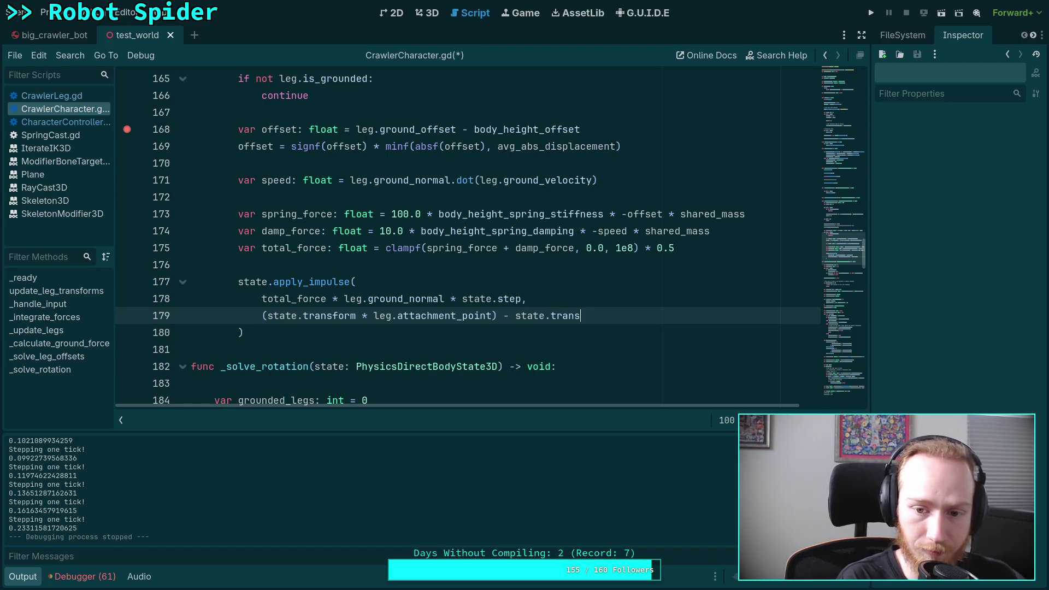
text(form.or)
key(Return)
Step: Save the script, remove the line 168 breakpoint, and run the game
key(ctrl+s)
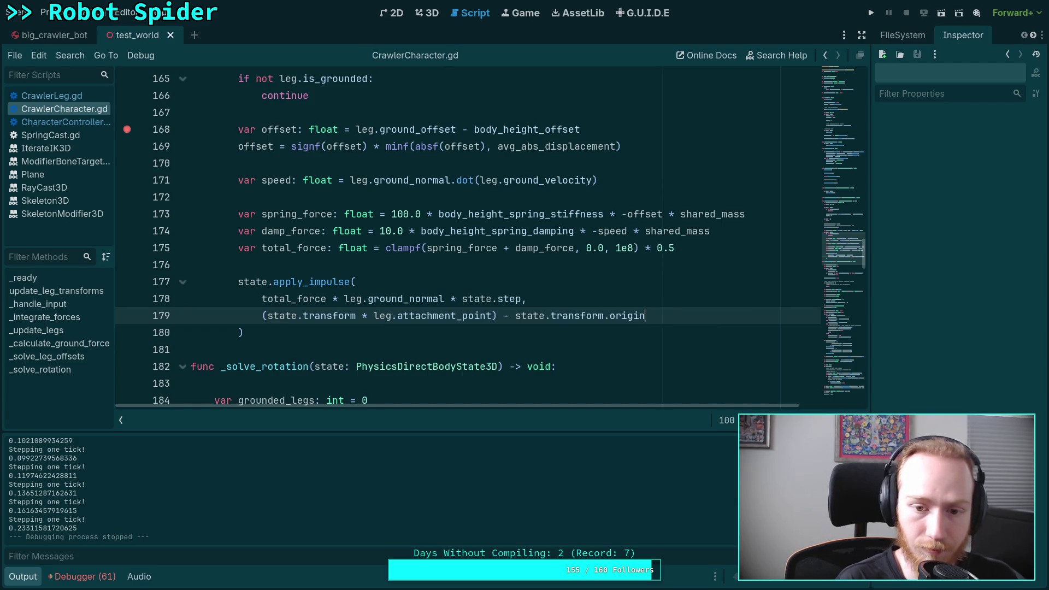
click(127, 130)
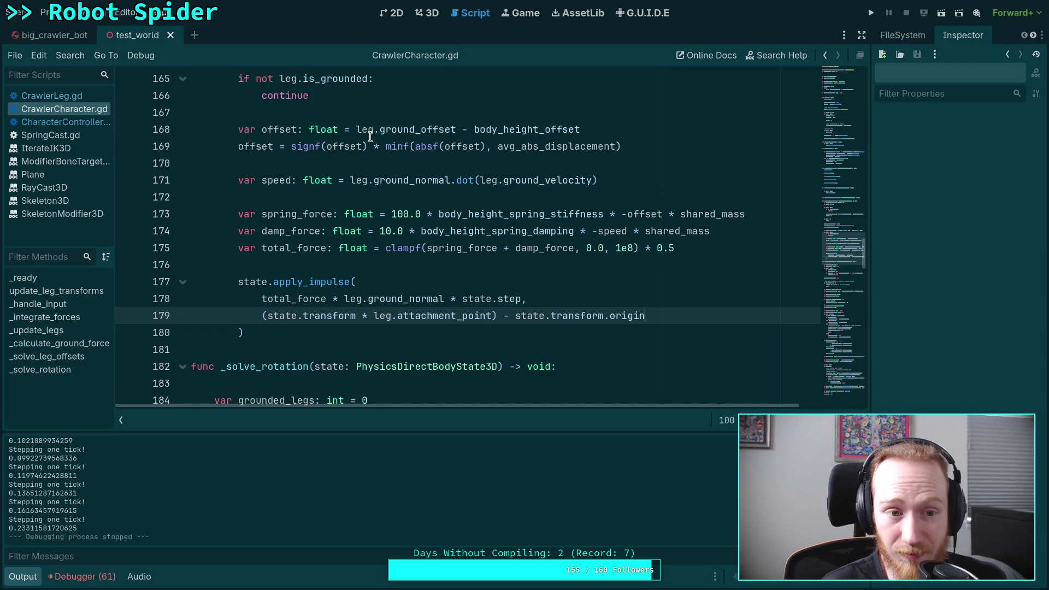
click(875, 16)
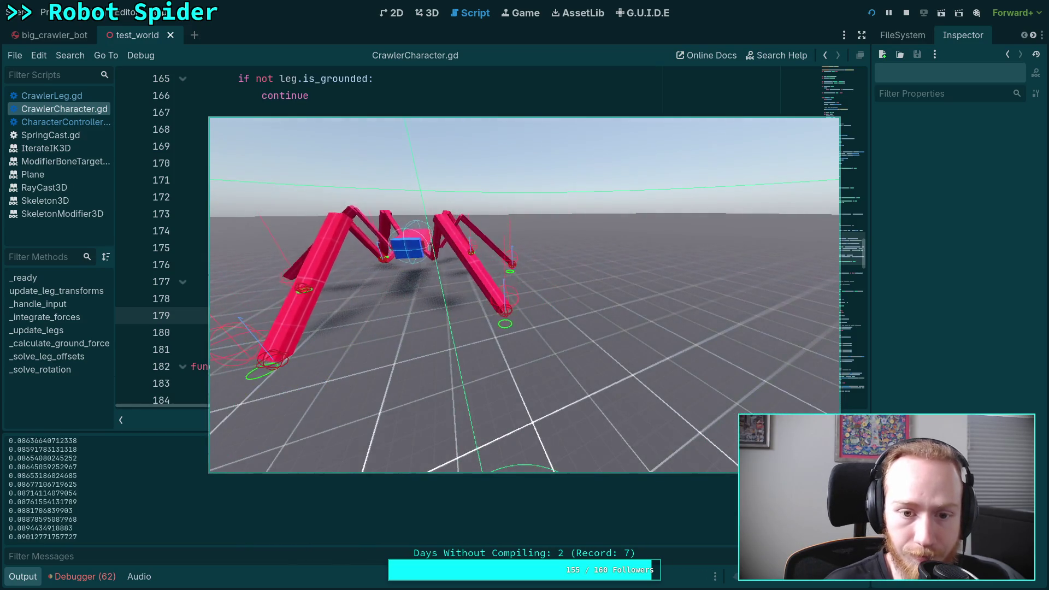
Step: Stop the game with F8 and select the 0.5 multiplier on line 175
key(F8)
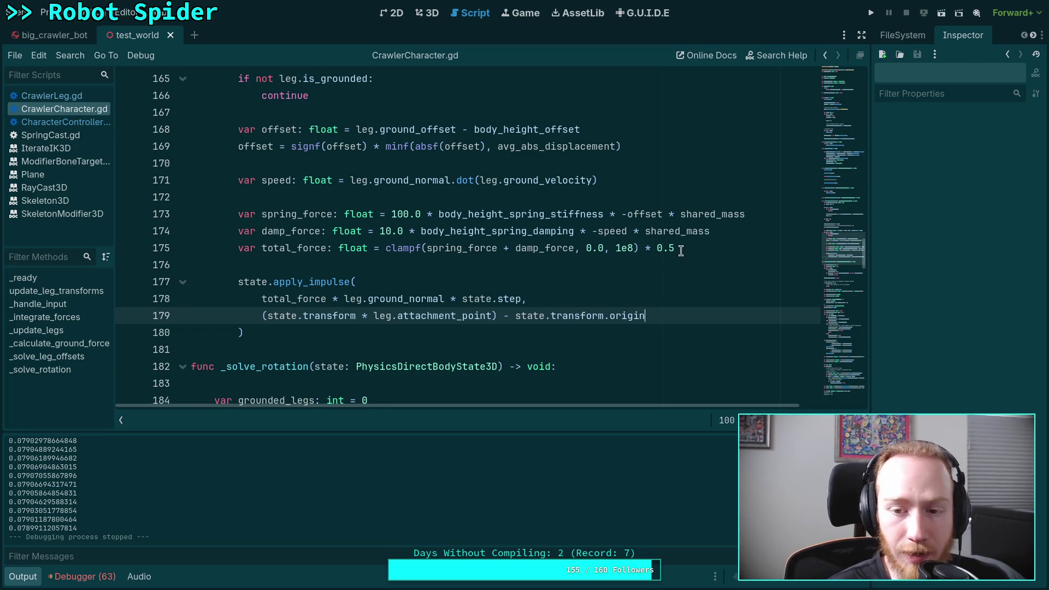
drag(676, 249, 665, 249)
text(8)
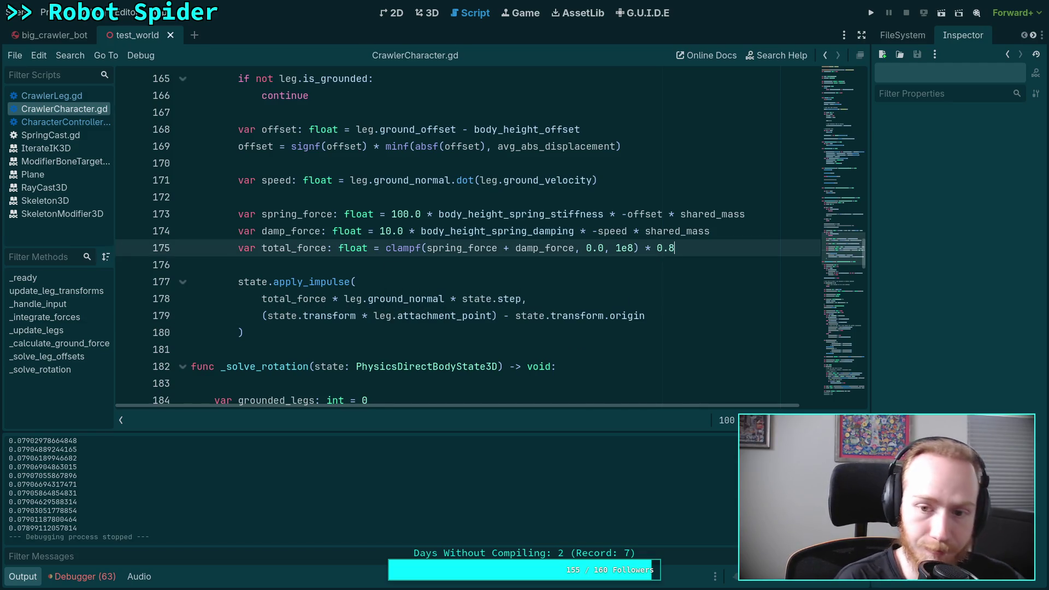
Step: Remove the '* 0.5' multiplier, change the clampf minimum to -1e8, save, and run with F5
double_click(662, 249)
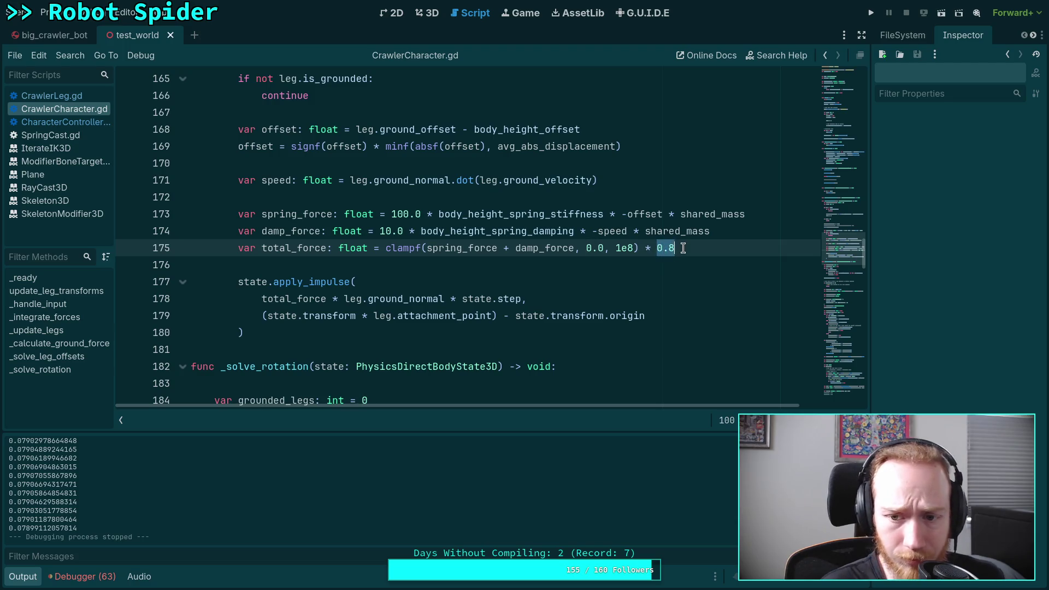
key(ctrl+s)
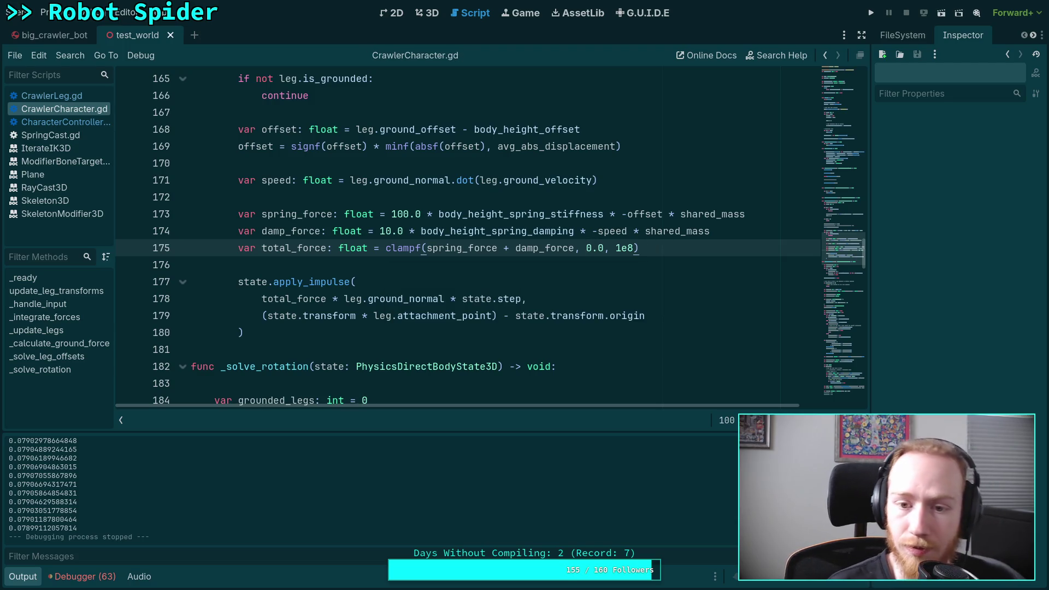
text(-1,)
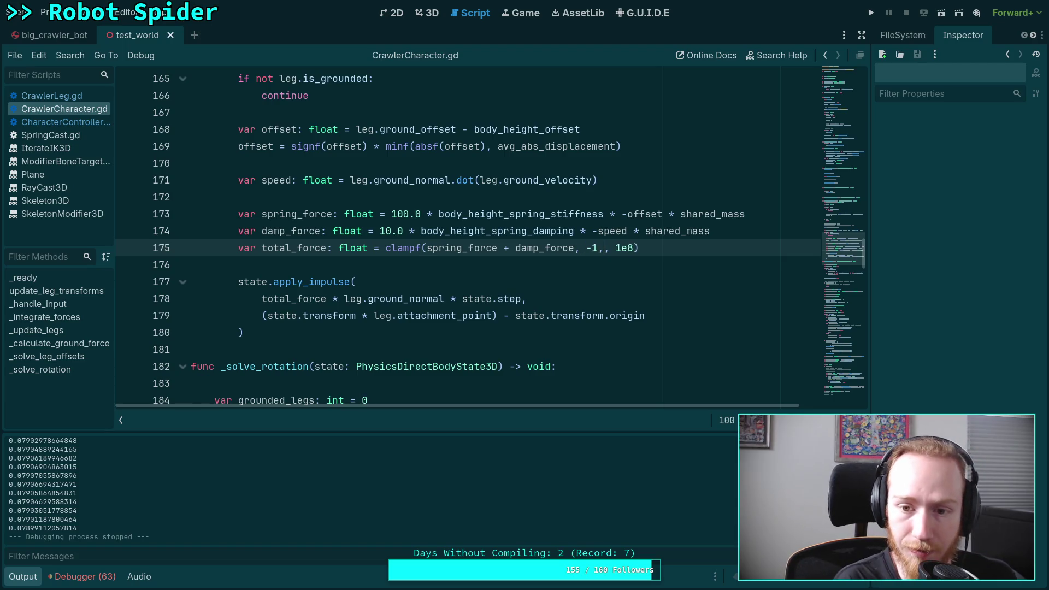
key(BackSpace)
text(1e8)
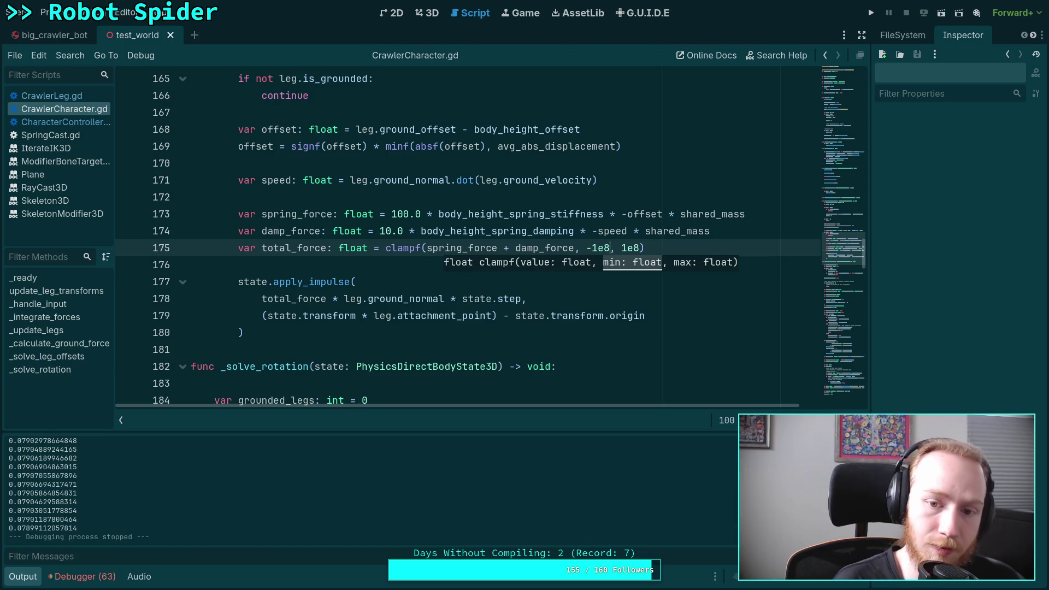
key(F5)
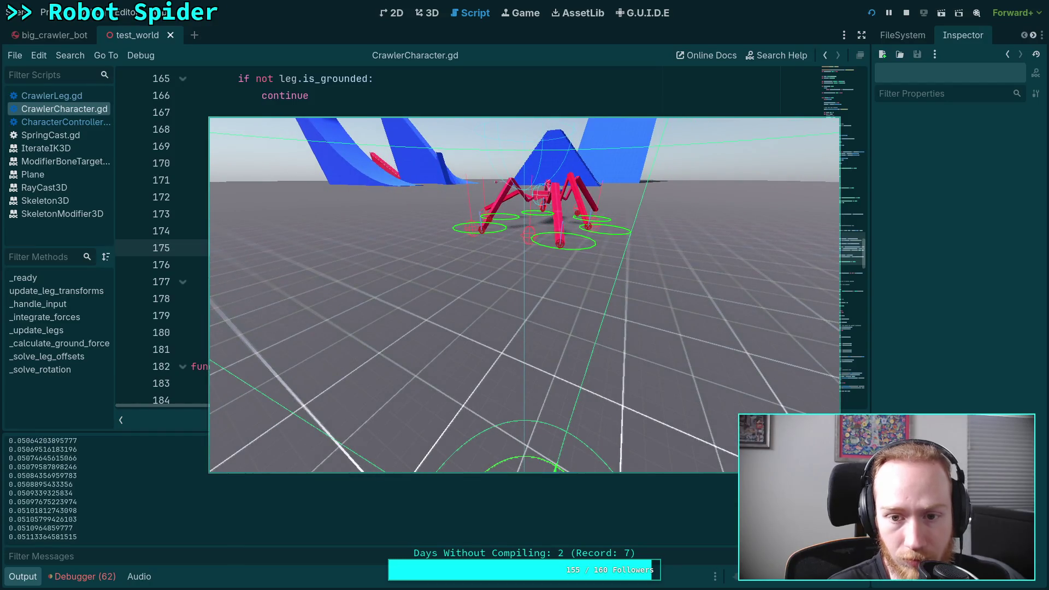
Step: Stop the game and re-enable the commented-out _solve_rotation call on line 108
click(907, 12)
scroll(404, 263, down, 2)
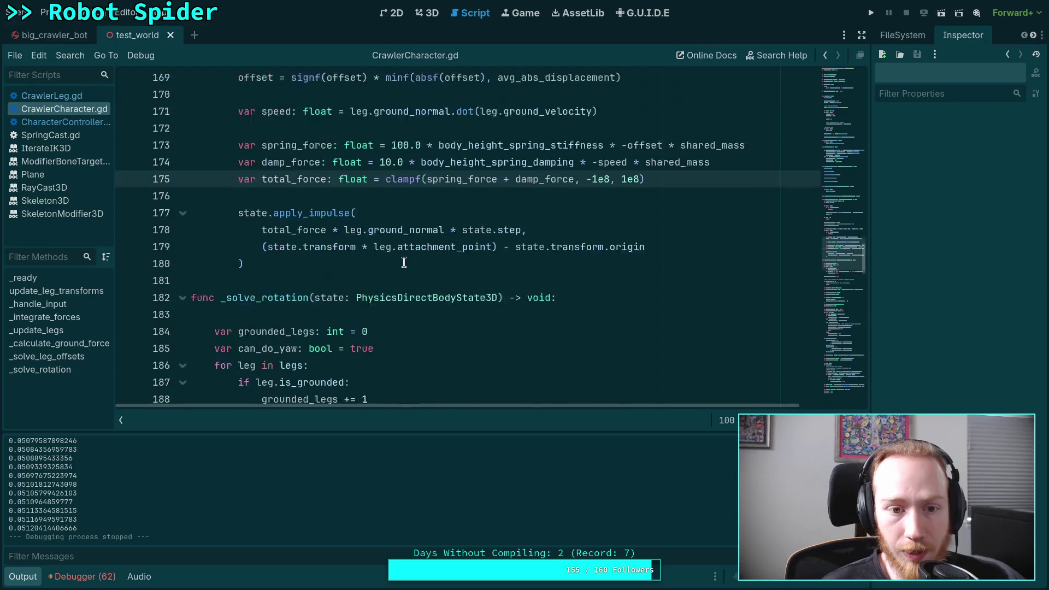
scroll(404, 263, up, 20)
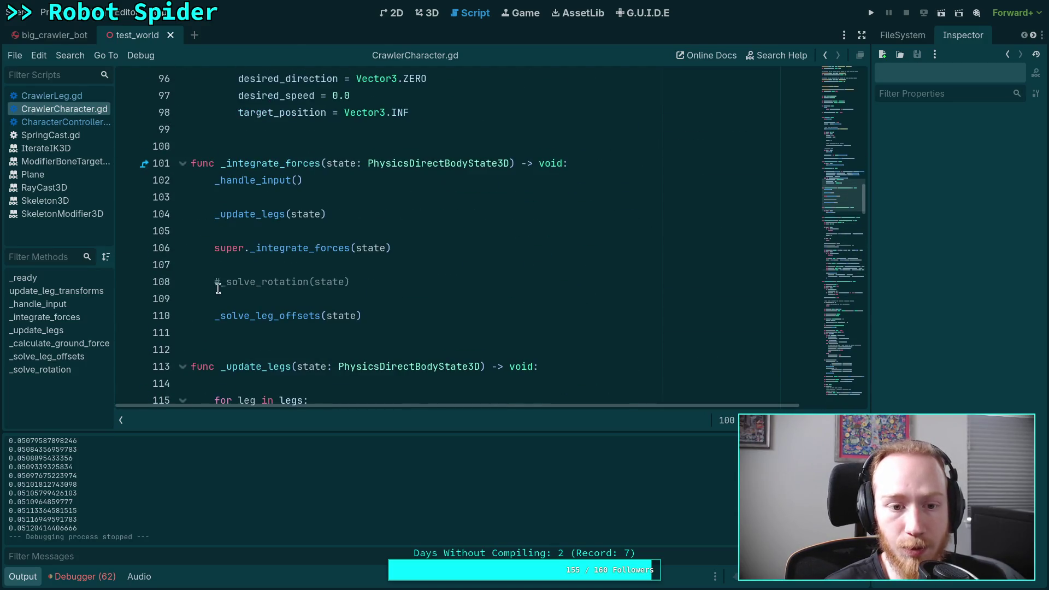
click(217, 285)
Step: Uncomment the lines zeroing angular.x and angular.z, then run the game with F5
scroll(291, 277, down, 20)
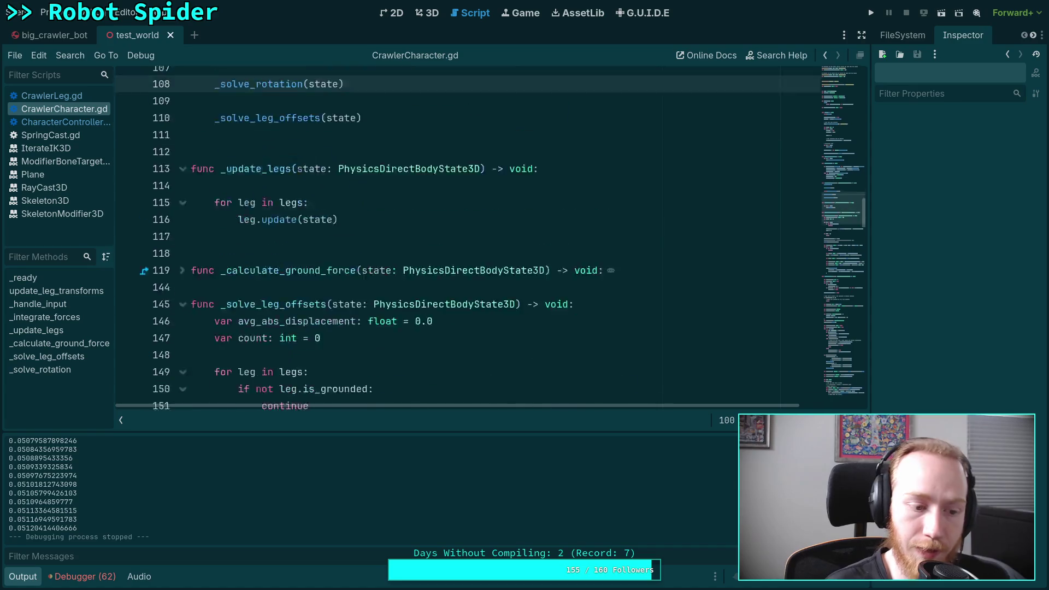
scroll(290, 278, down, 13)
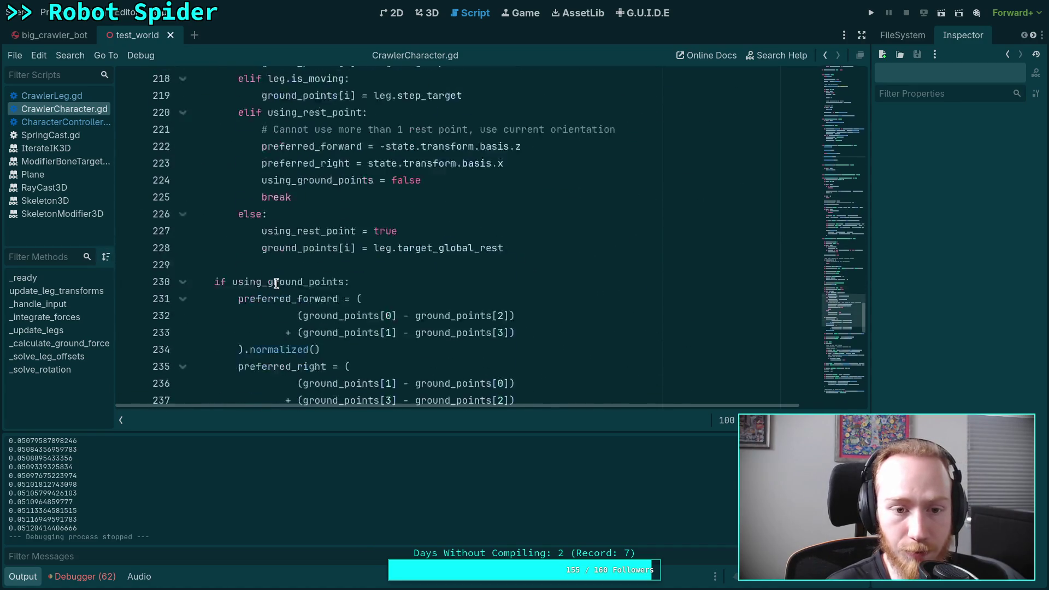
scroll(227, 284, down, 1)
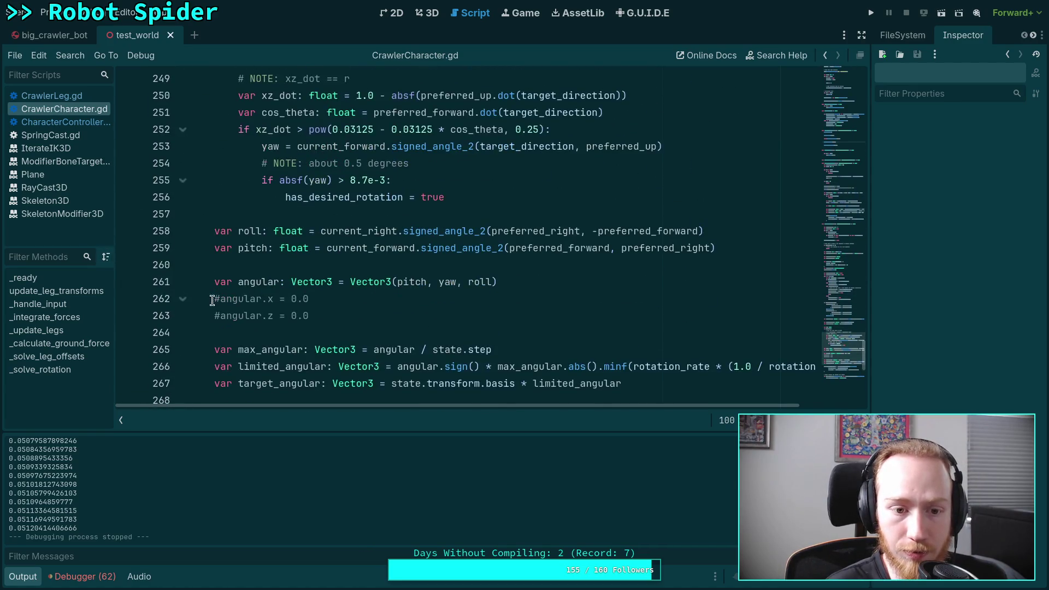
click(227, 299)
click(220, 312)
key(BackSpace)
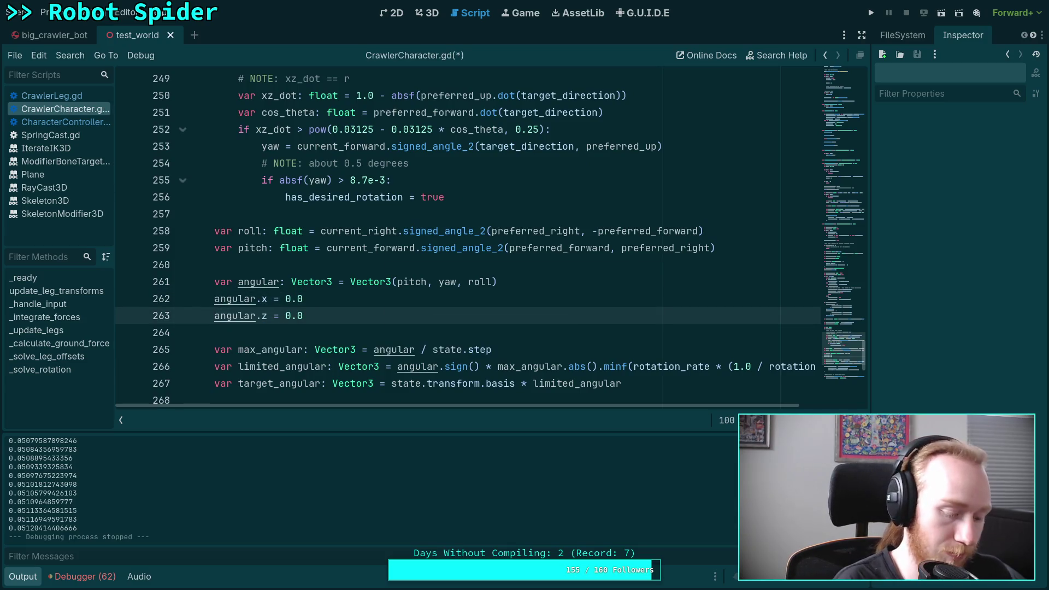
key(F5)
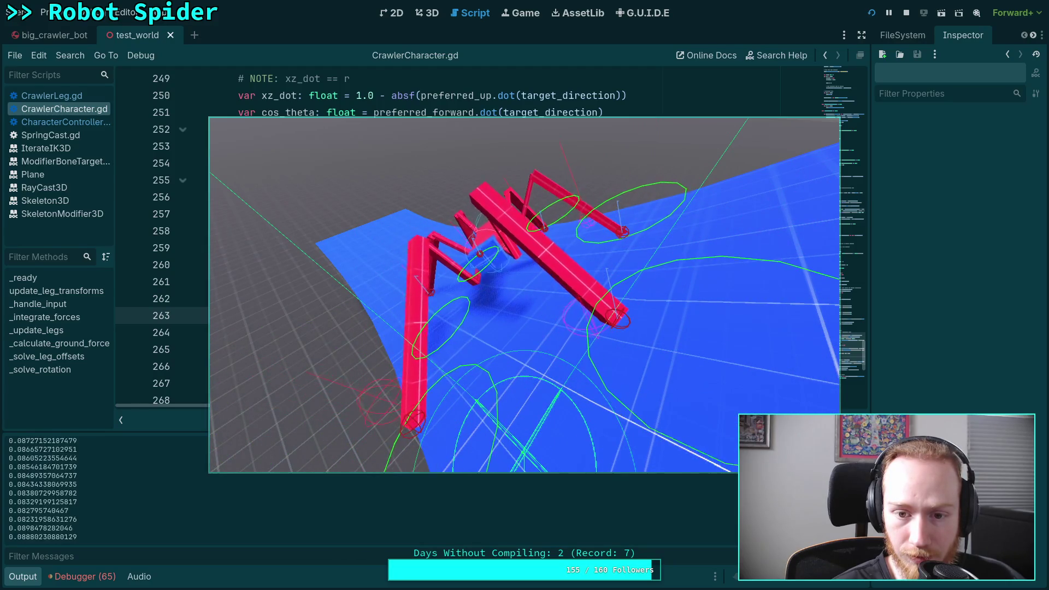
Step: Relaunch the game, view it fullscreen and back to check the robot stands, then close it
click(907, 12)
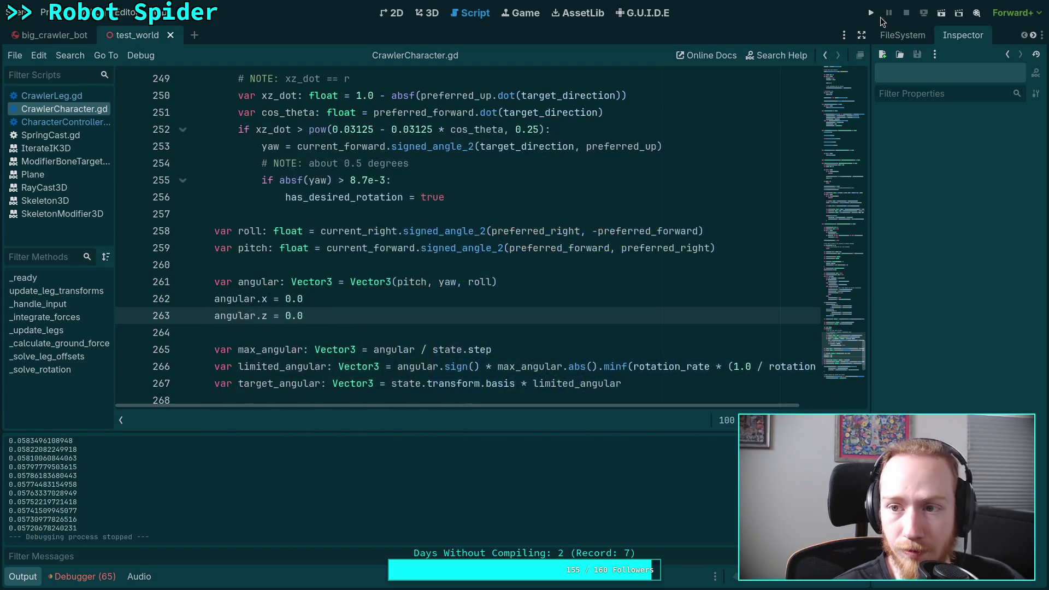
key(F5)
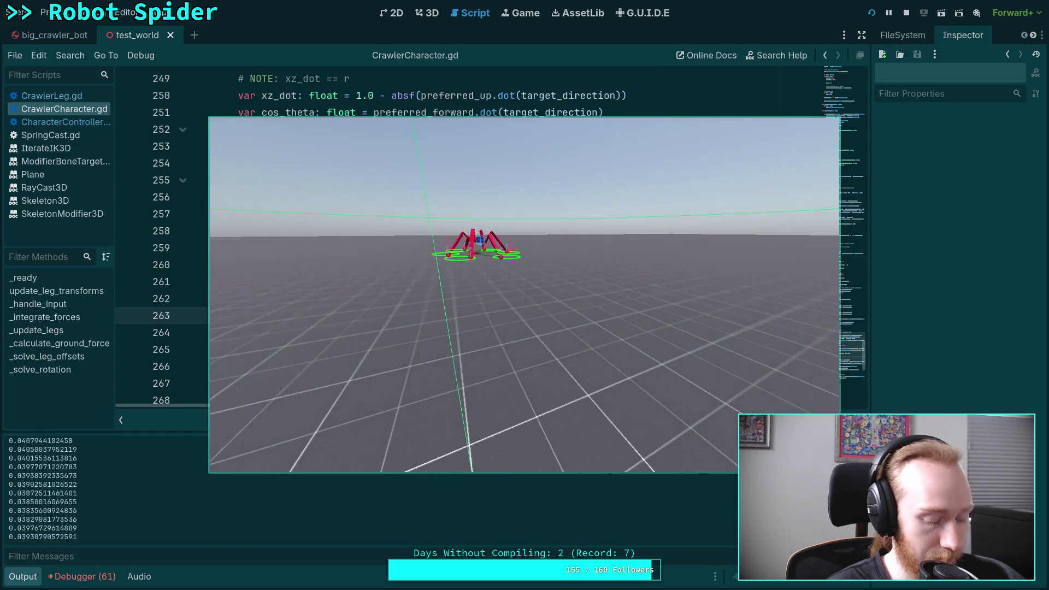
key(F11)
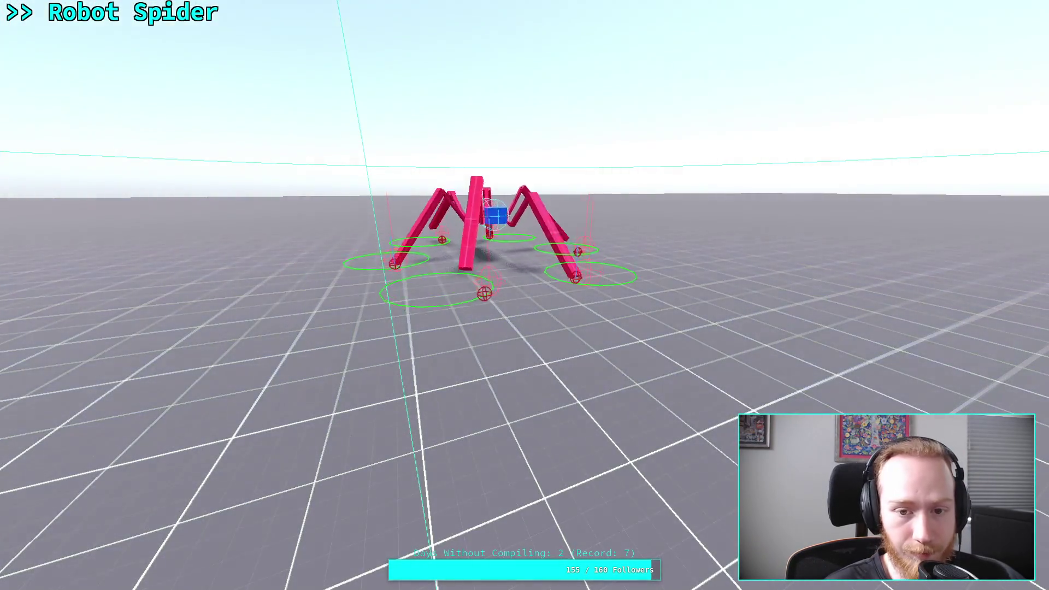
key(F11)
key(F8)
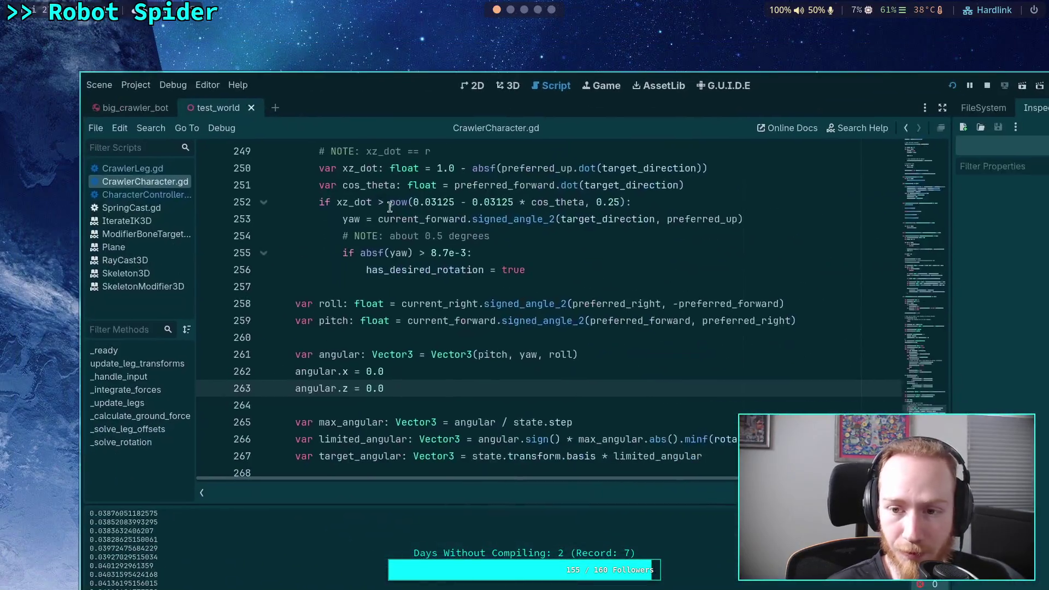
Step: Comment out the avg_abs_displacement print on line 161 and run the game again
scroll(298, 316, up, 13)
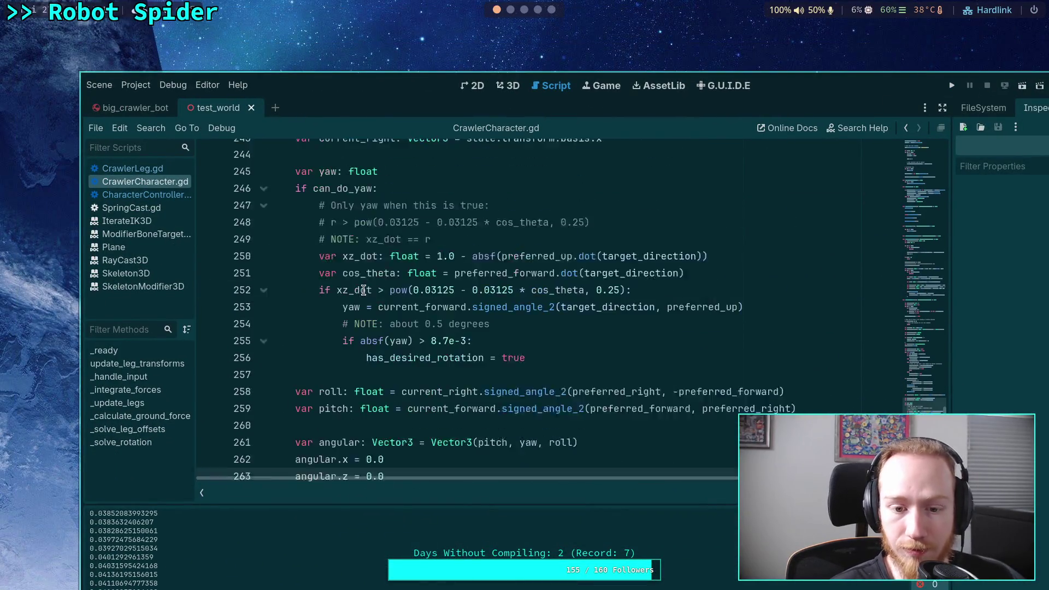
scroll(298, 316, up, 20)
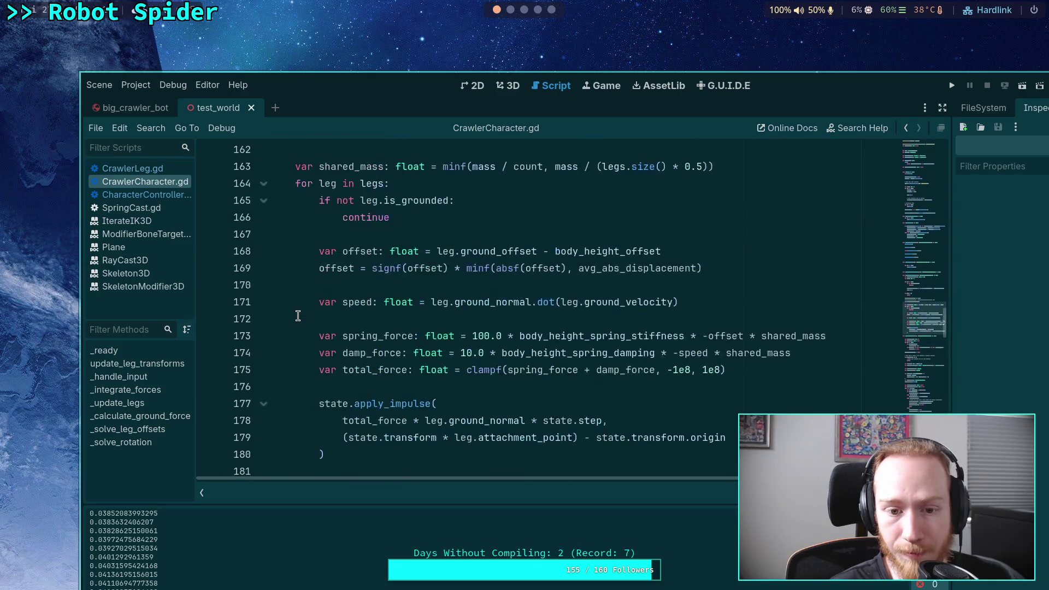
click(296, 389)
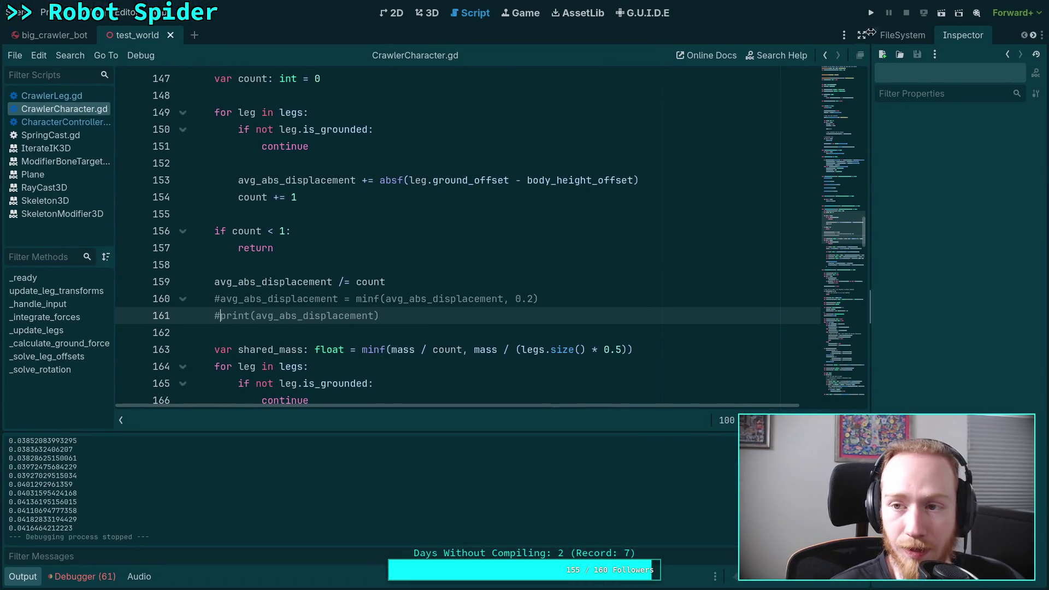
click(871, 12)
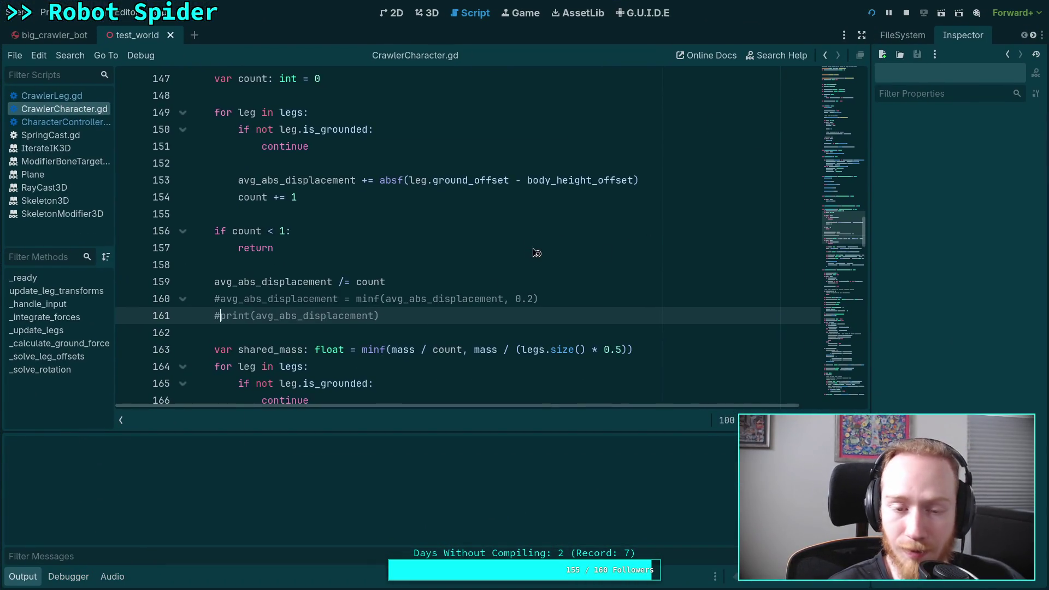
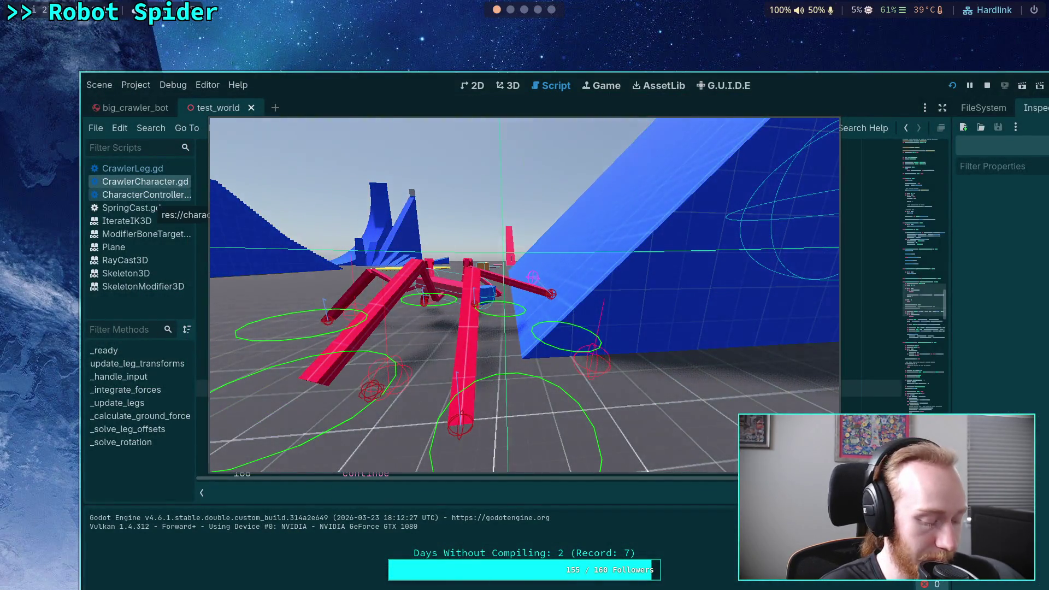
Step: Close the running game and relaunch test_world so the robot spider is live
key(Escape)
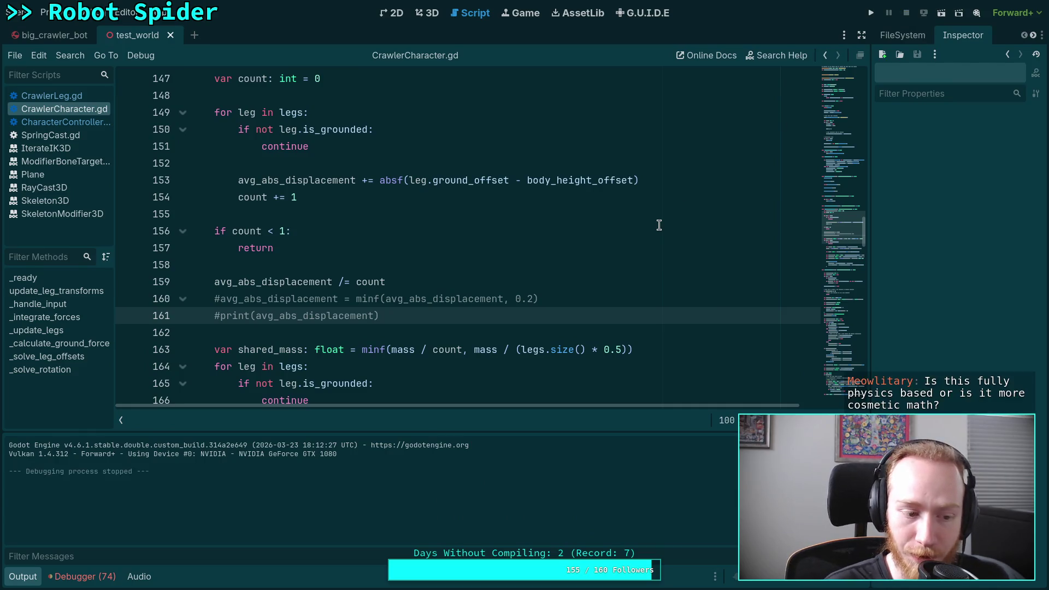
click(871, 18)
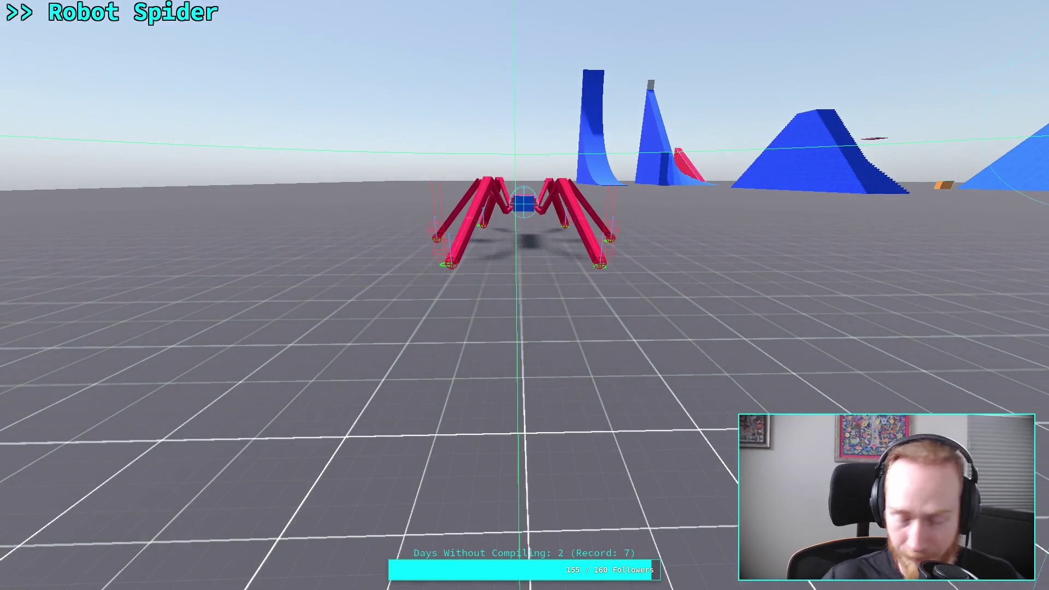
Step: Walk the spider back, forward and left with WASD, then drop the game out of fullscreen
key(s)
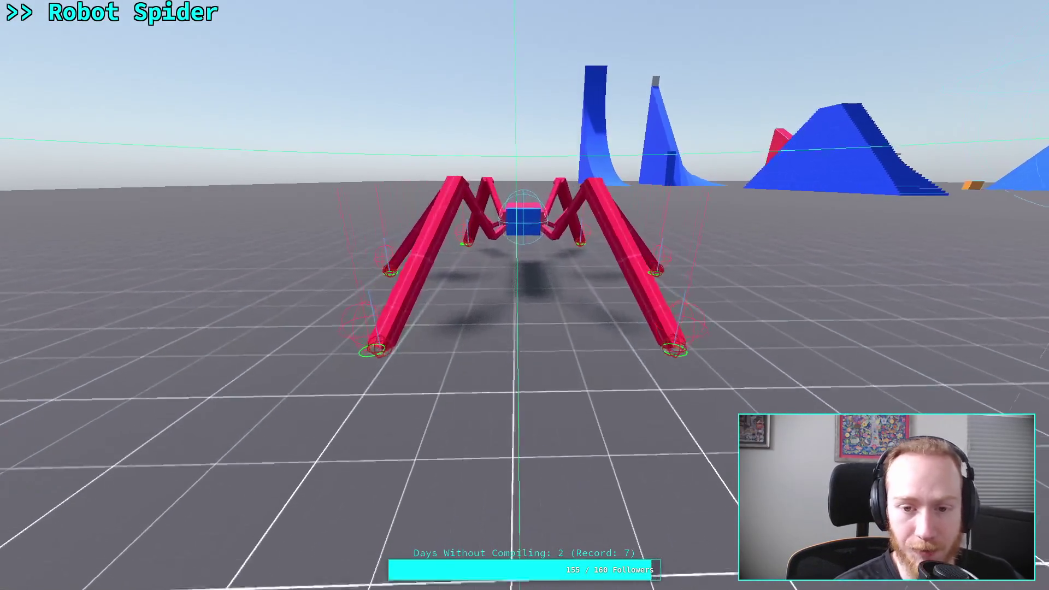
key(w)
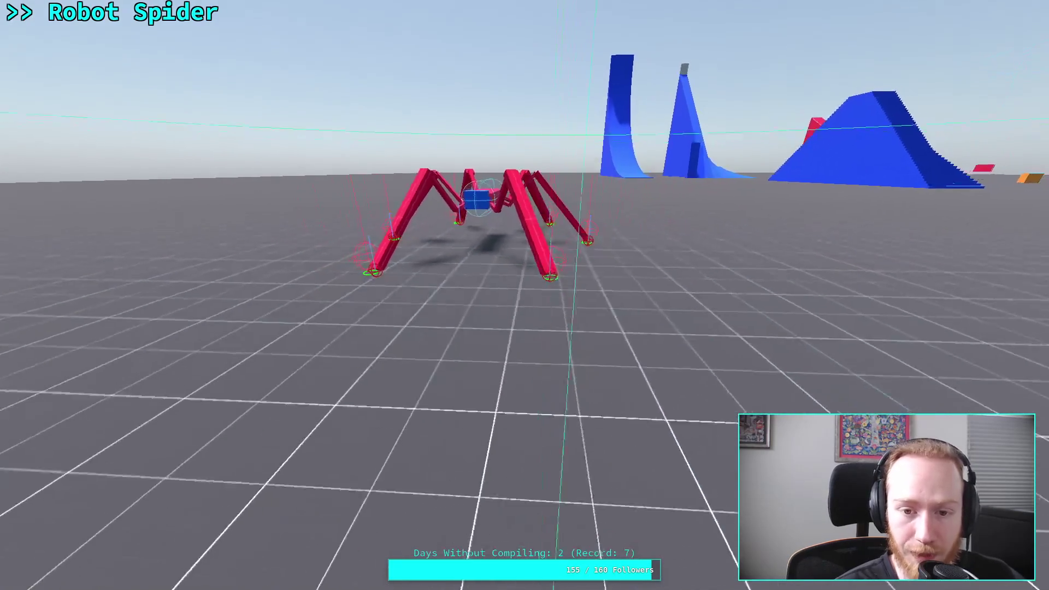
key(a)
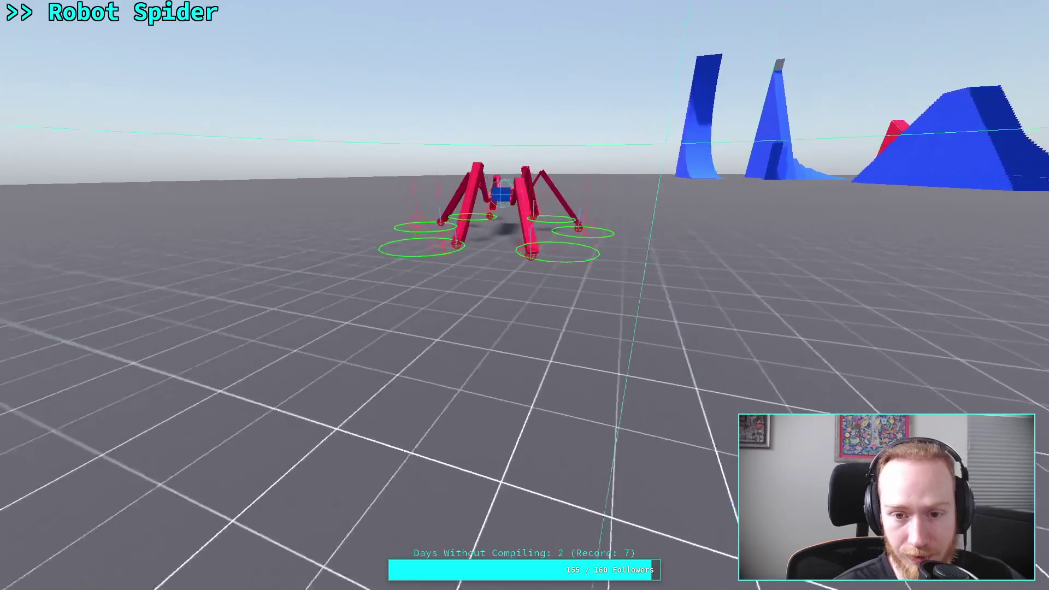
key(a)
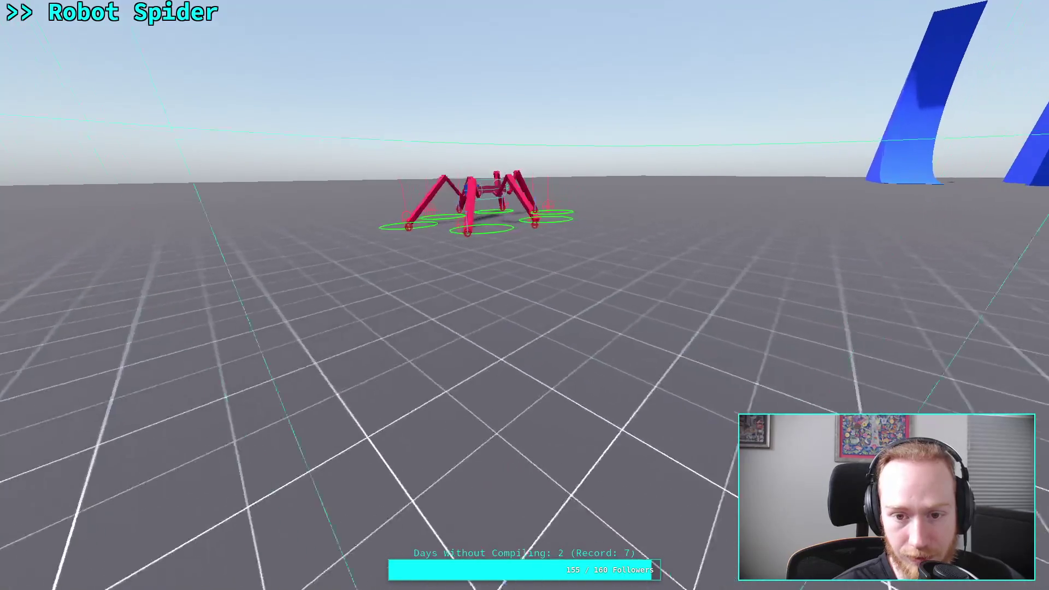
key(a)
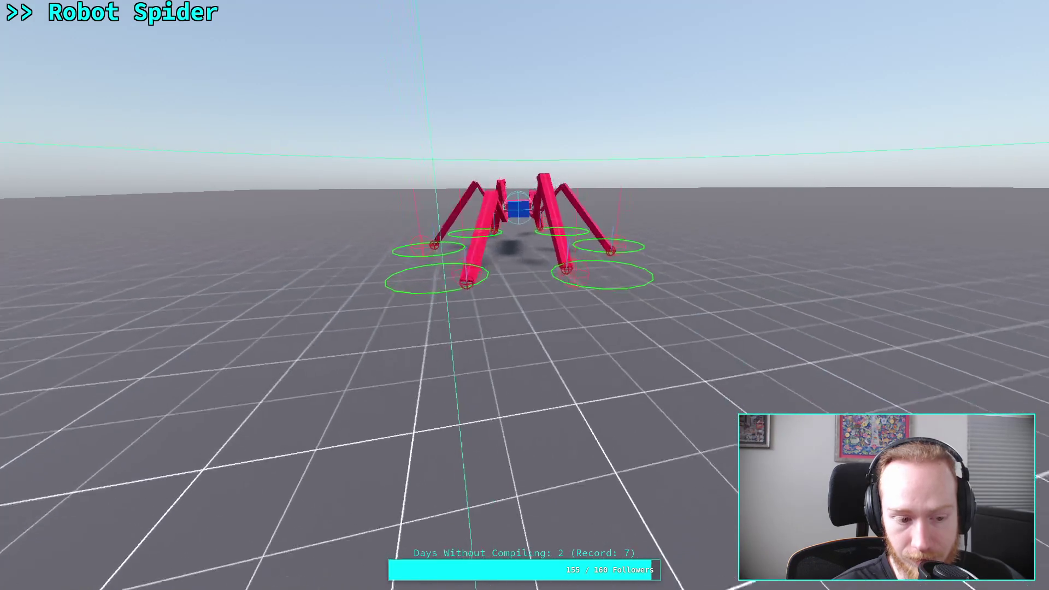
key(s)
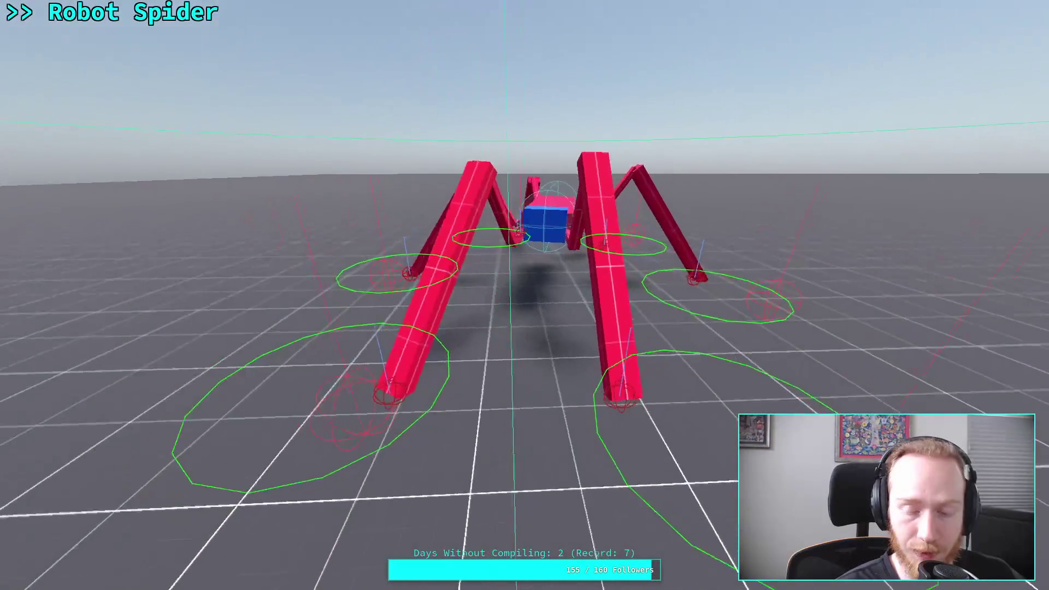
key(s)
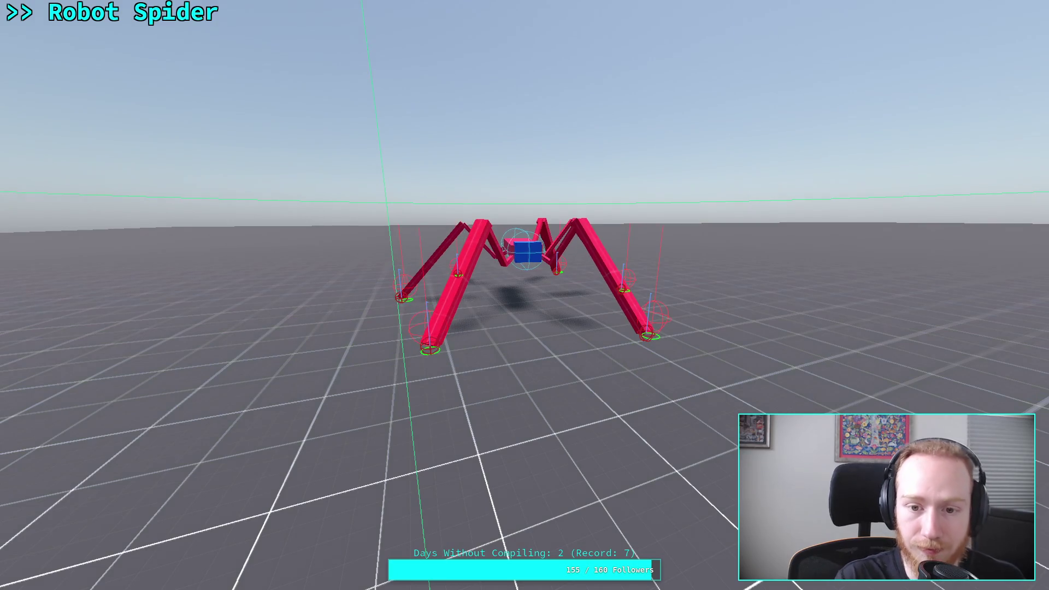
key(F11)
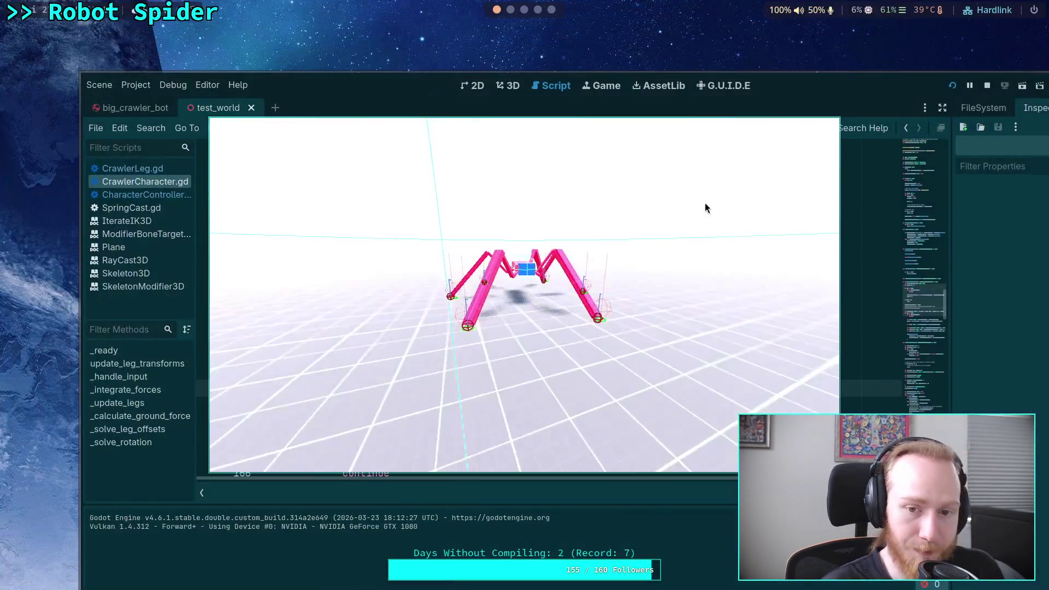
Step: Stop the game, check the Debugger's Errors list, then collapse the debugger panel
click(989, 88)
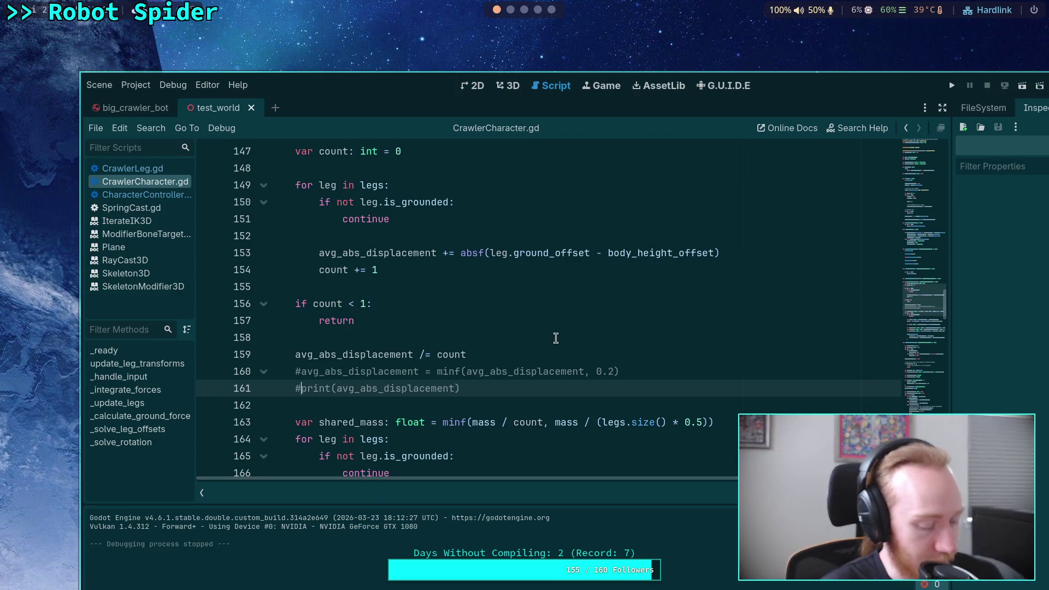
key(shift+F11)
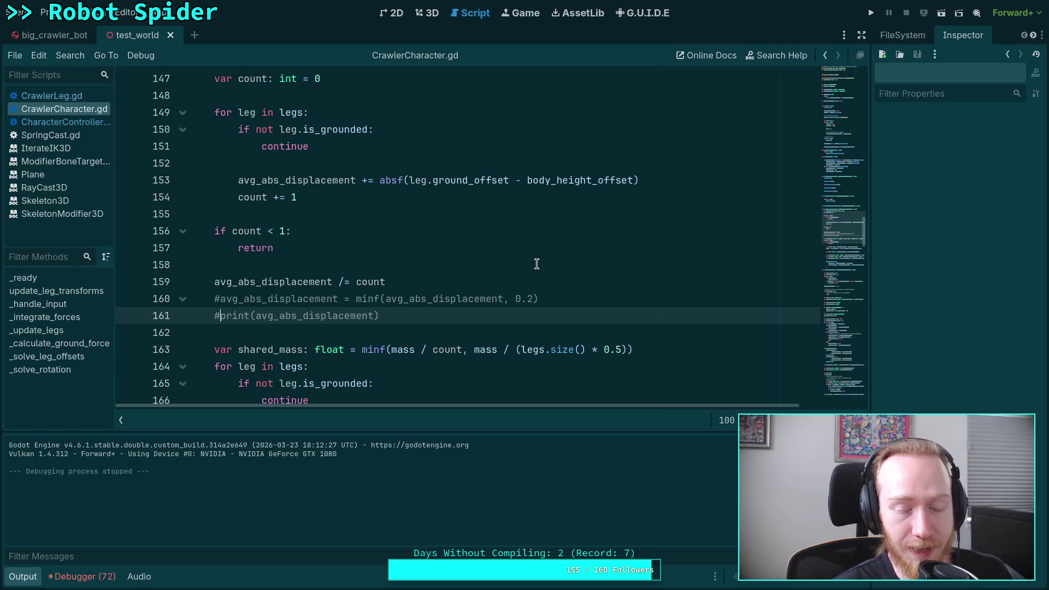
scroll(537, 264, down, 15)
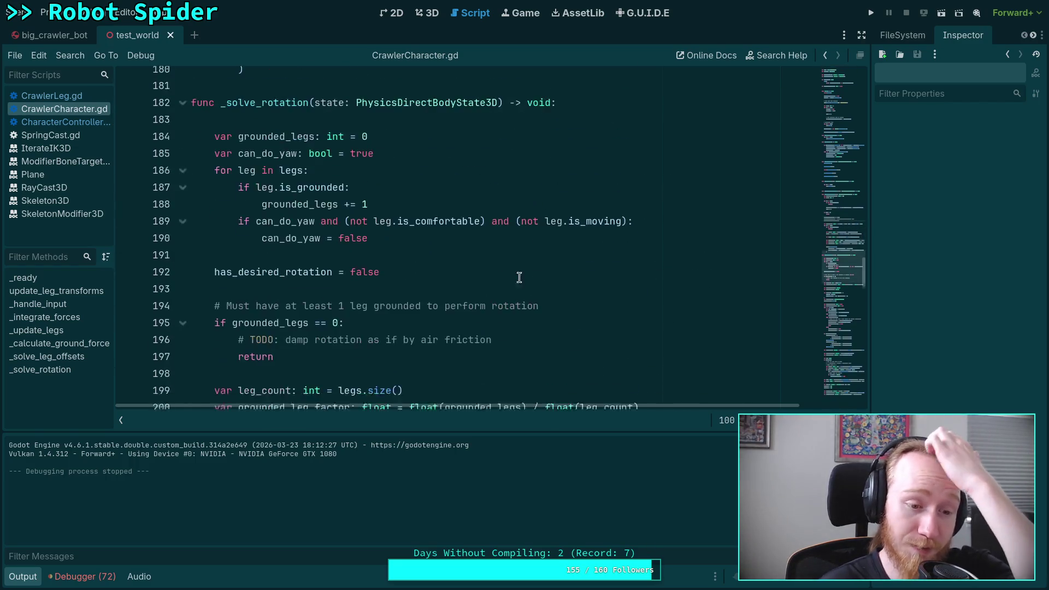
click(60, 577)
click(133, 350)
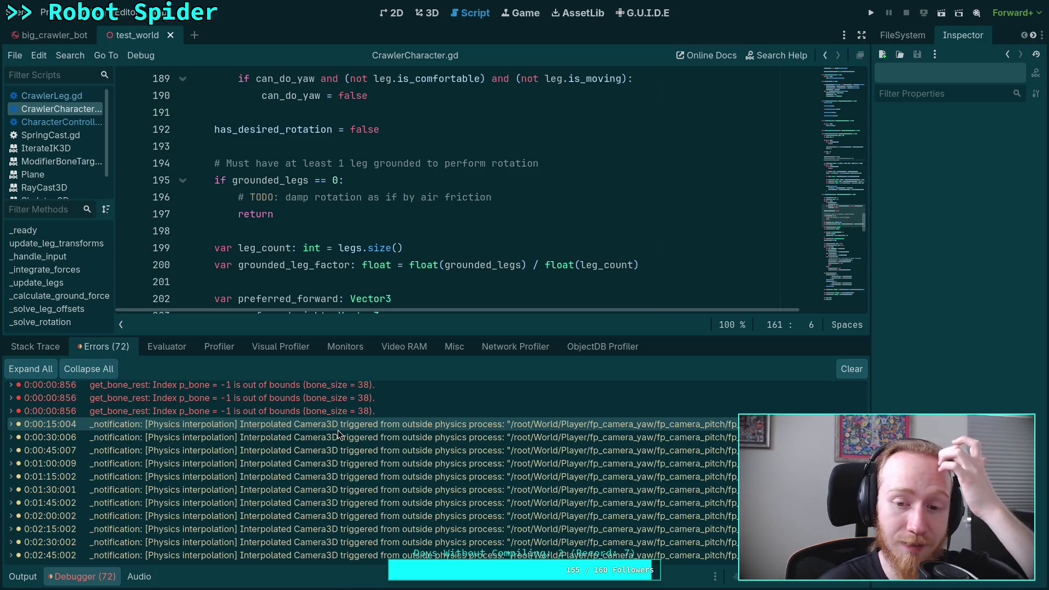
click(82, 577)
Step: Comment out the angular.x and angular.z zeroing lines in _solve_rotation near line 262
scroll(465, 383, down, 7)
scroll(500, 384, down, 11)
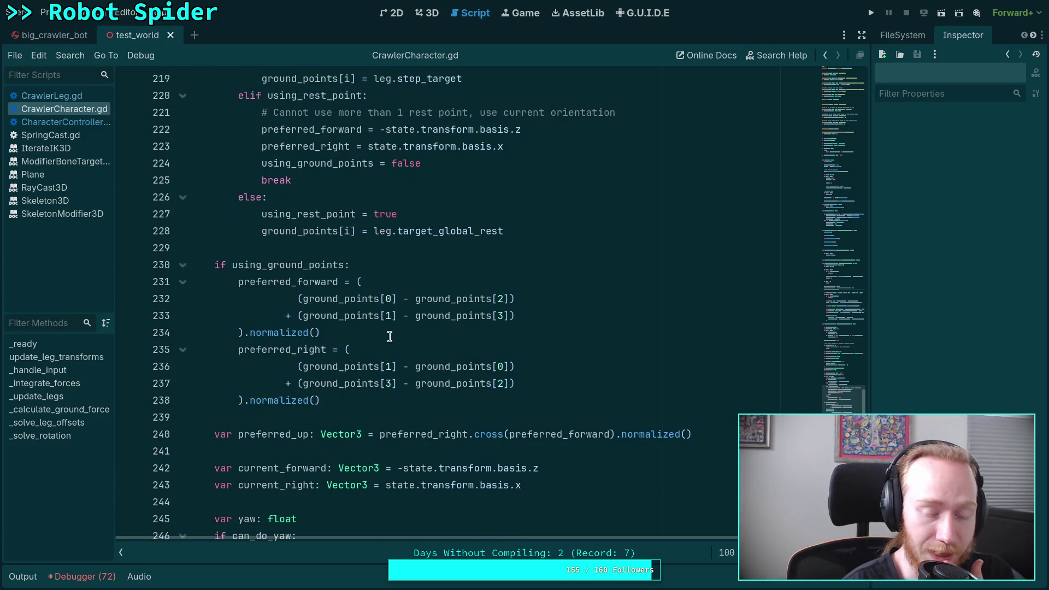
scroll(432, 345, down, 5)
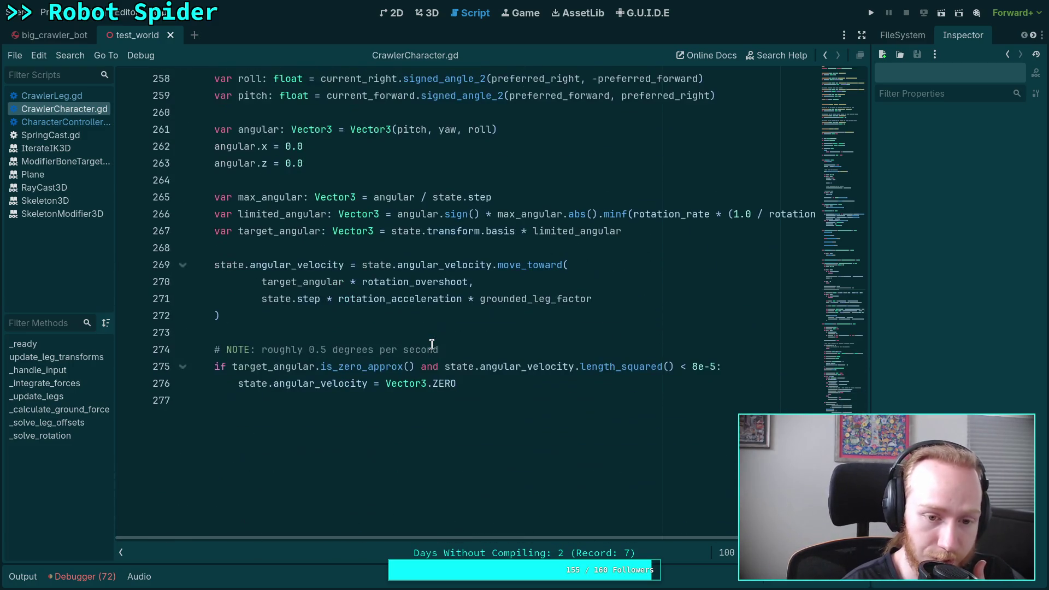
scroll(432, 345, up, 2)
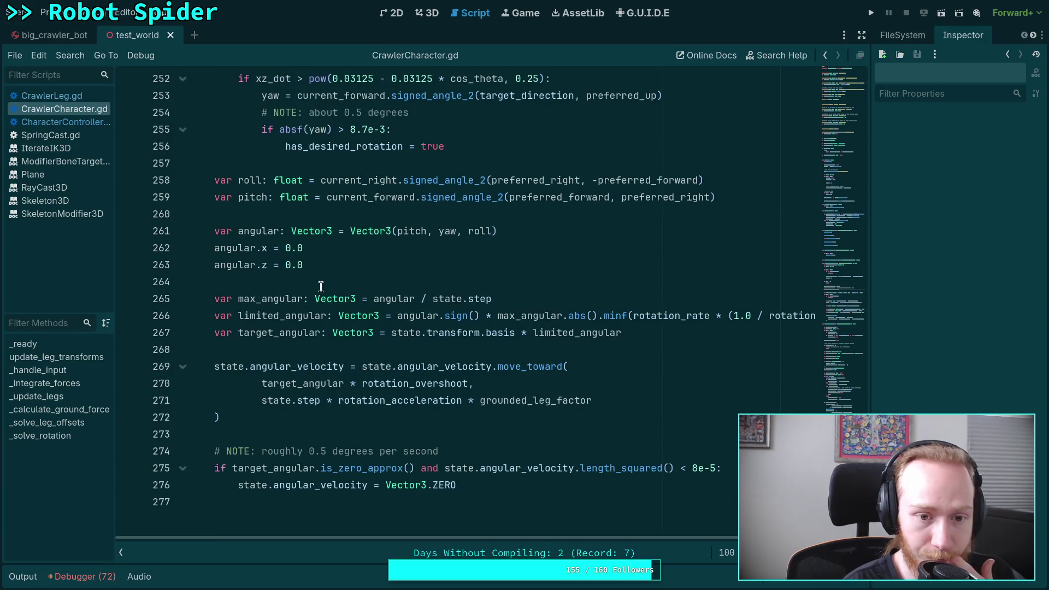
click(215, 249)
key(ctrl+k)
click(214, 265)
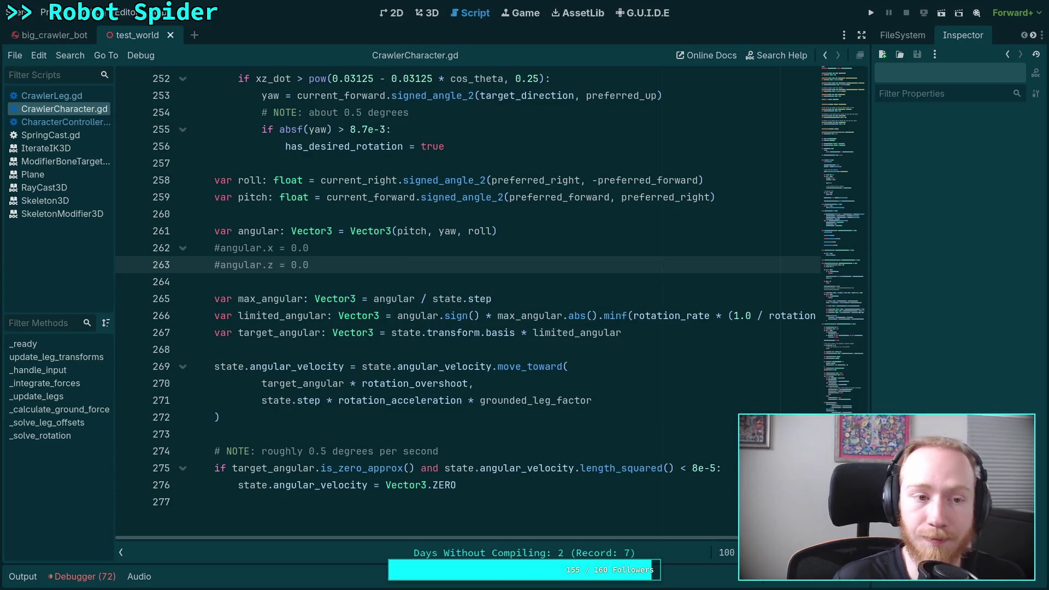
Step: Test the spider with pitch and roll enabled beside the blue slope, then leave fullscreen
click(872, 13)
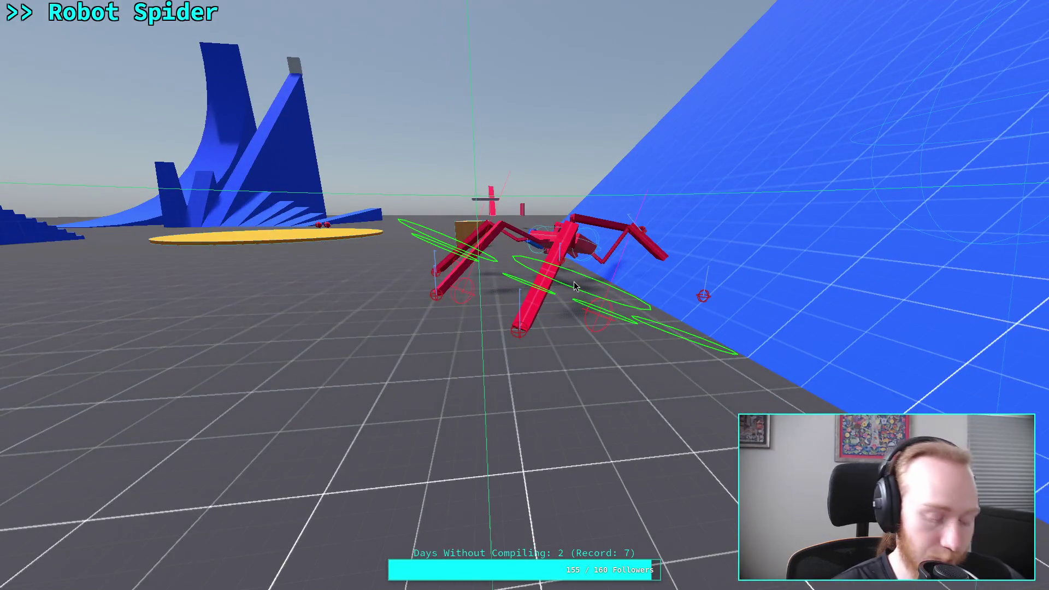
key(F11)
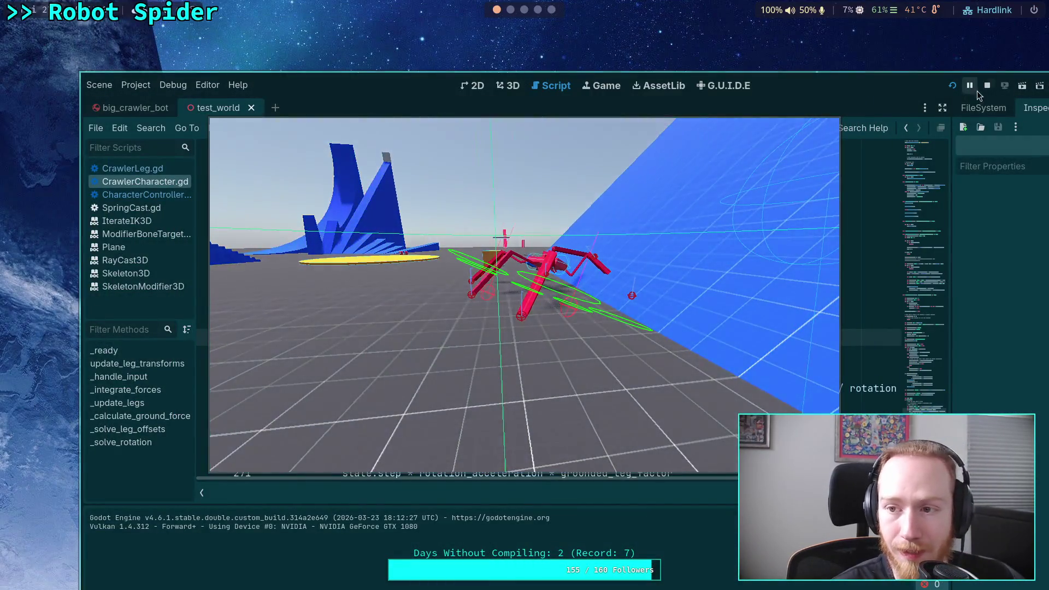
Step: Stop the game and select the commented-out angular.x and angular.z lines 262–263
click(987, 86)
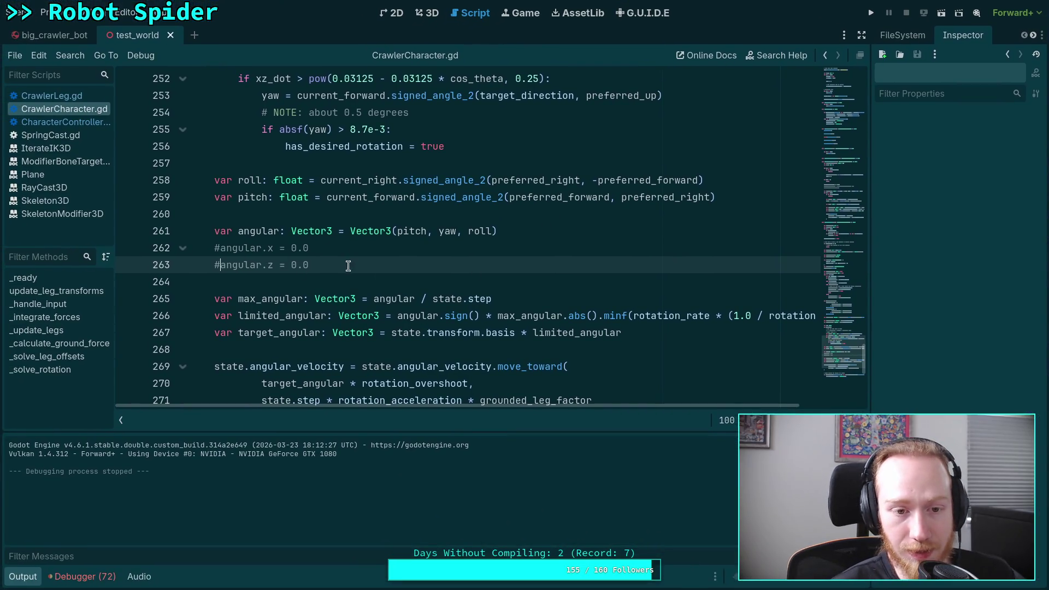
drag(348, 266, 156, 255)
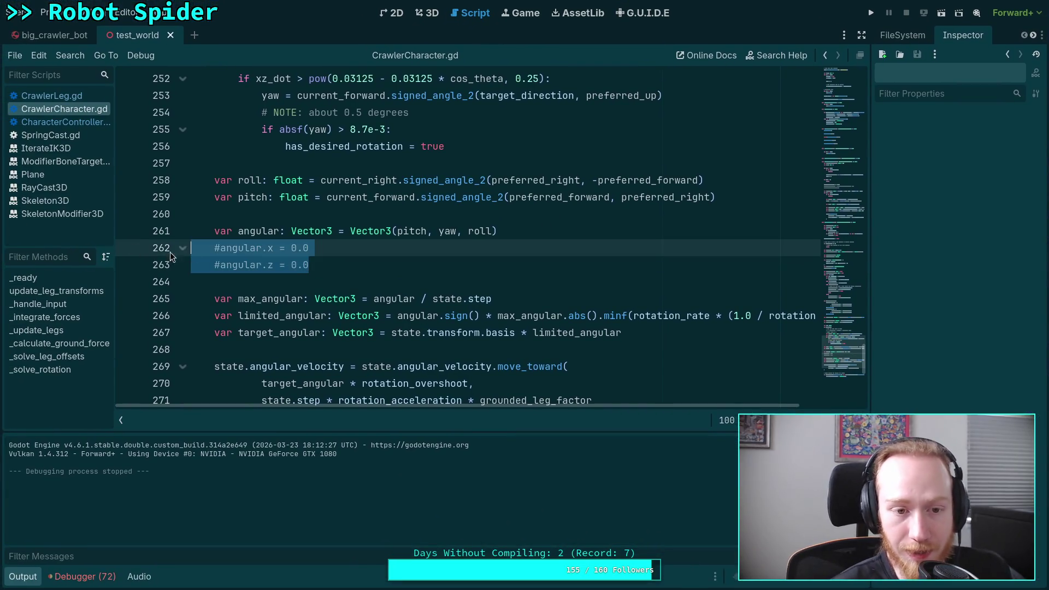
scroll(297, 267, down, 5)
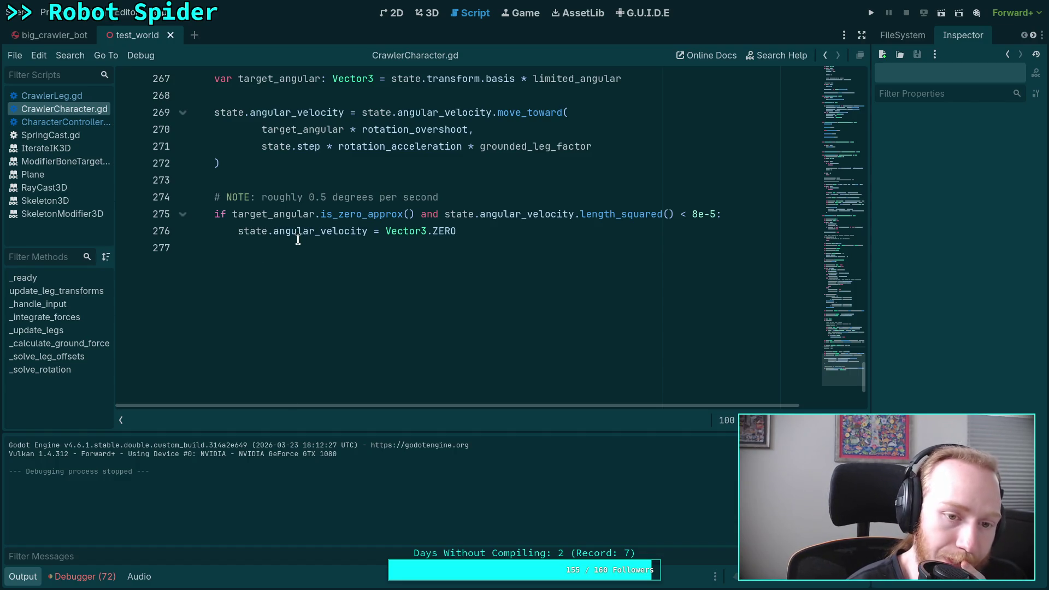
scroll(298, 239, up, 2)
click(246, 282)
scroll(249, 280, up, 2)
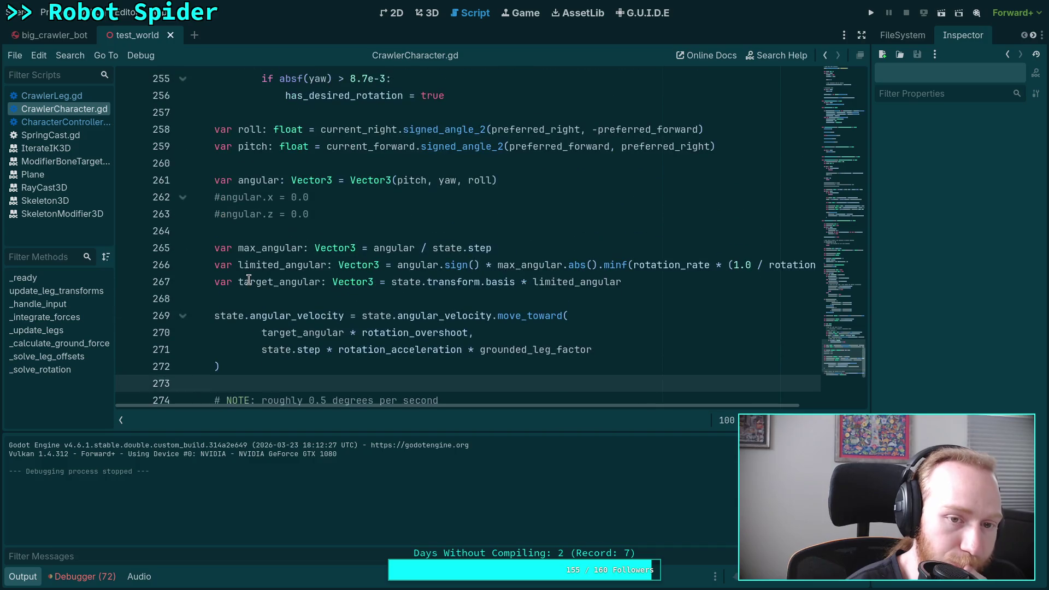
drag(317, 215, 164, 197)
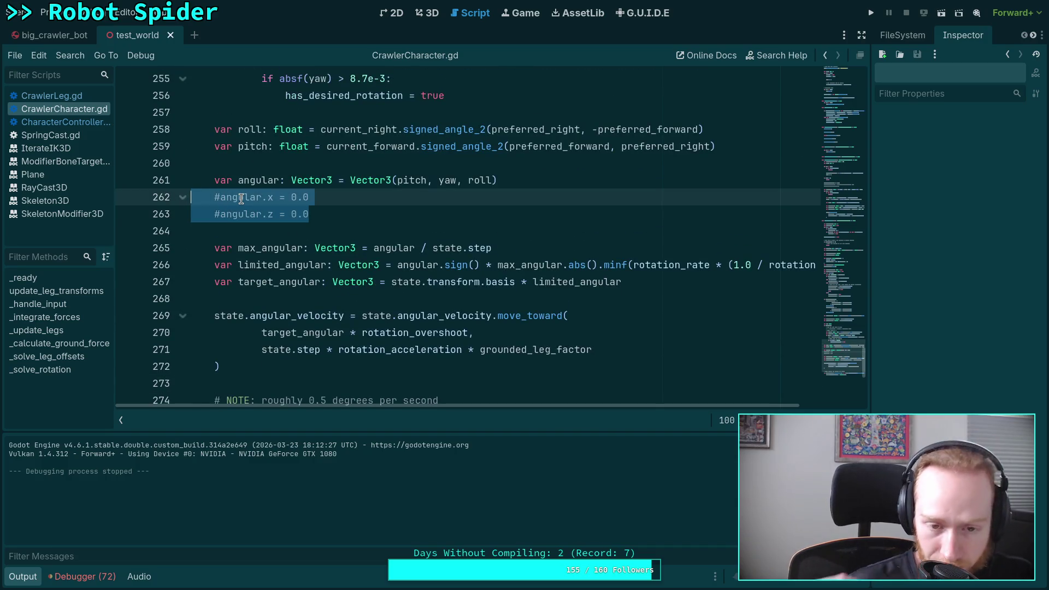
scroll(241, 199, up, 20)
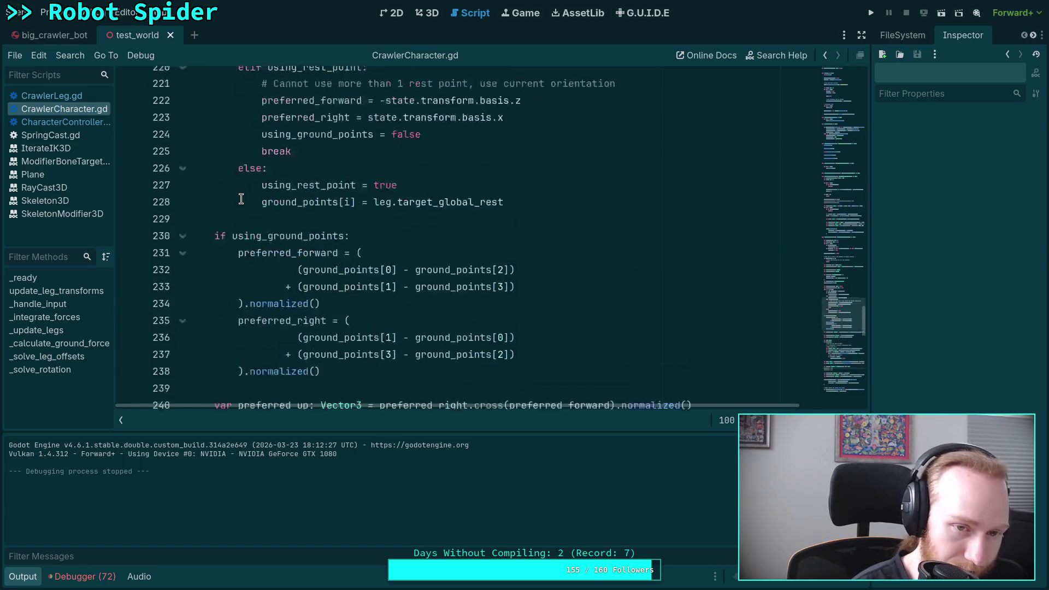
scroll(241, 199, down, 18)
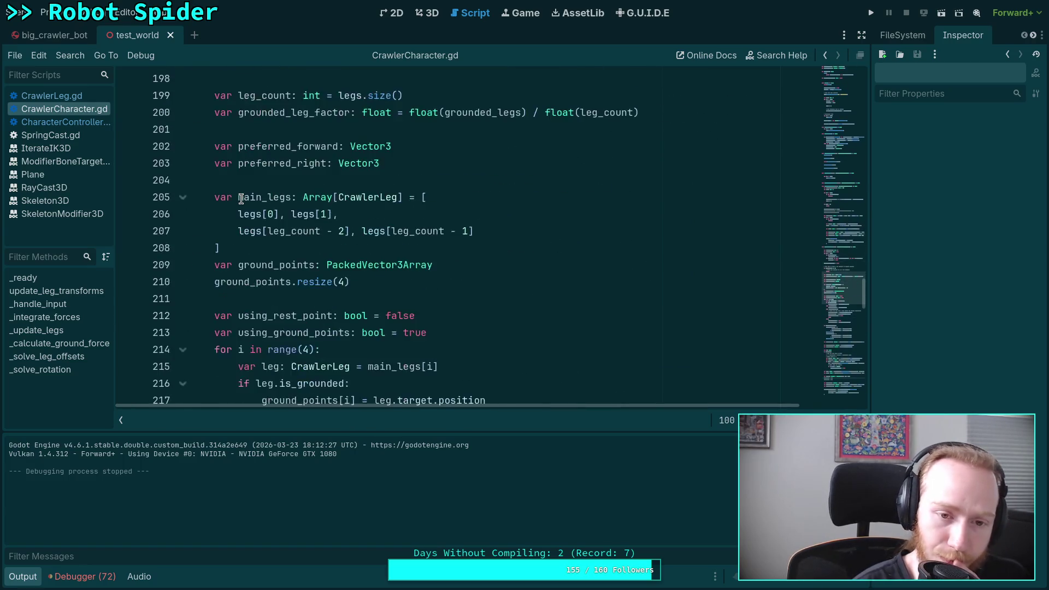
scroll(241, 198, down, 9)
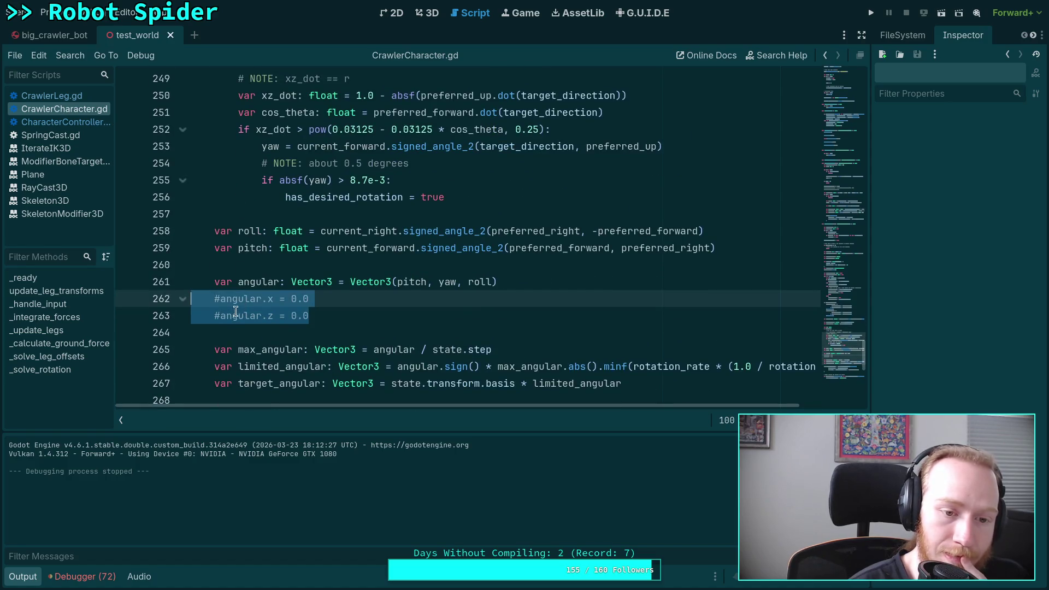
Step: Restore angular.x = 0.0 and angular.z = 0.0, then view test_world in the 3D editor
click(219, 318)
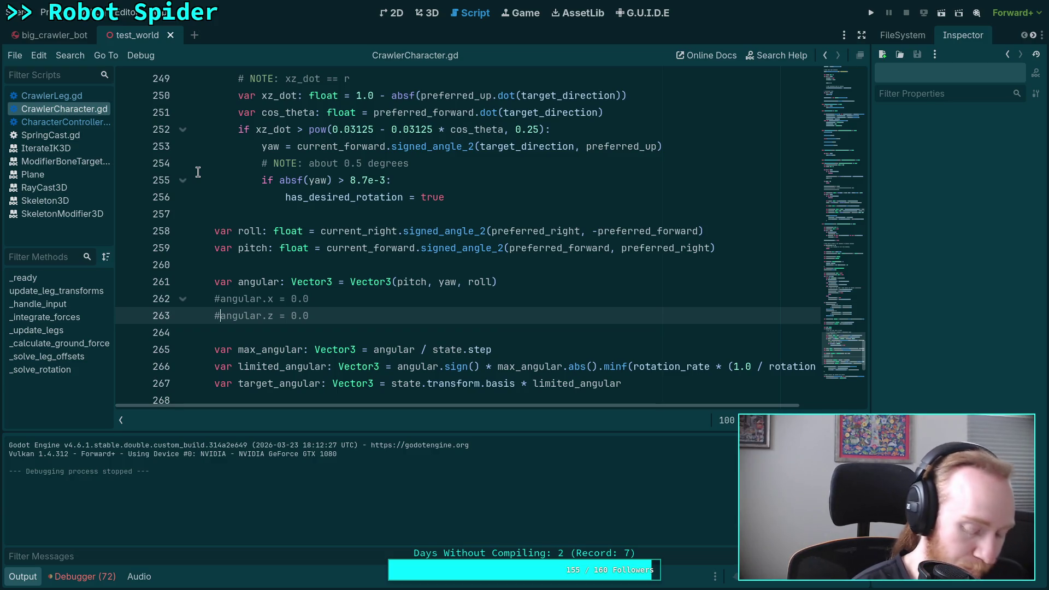
key(BackSpace)
click(222, 296)
key(BackSpace)
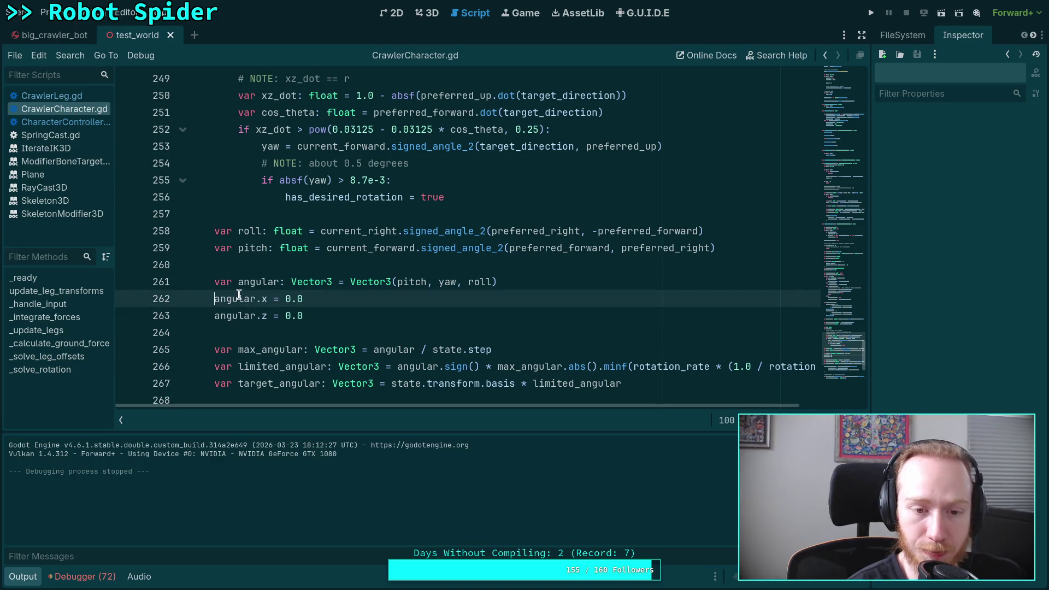
click(357, 264)
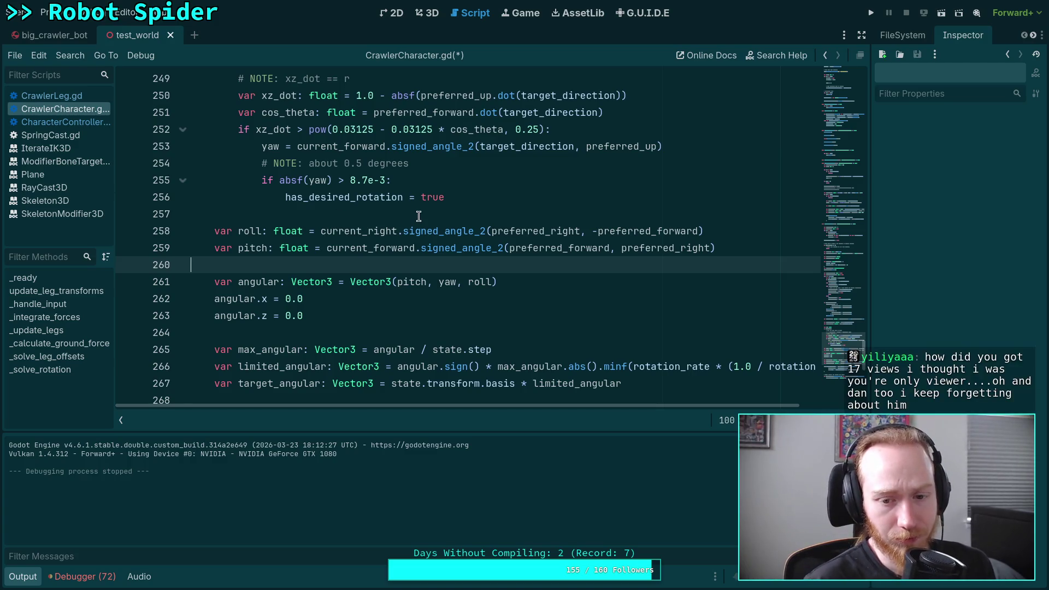
click(432, 13)
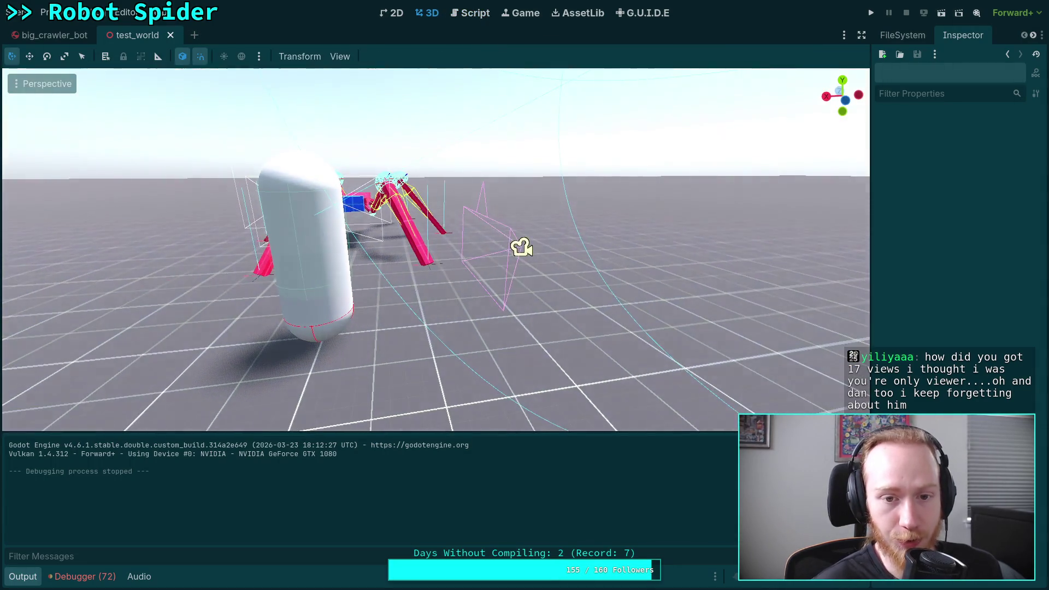
mouse_move(437, 246)
mouse_down()
mouse_move(547, 251)
mouse_move(457, 205)
mouse_up()
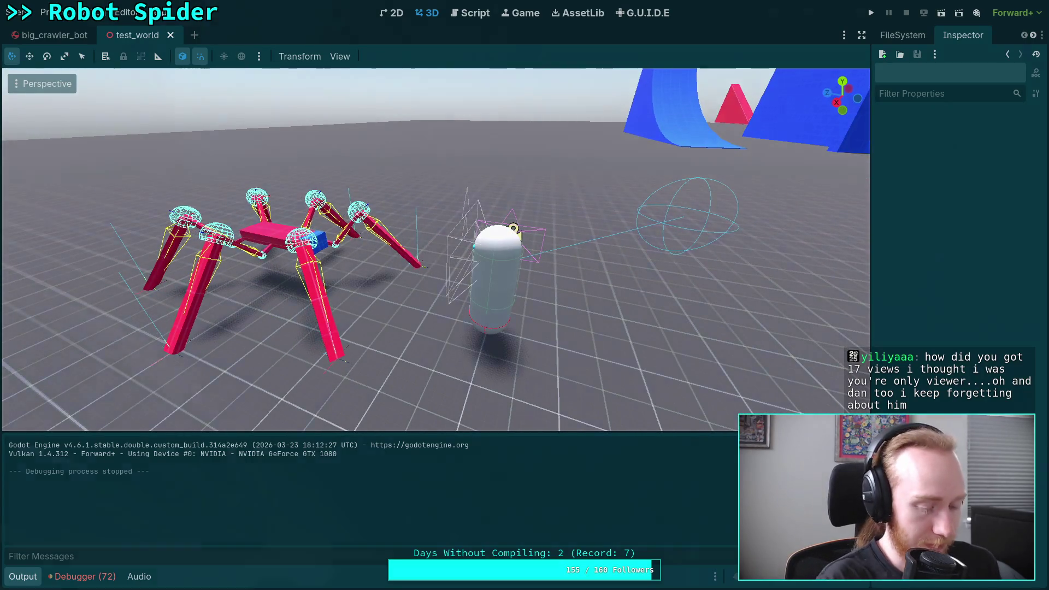
Step: Run git status and git diff, paging through the CrawlerCharacter.gd and CrawlerLeg.gd changes
key(super+2)
key(super+1)
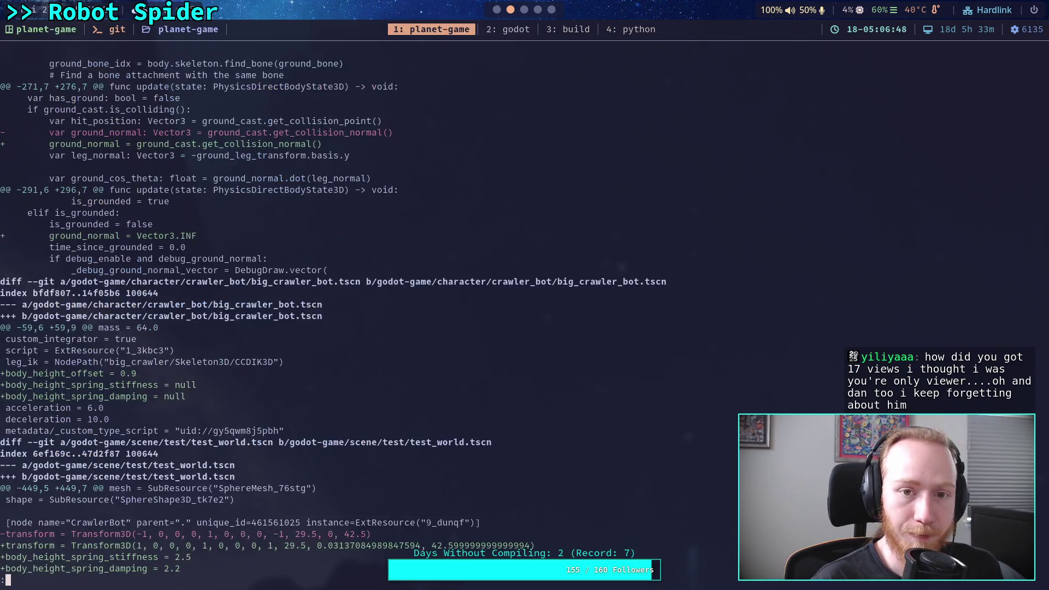
text(qg)
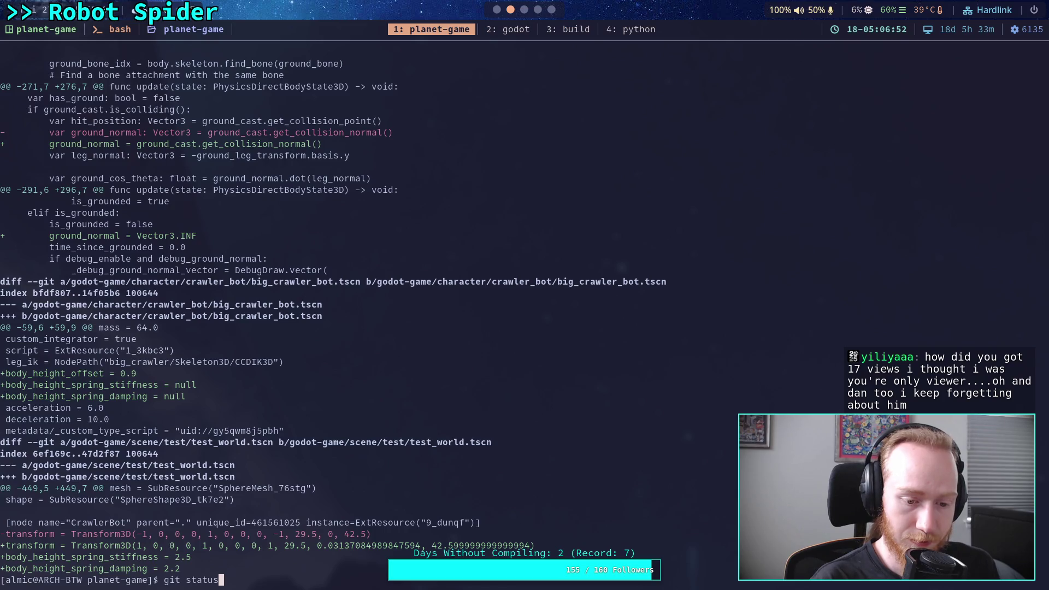
key(Return)
text(git diff)
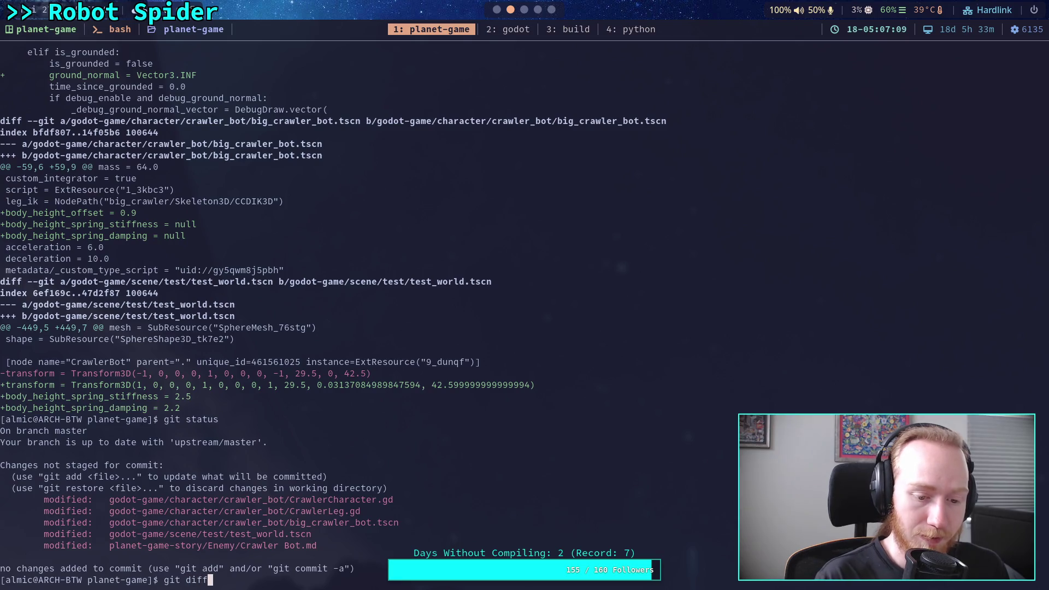
key(Return)
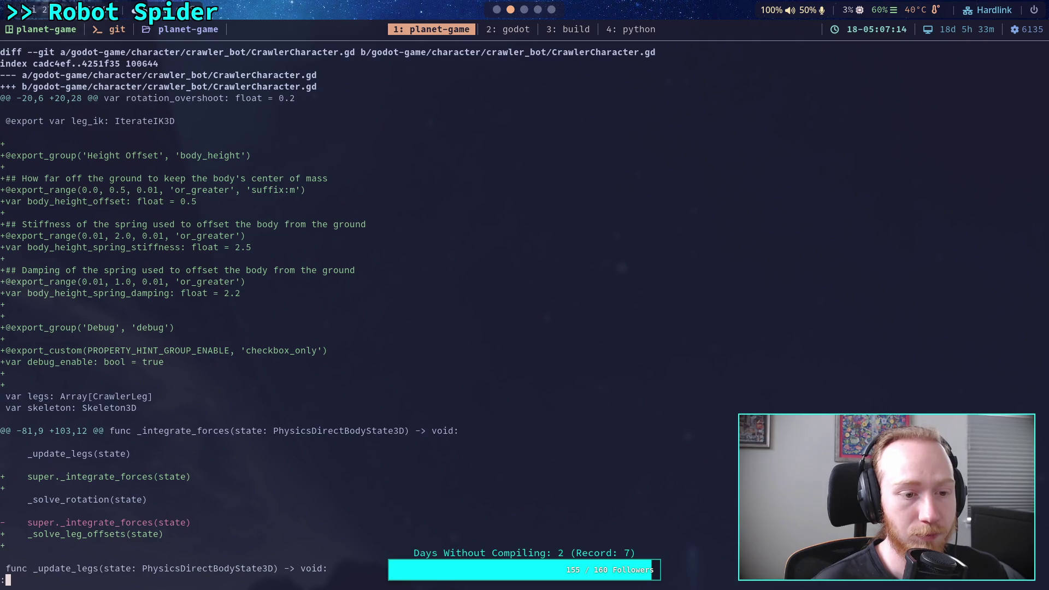
key(space)
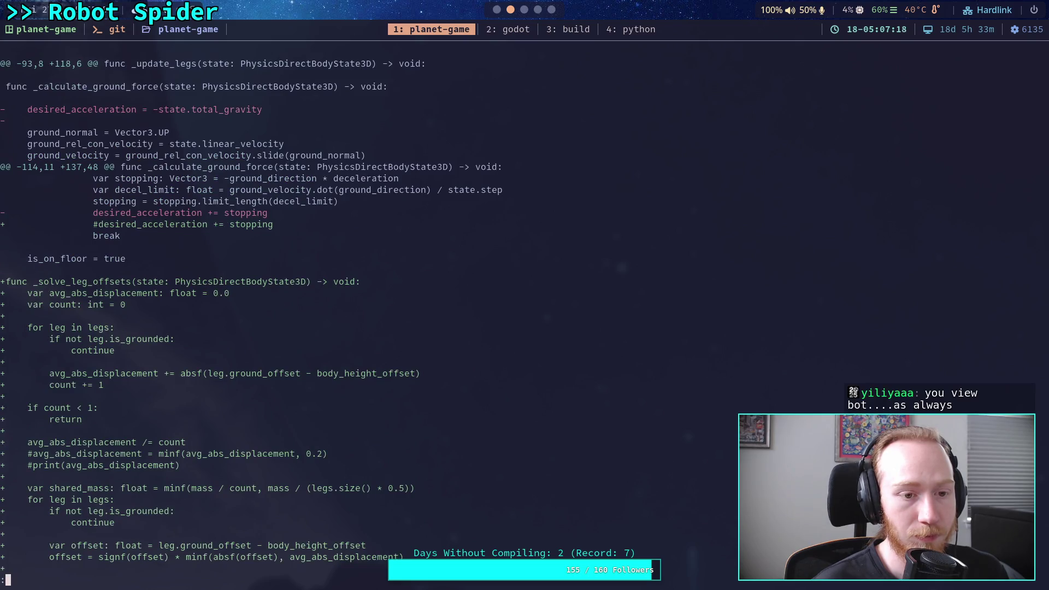
key(space)
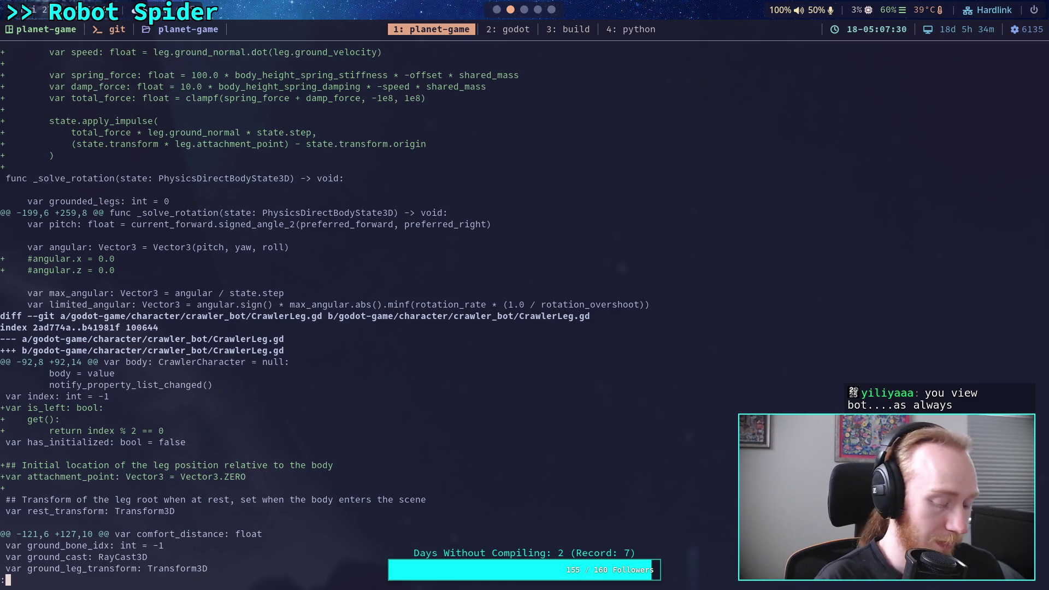
key(alt+Tab)
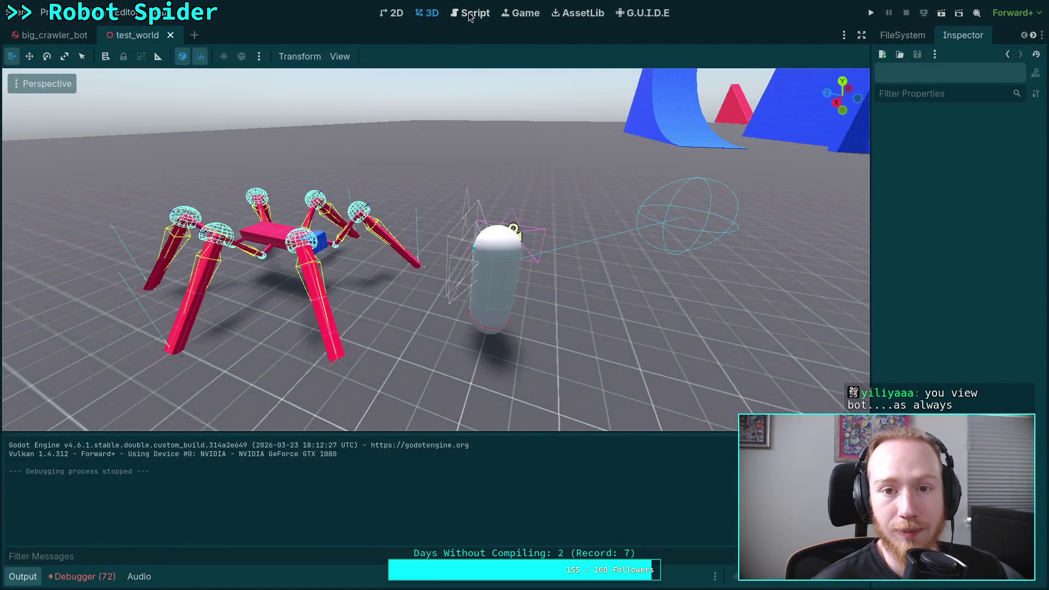
Step: In CrawlerCharacter.gd, add a new line after _update_legs(state) in _integrate_forces
click(470, 12)
scroll(435, 195, up, 15)
scroll(350, 196, up, 20)
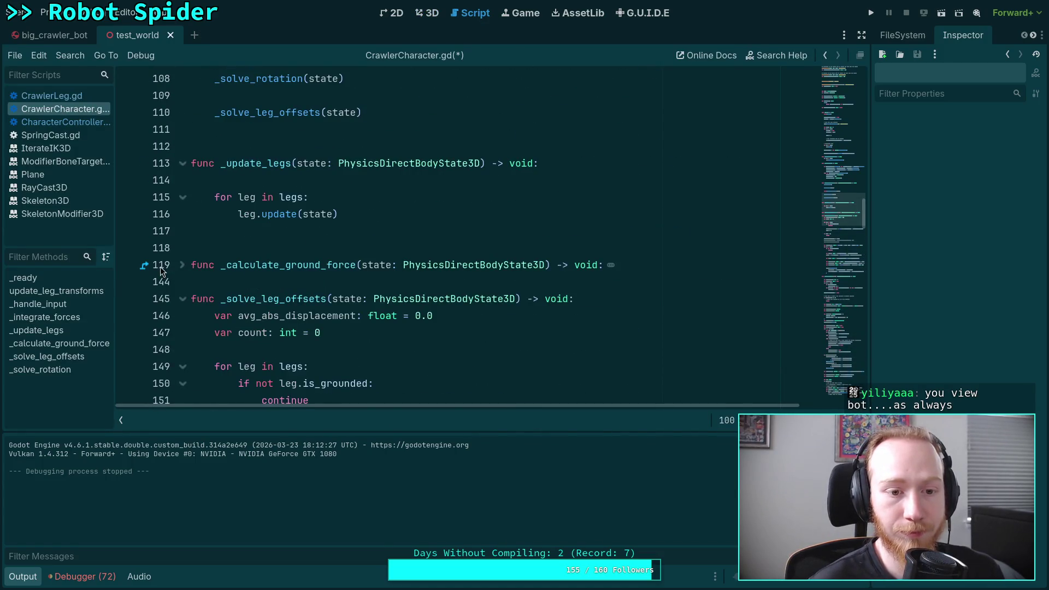
scroll(180, 265, up, 4)
click(445, 218)
key(Down)
key(Return)
key(Return)
key(Up)
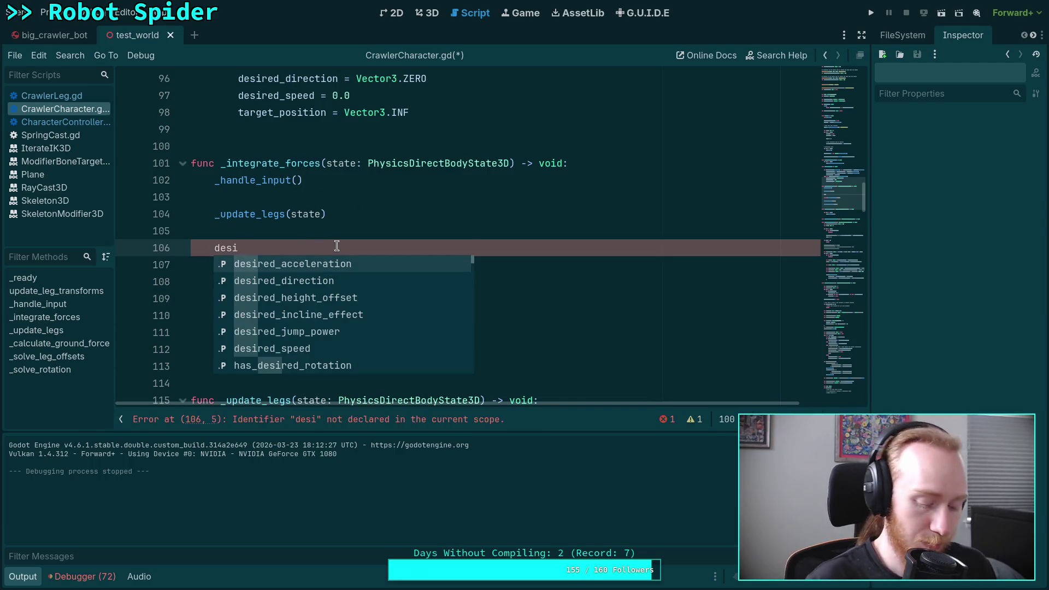
Step: Write desired_acceleration = -state.total_gravity there, save the script, and run the game
key(Return)
text(= -state.tot)
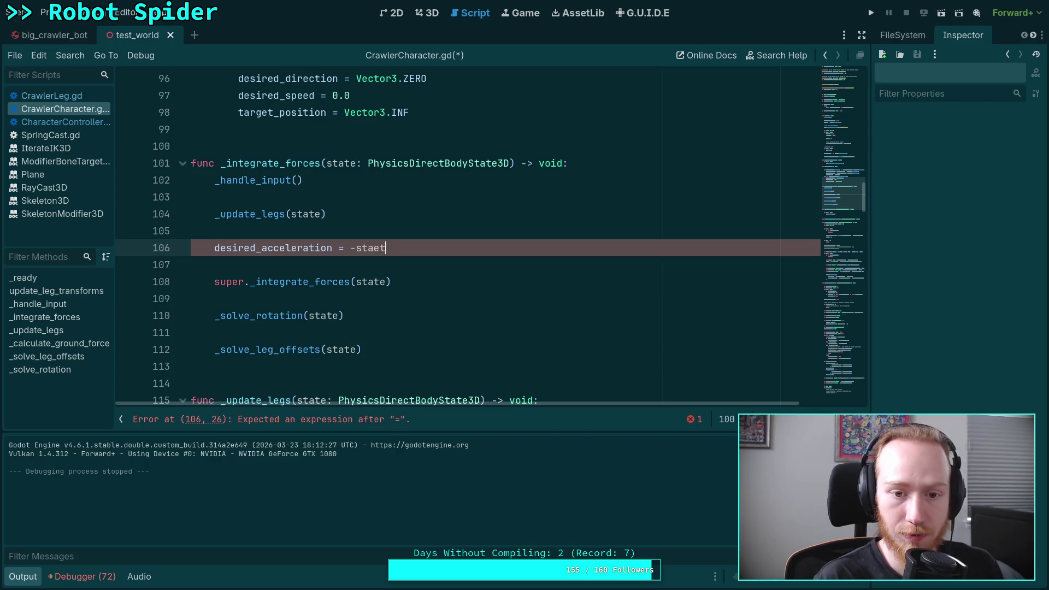
key(BackSpace)
key(BackSpace)
text(te.tot)
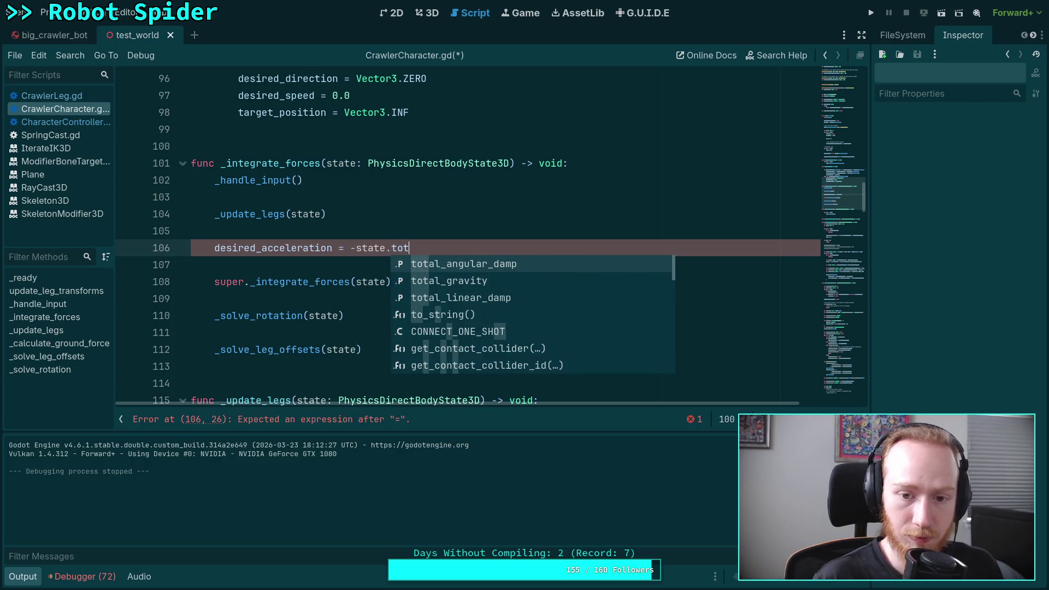
key(Down)
key(Return)
key(ctrl+s)
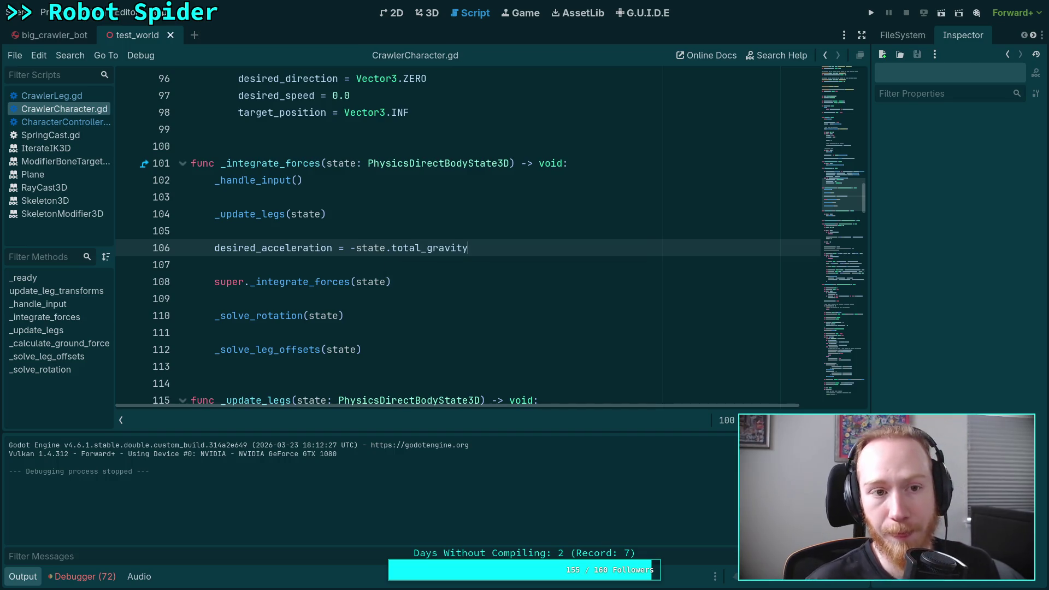
click(872, 12)
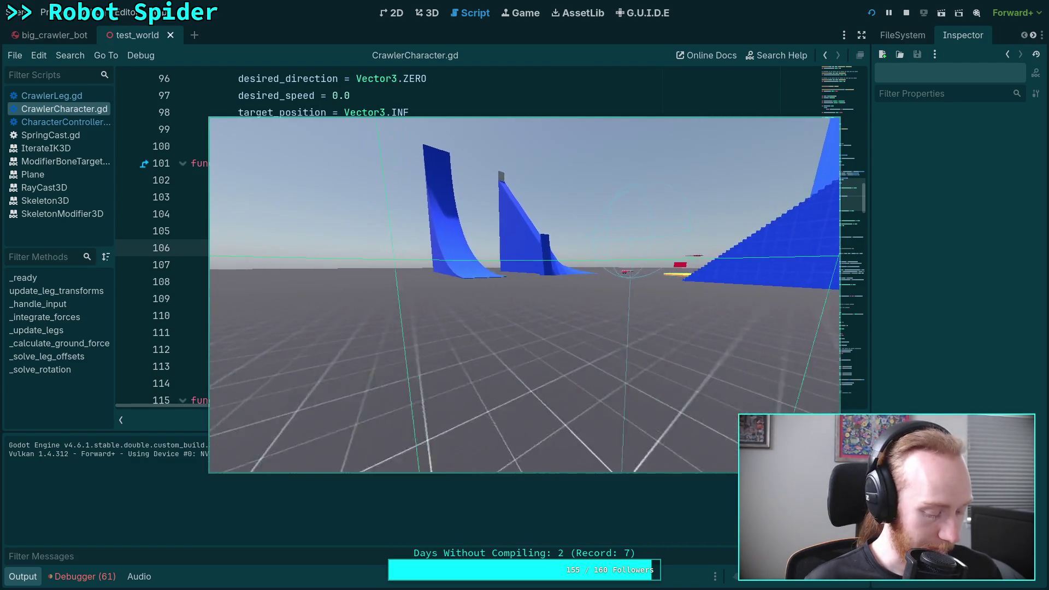
Step: Play-test the spider fullscreen up the steep blue ramp, then stop the game with F8
key(F11)
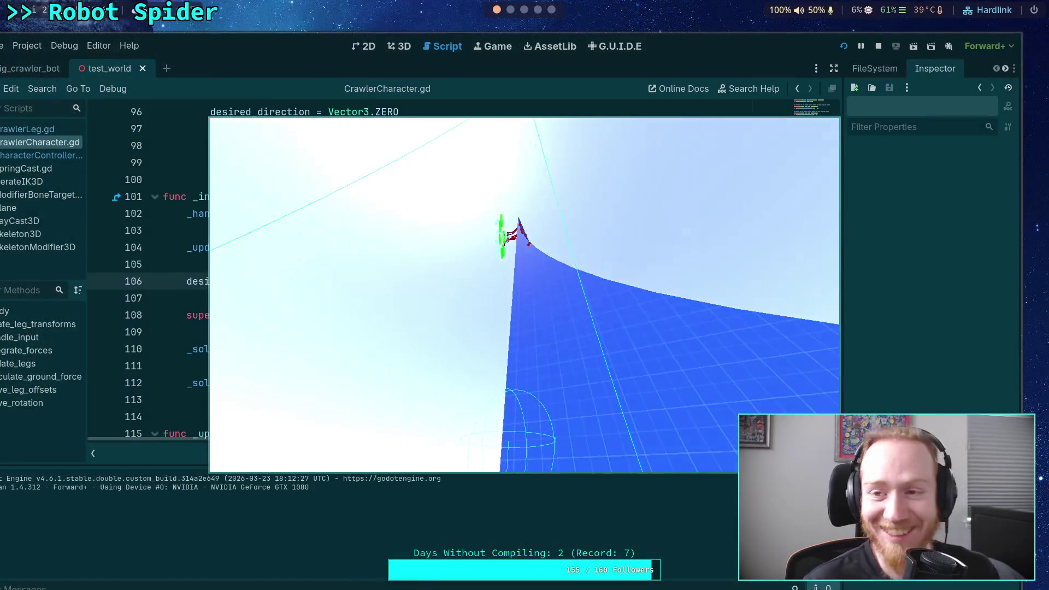
key(F8)
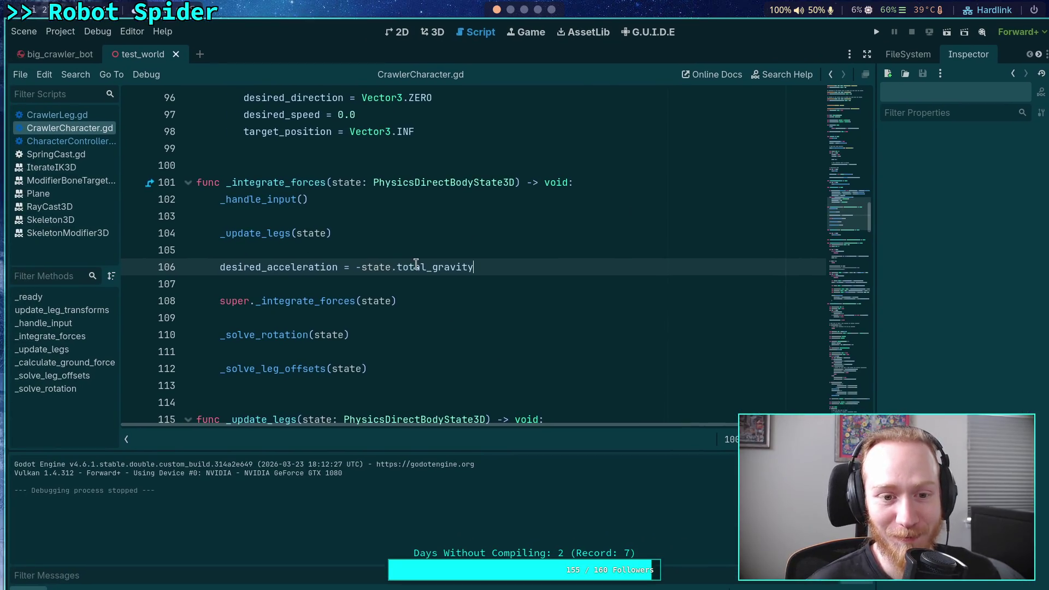
Step: Delete the desired_acceleration = -state.total_gravity line, then switch to the git terminal workspace
shift+click(498, 251)
key(BackSpace)
key(BackSpace)
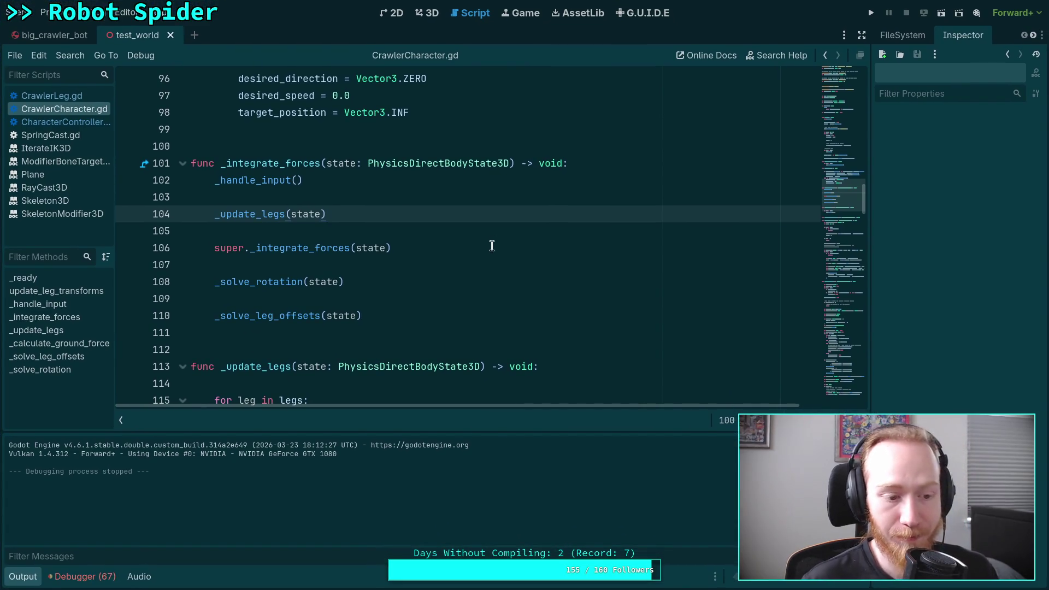
click(513, 22)
click(454, 14)
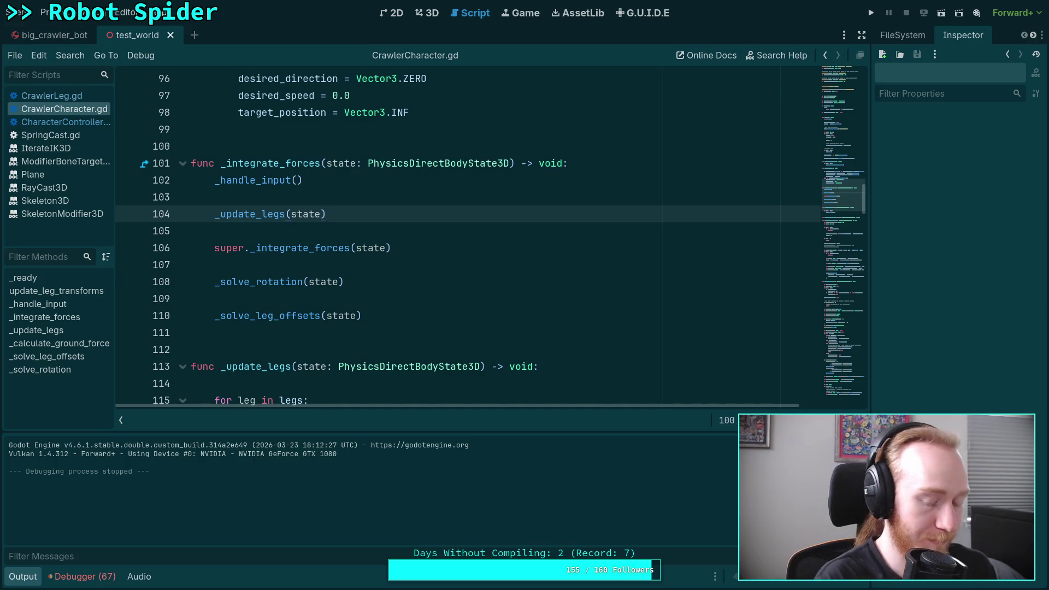
key(alt+Tab)
click(511, 10)
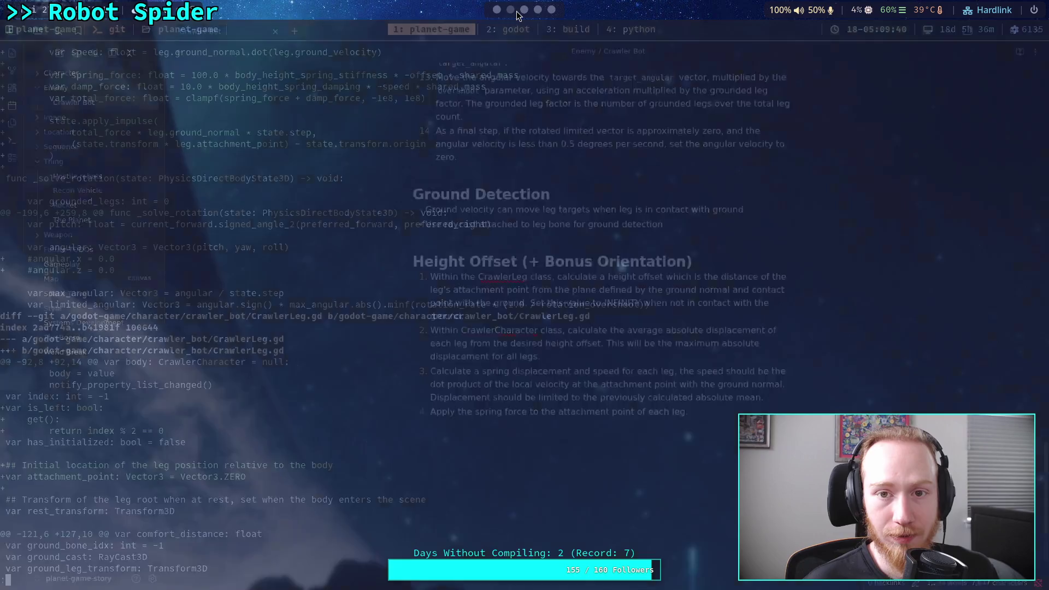
Step: Rerun git diff and review the _solve_leg_offsets and _integrate_forces call-order changes
key(q)
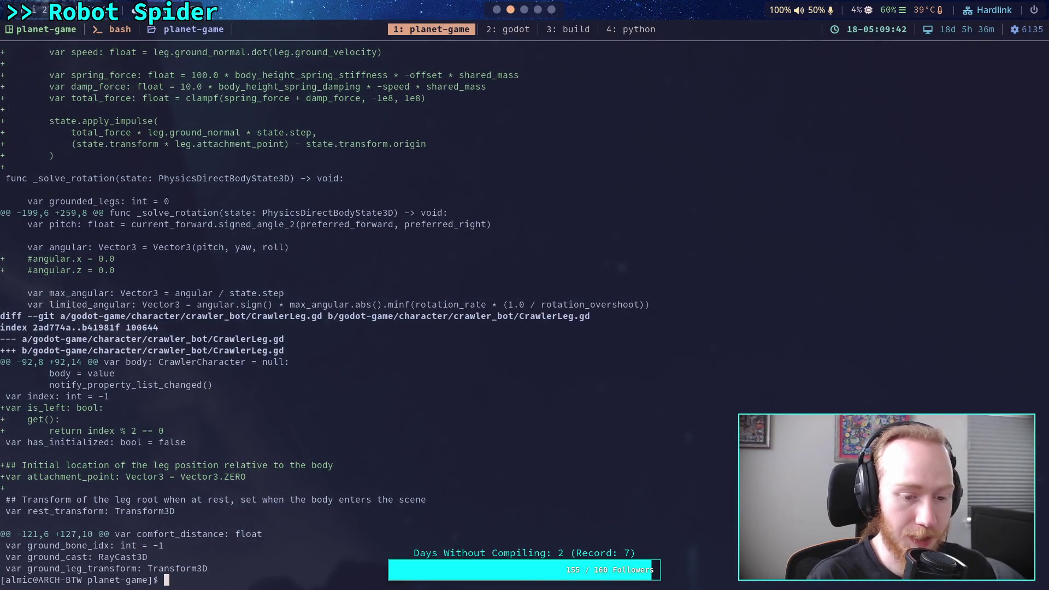
text(git dif)
key(Return)
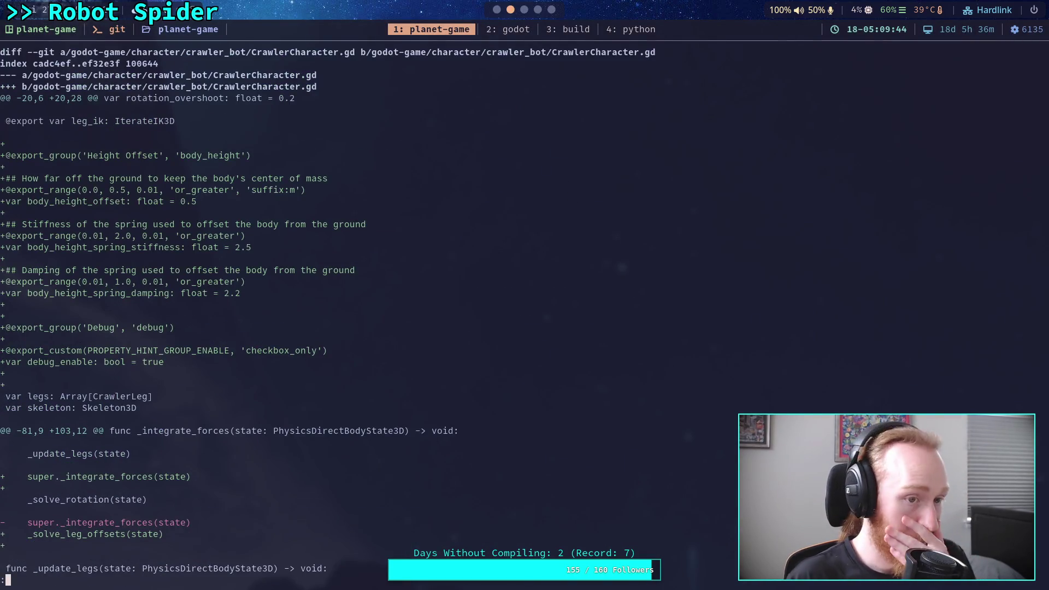
key(j)
key(j)
key(j)
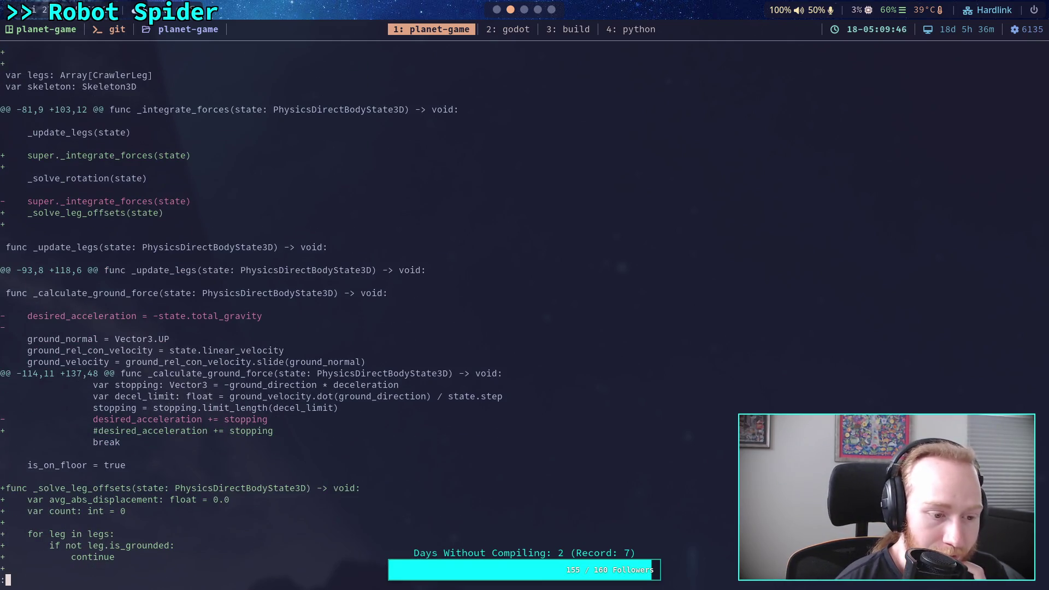
key(j)
key(j)
key(j)
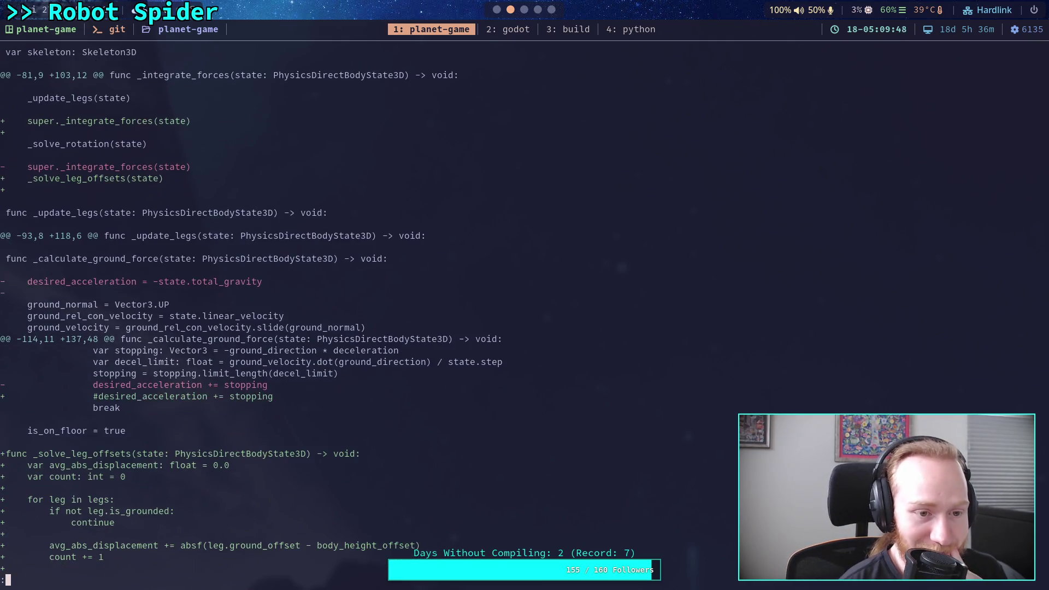
key(j)
key(j)
key(j)
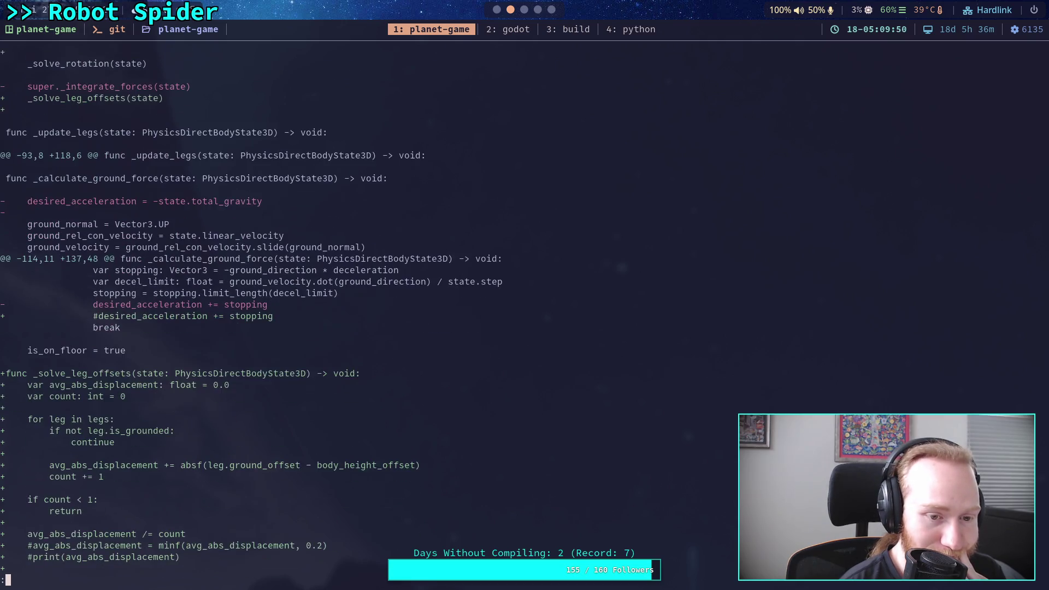
key(j)
key(j)
key(j)
key(k)
key(k)
key(k)
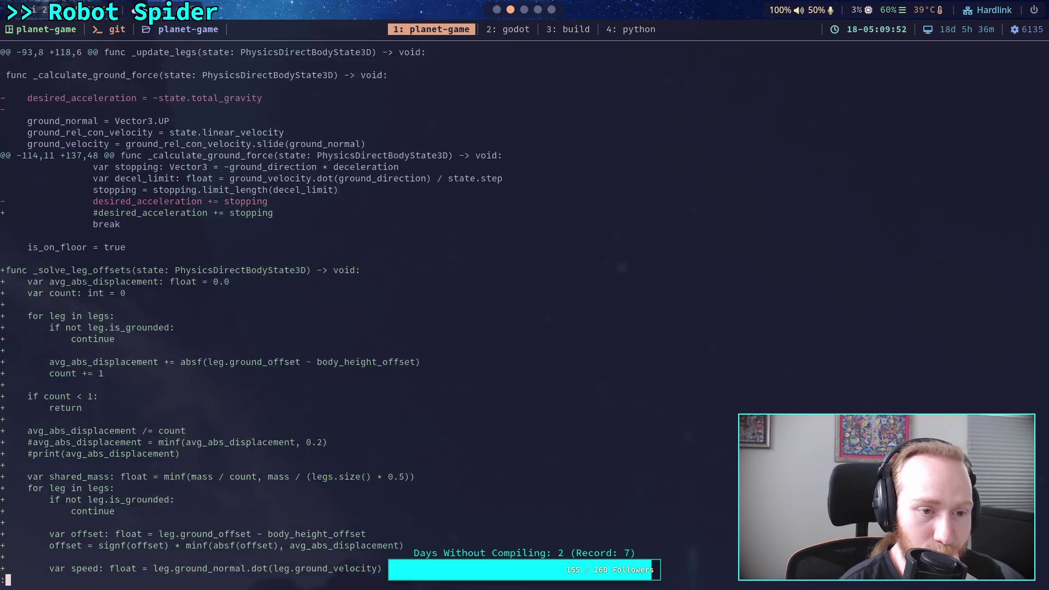
key(k)
key(k)
key(k)
key(j)
key(j)
key(j)
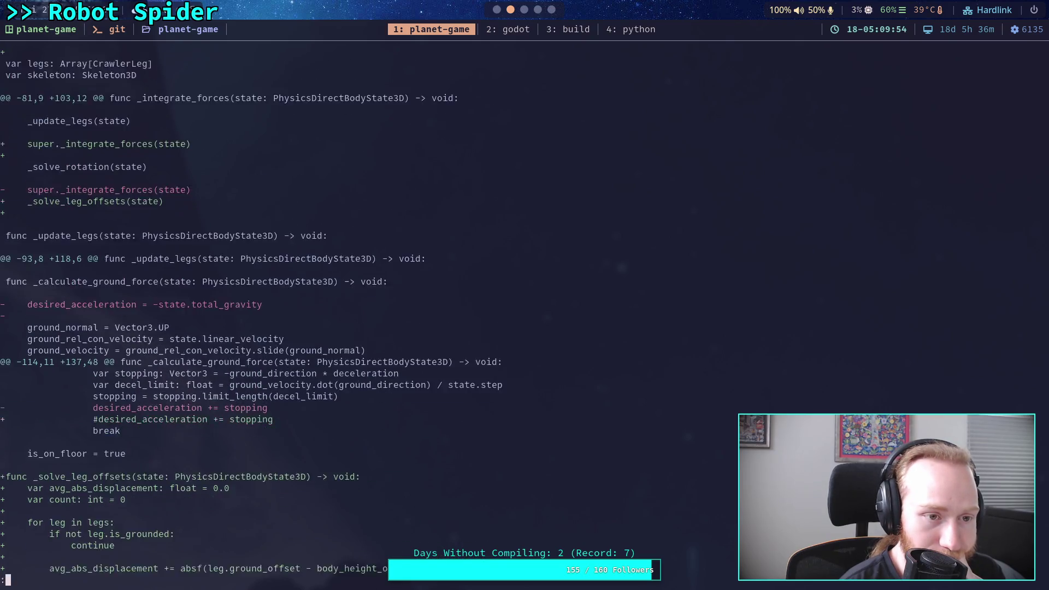
key(j)
key(j)
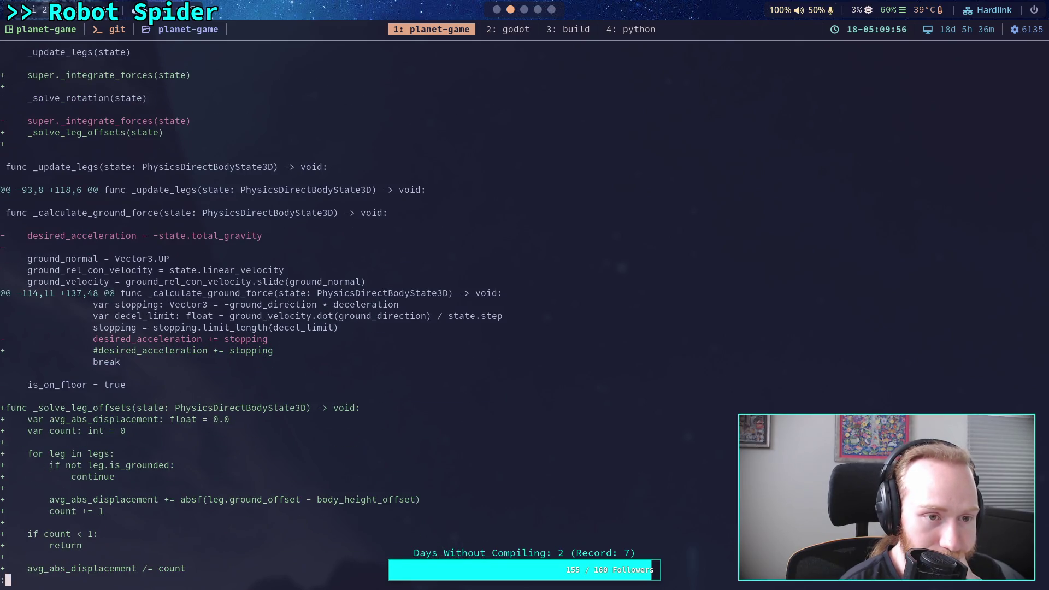
Step: Page through the _solve_rotation, CrawlerLeg.gd, scene and Crawler Bot.md diffs to the end
key(j)
key(j)
key(j)
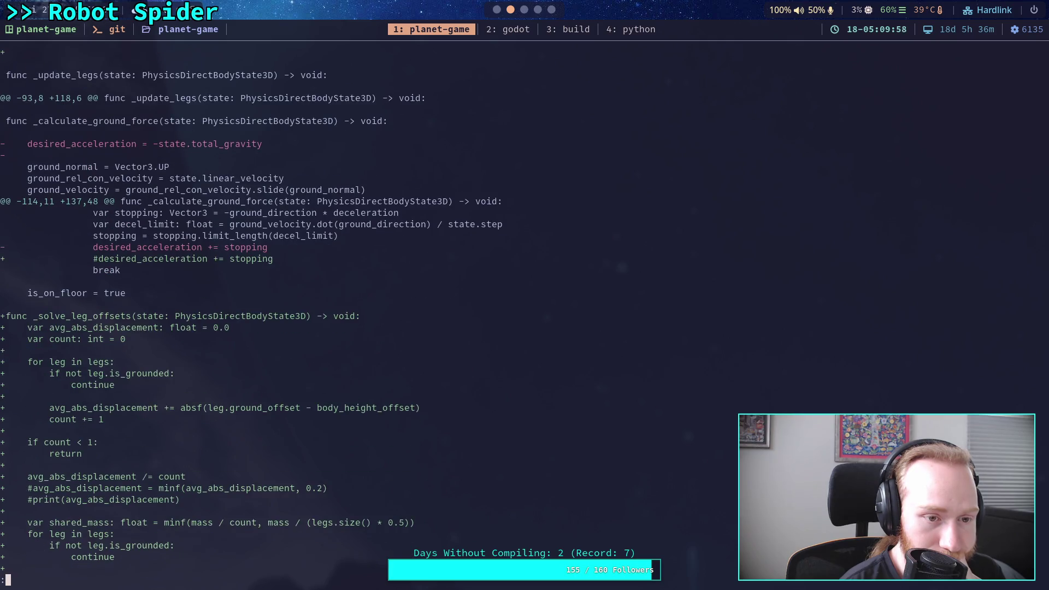
key(j)
key(j)
key(j)
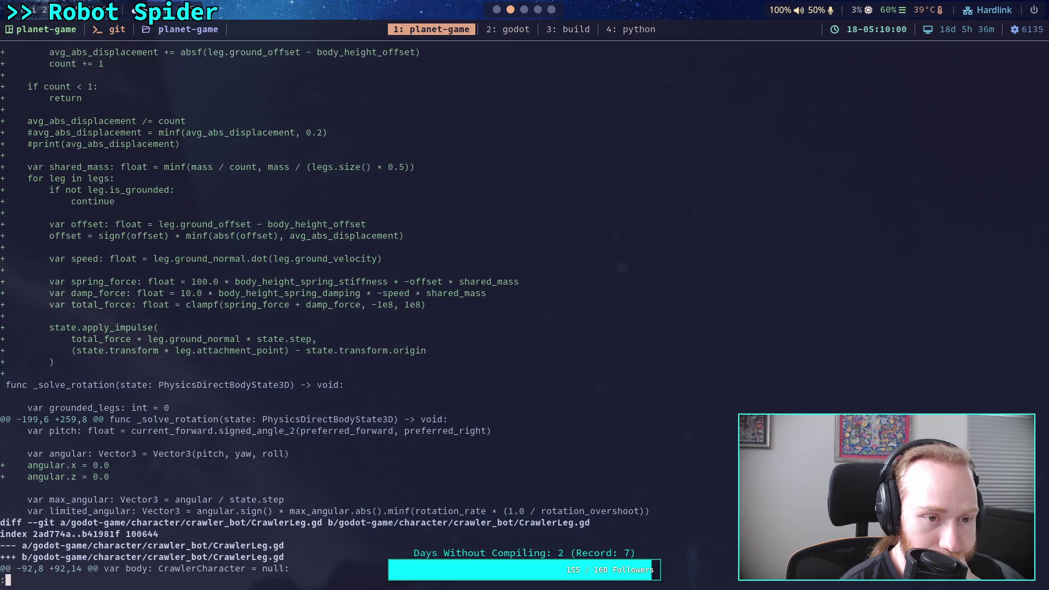
key(j)
key(j)
key(j)
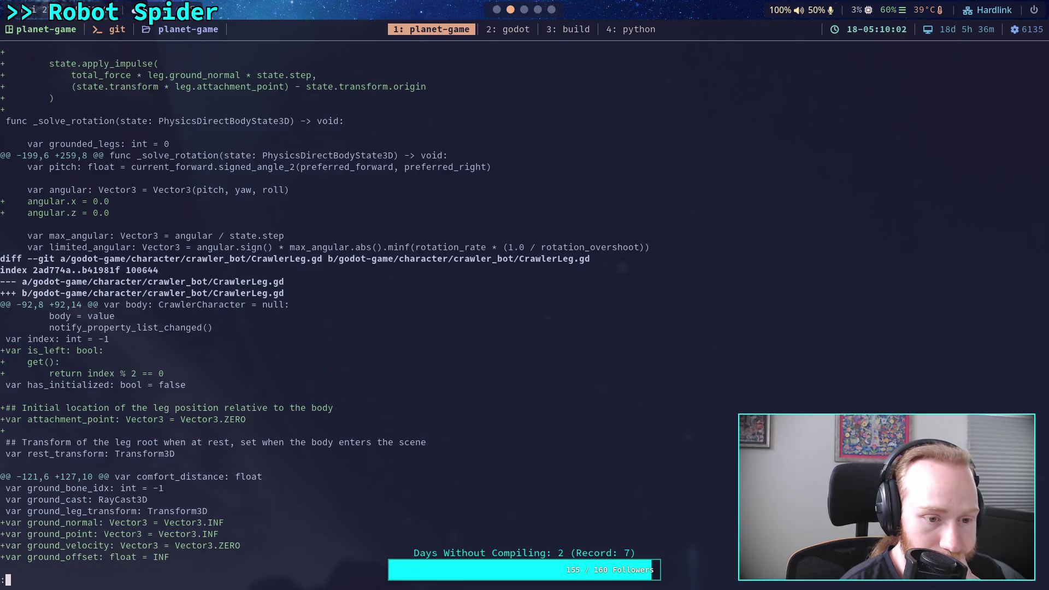
key(j)
key(j)
key(j)
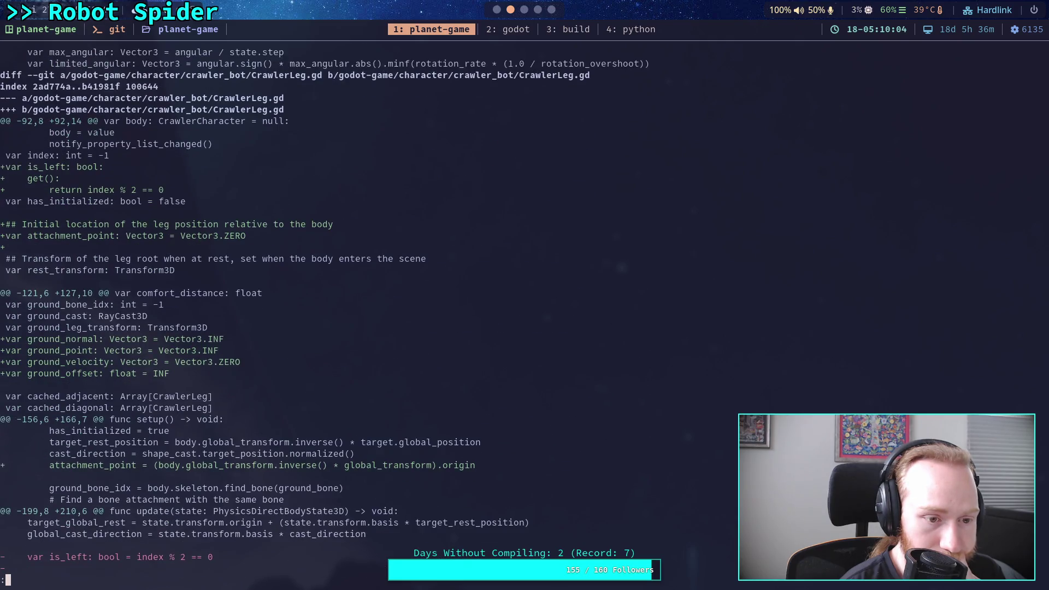
key(j)
key(j)
key(j)
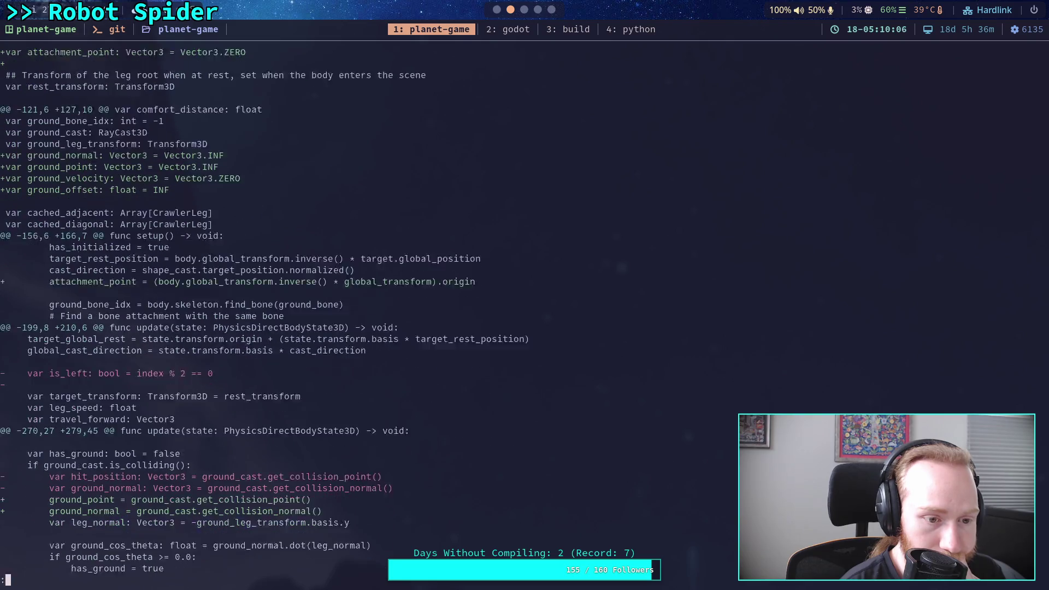
key(j)
key(j)
key(j)
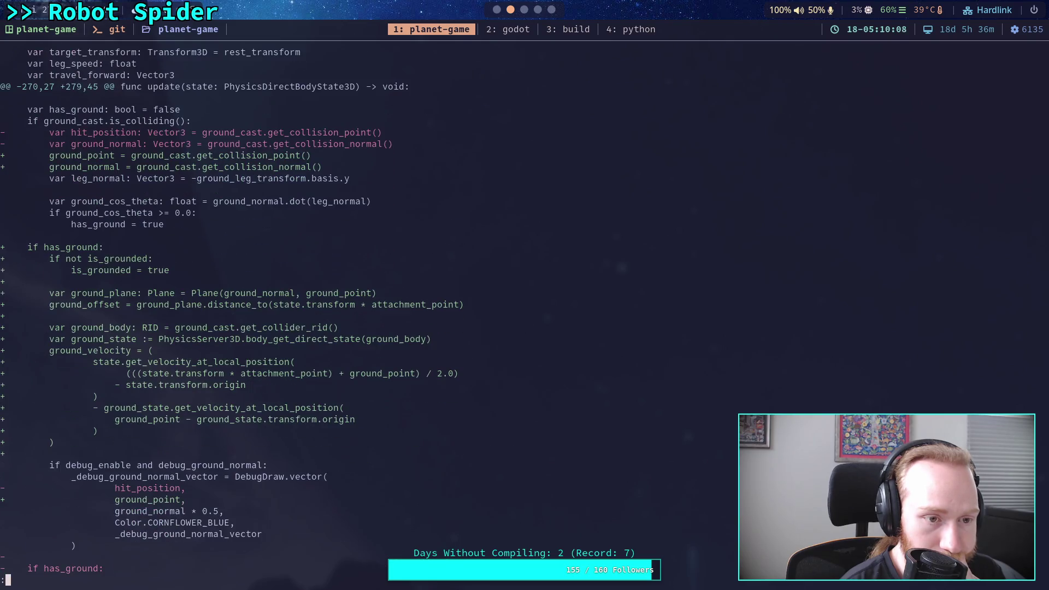
key(j)
key(j)
key(j)
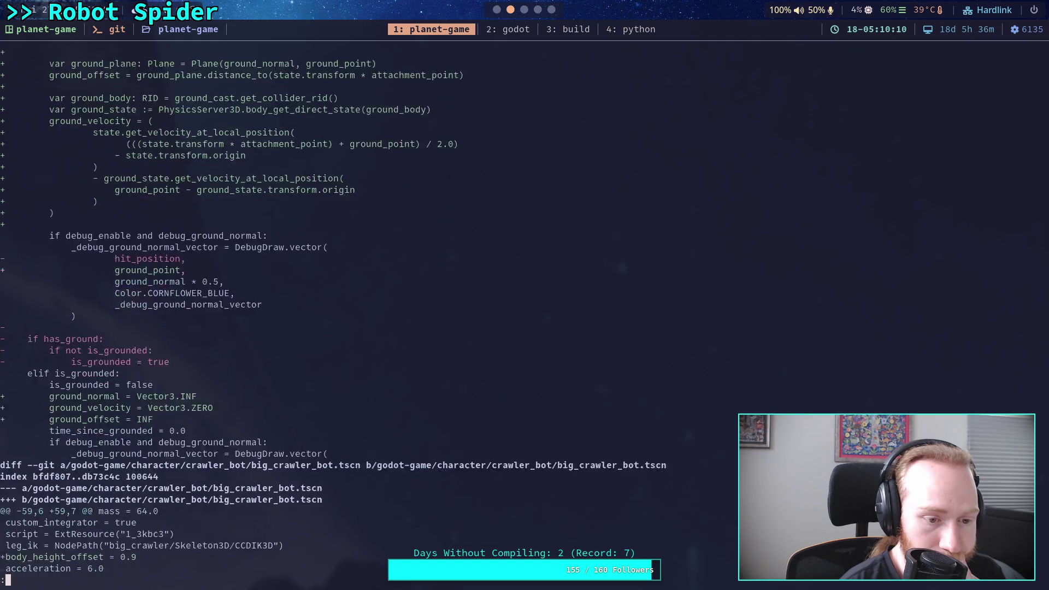
key(j)
key(j)
key(j)
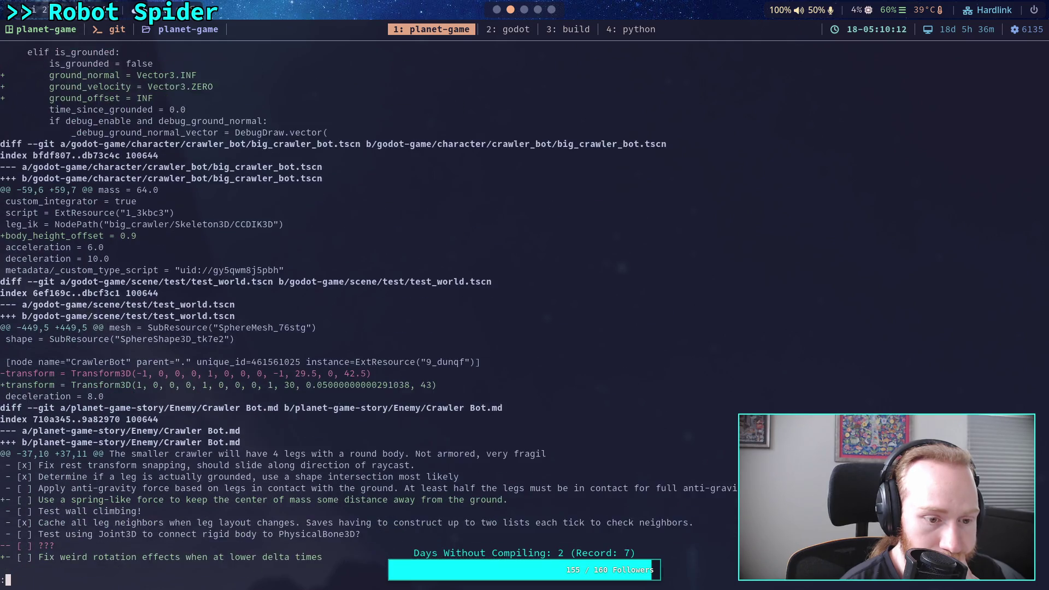
key(j)
key(j)
key(j)
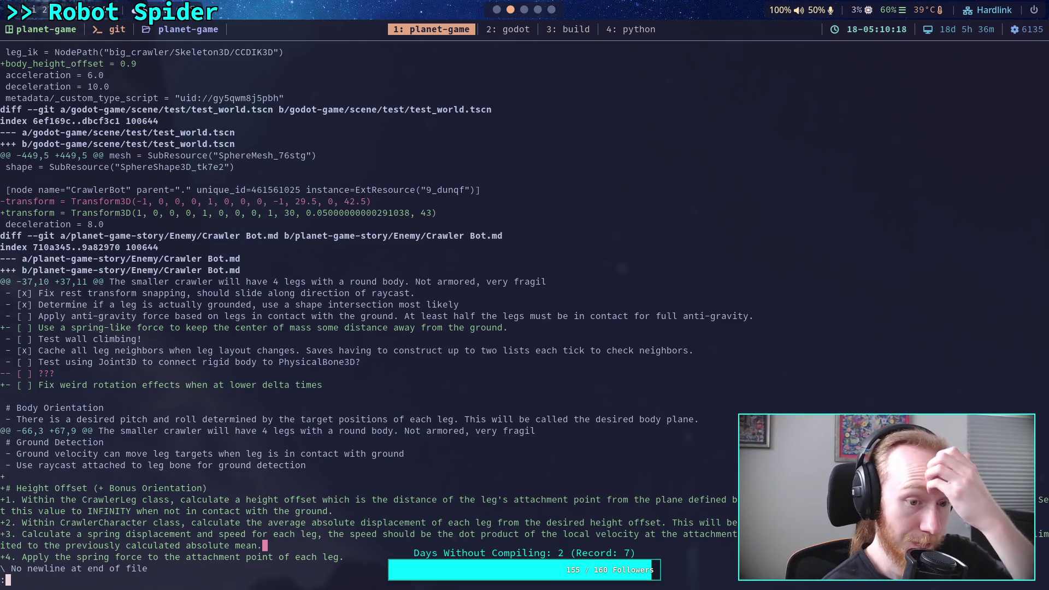
key(super+2)
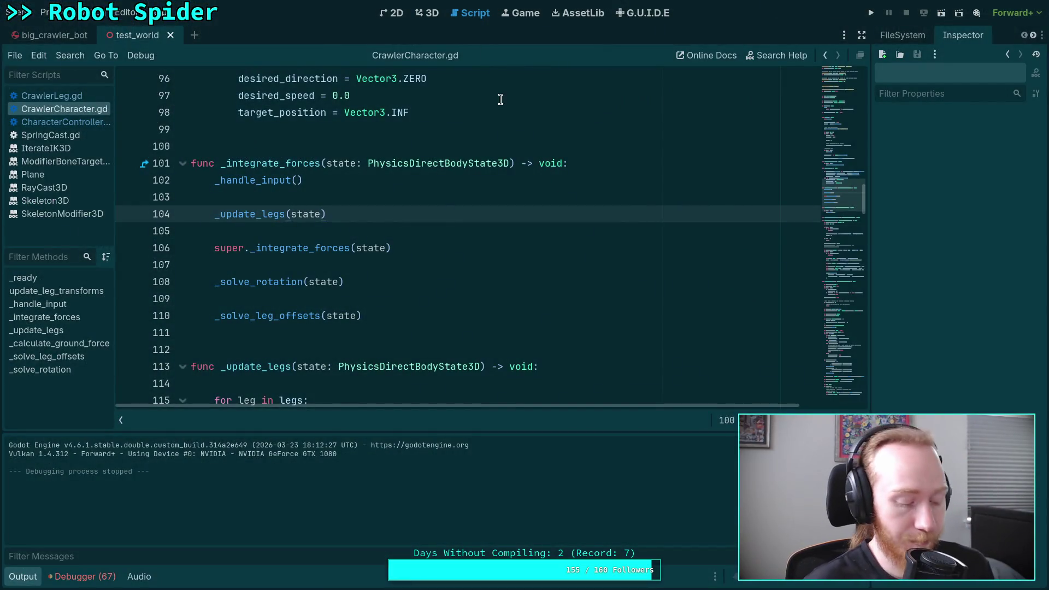
Step: Tick the 'Use a spring-like force…' item in the Crawler Bot notes' Plan list
key(super+1)
key(super+3)
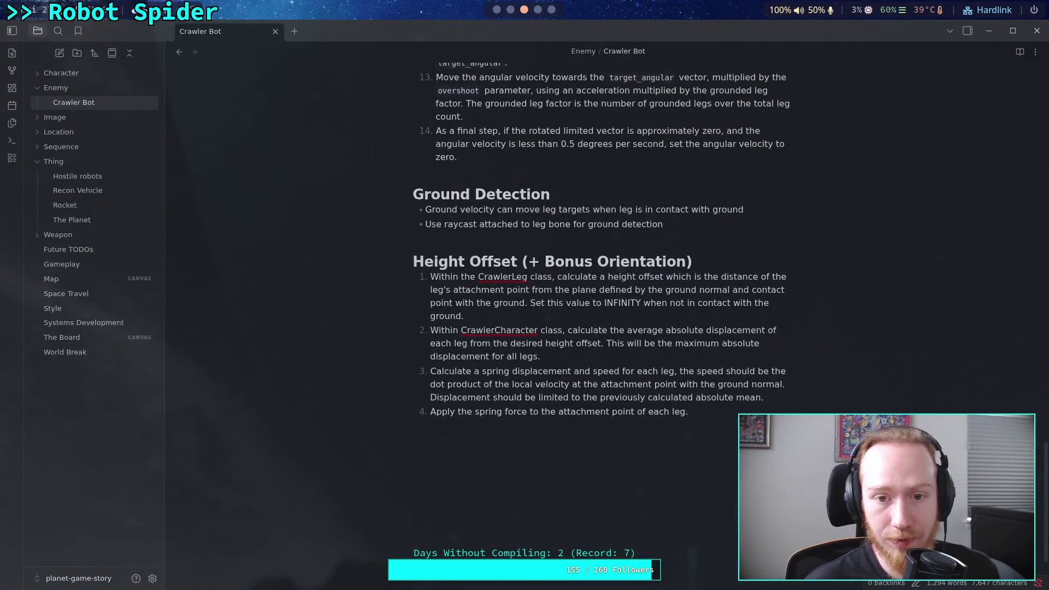
scroll(442, 394, up, 15)
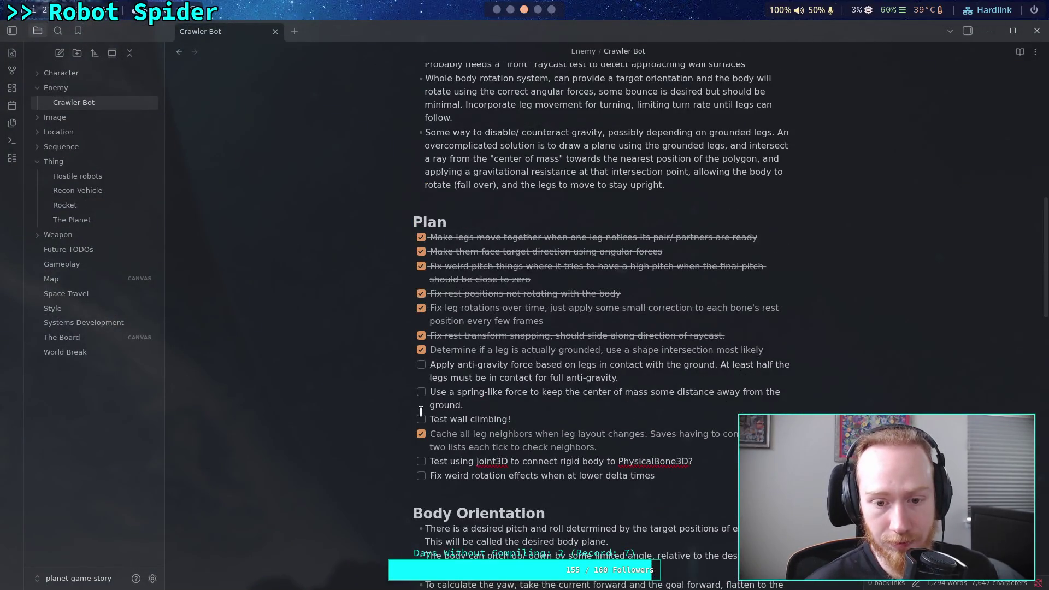
click(424, 394)
drag(623, 377, 436, 367)
click(487, 367)
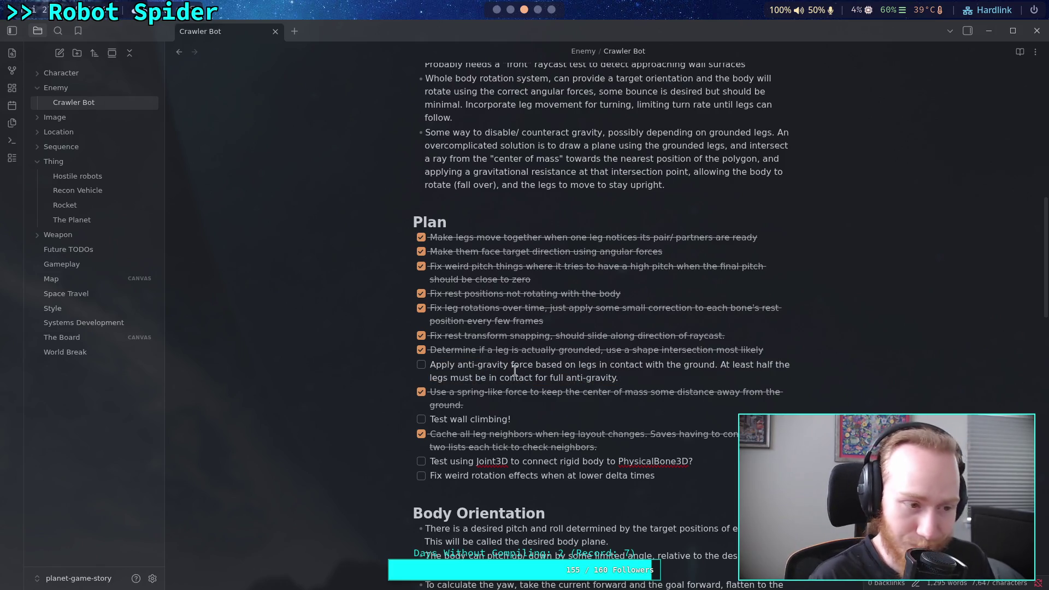
Step: Check the end of the current diff, then scroll down the Crawler Bot notes to review them
key(alt+Tab)
key(super+1)
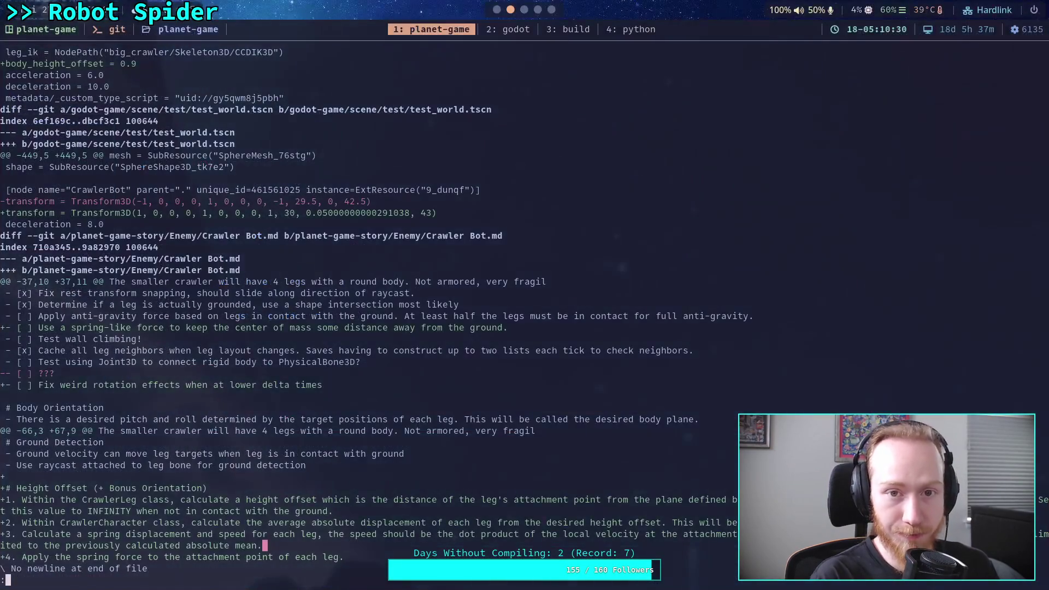
key(G)
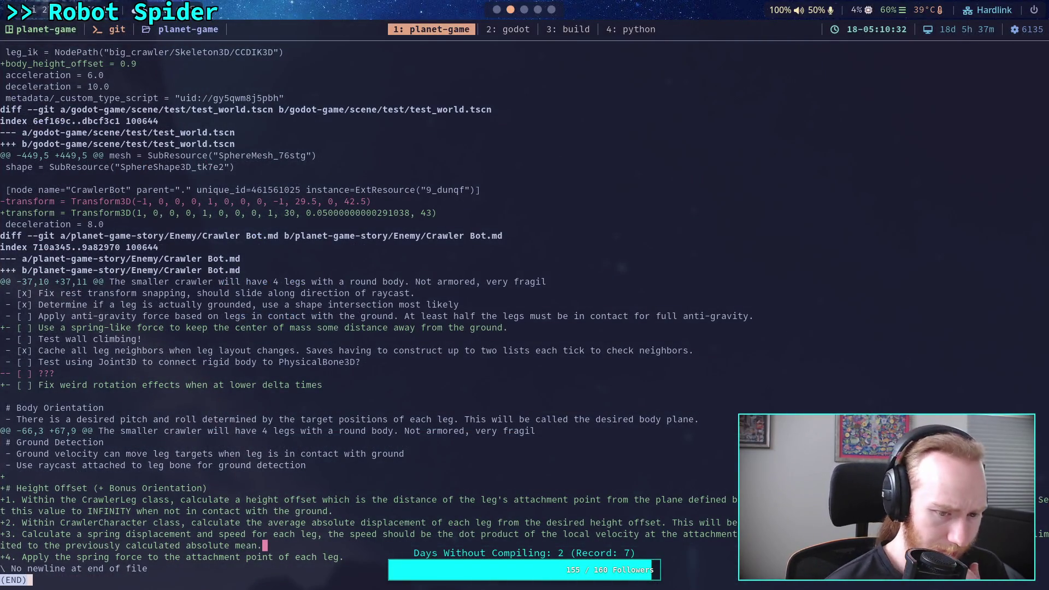
key(super+2)
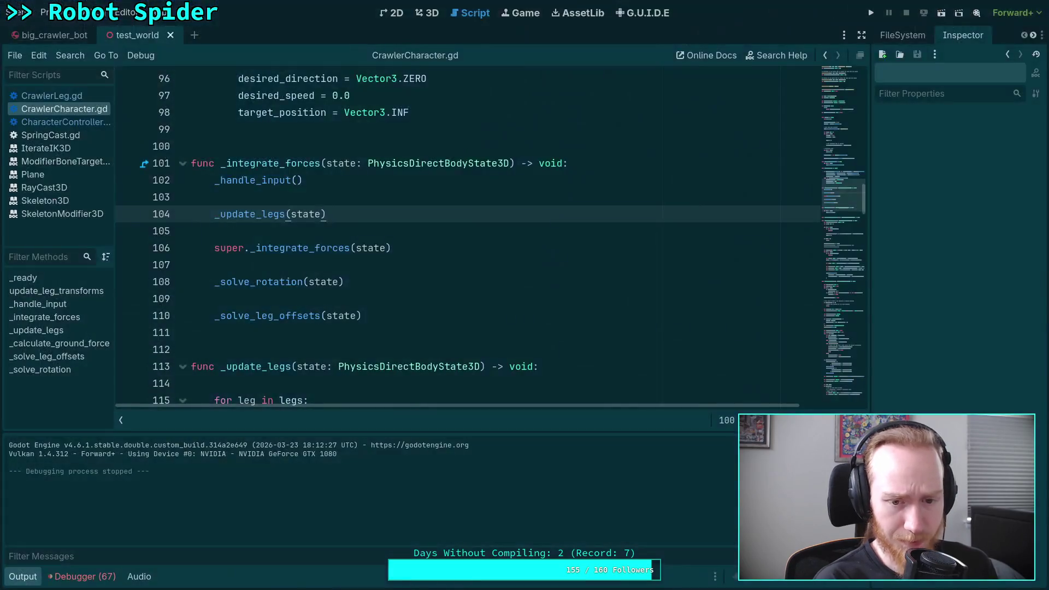
key(super+1)
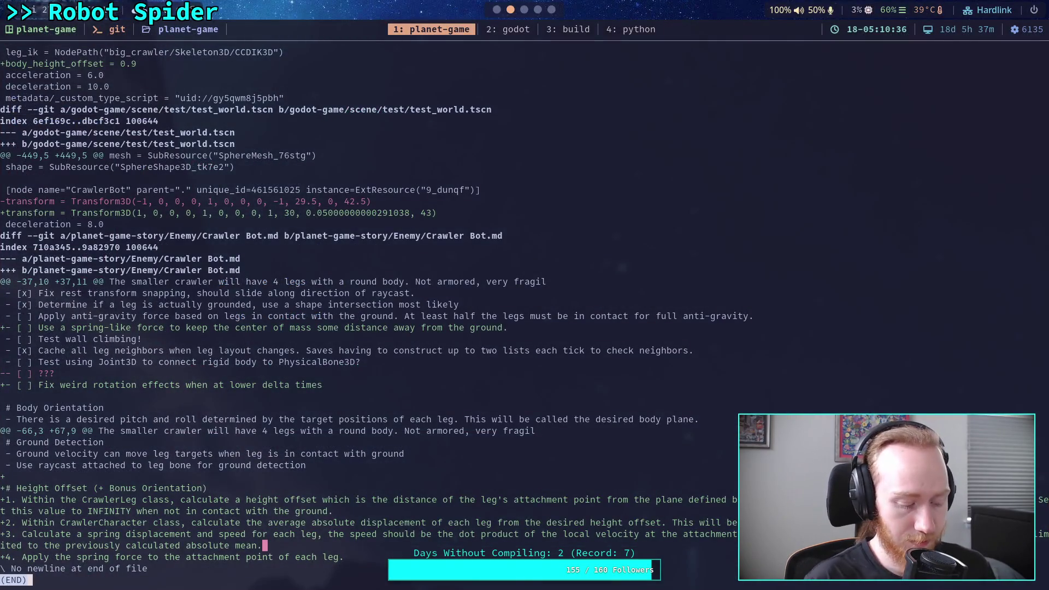
key(super+3)
scroll(698, 333, down, 8)
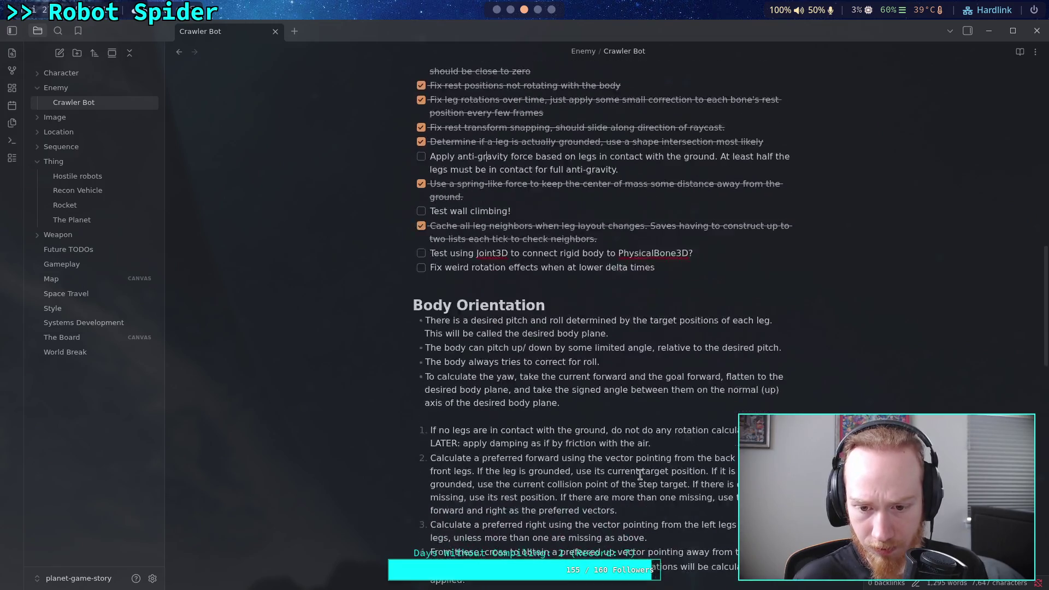
scroll(678, 430, down, 12)
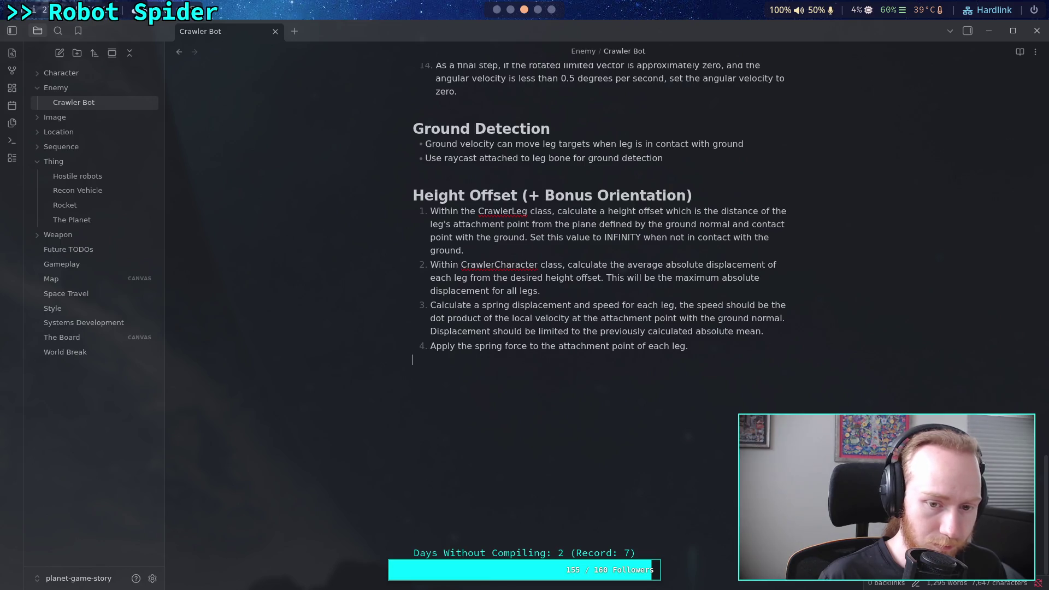
Step: Rerun git diff and jump to its end to verify the notes change, then type qstatus
key(super+2)
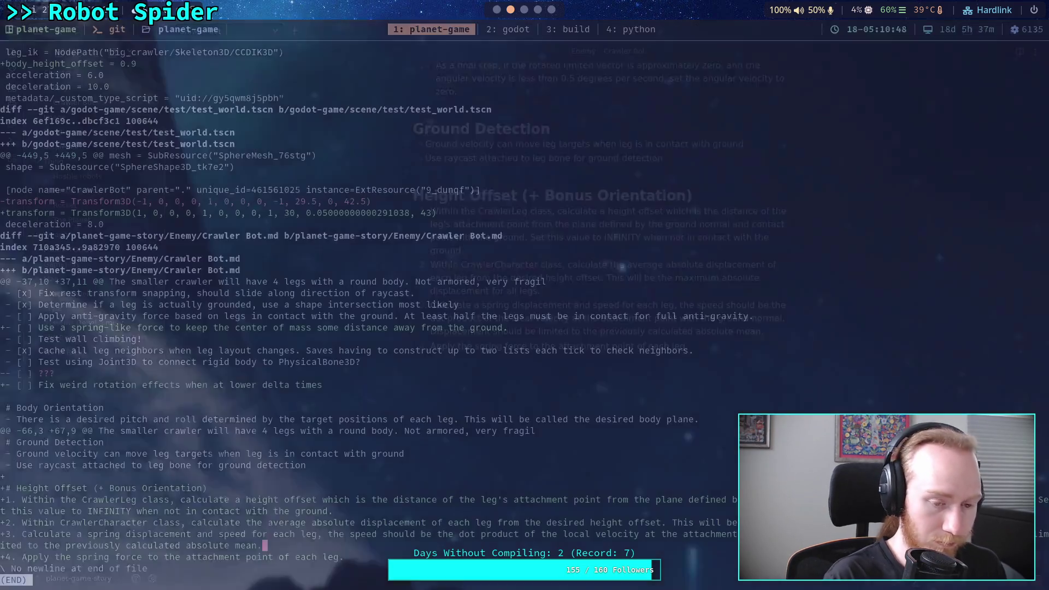
text(git diff)
key(Return)
key(shift+g)
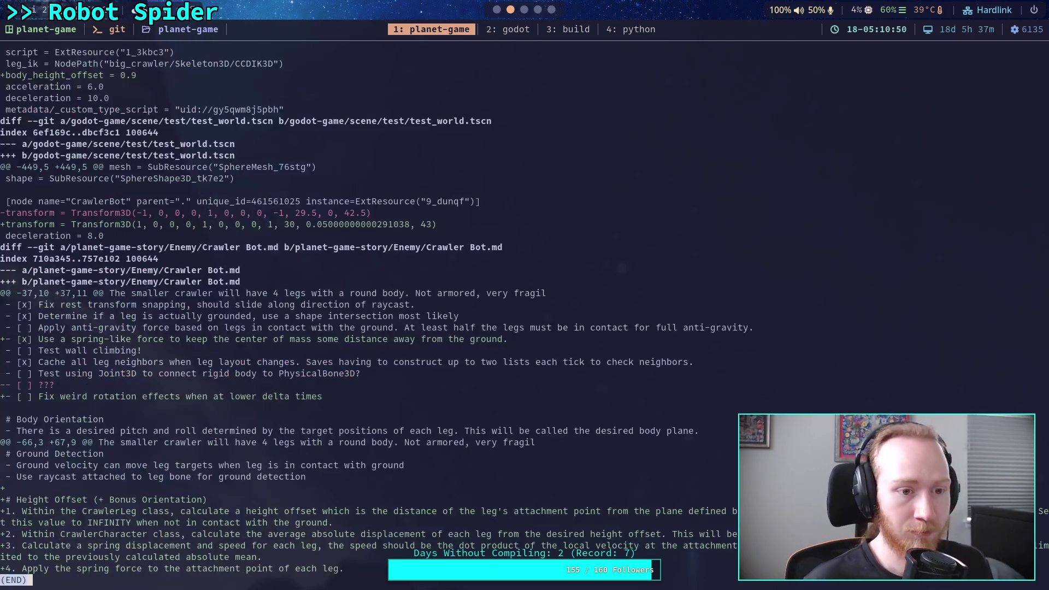
text(q)
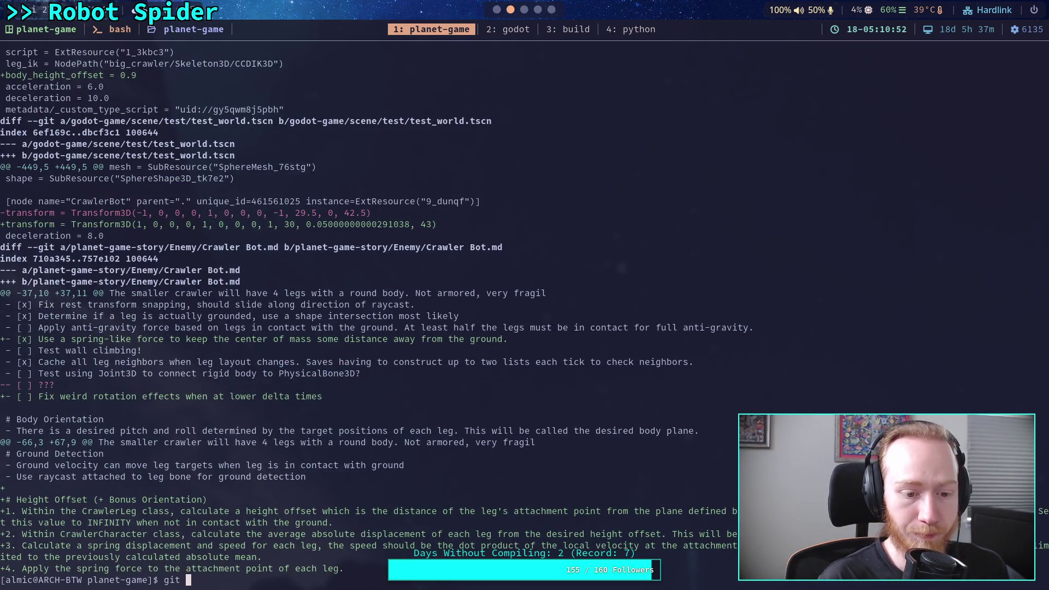